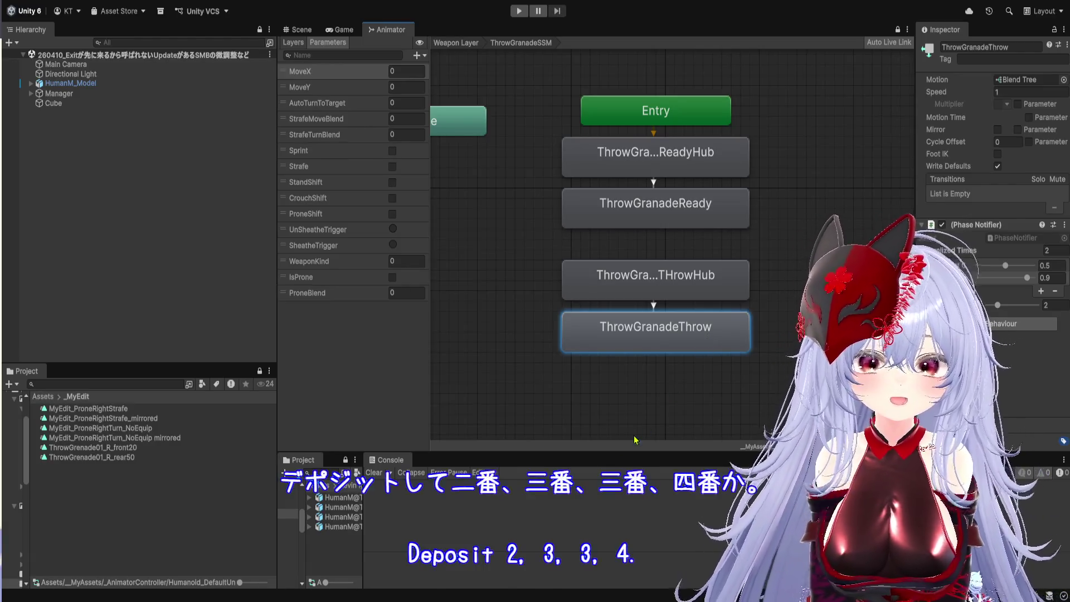
# - Go from the NotifyEquipConsumed call in ThrowGranadeAction.cs to its definition in PawnController.cs
pyautogui.hotkey('alt', 'Tab')
pyautogui.scroll(-3, 443, 363)
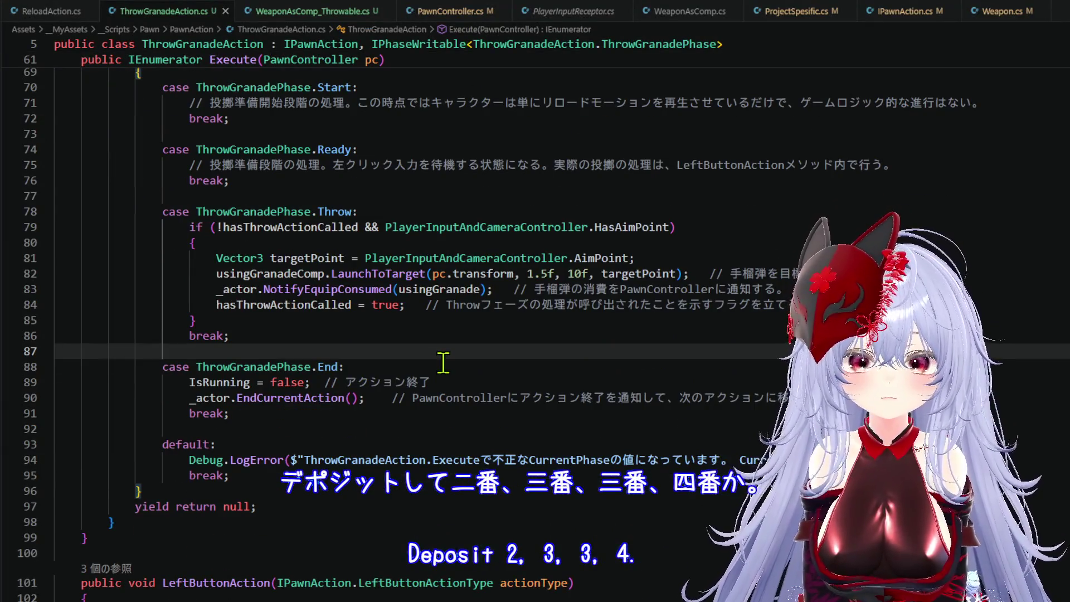
pyautogui.click(401, 367)
pyautogui.click(446, 376)
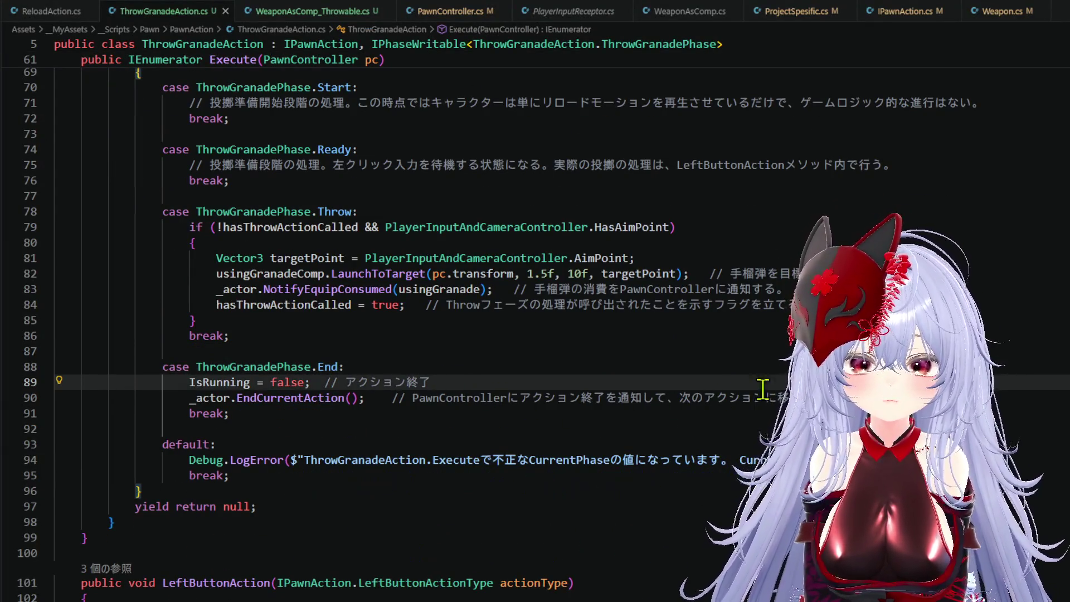
pyautogui.click(229, 413)
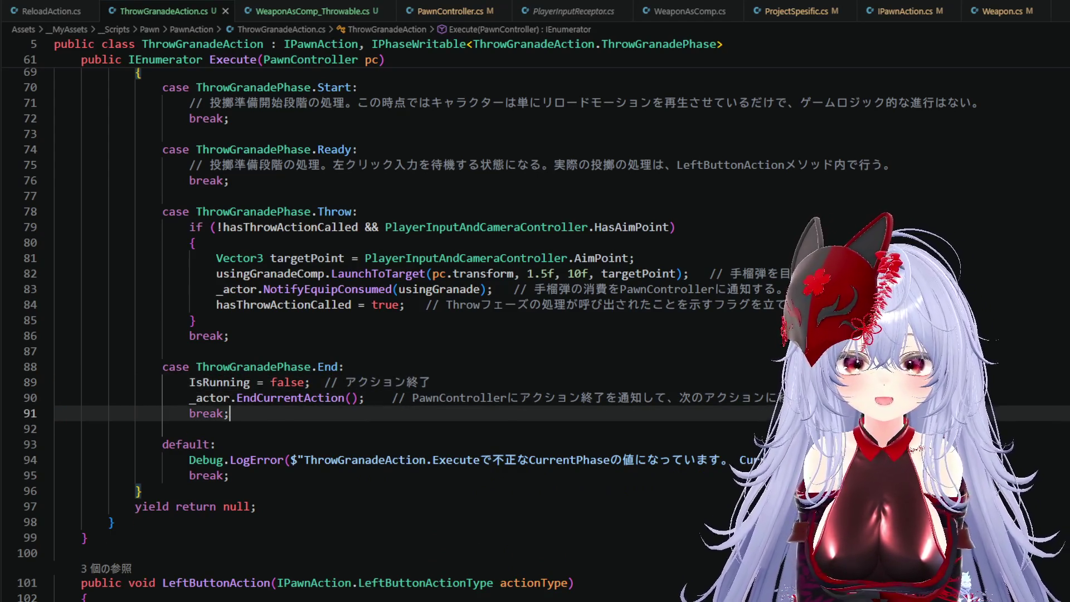
pyautogui.click(343, 289)
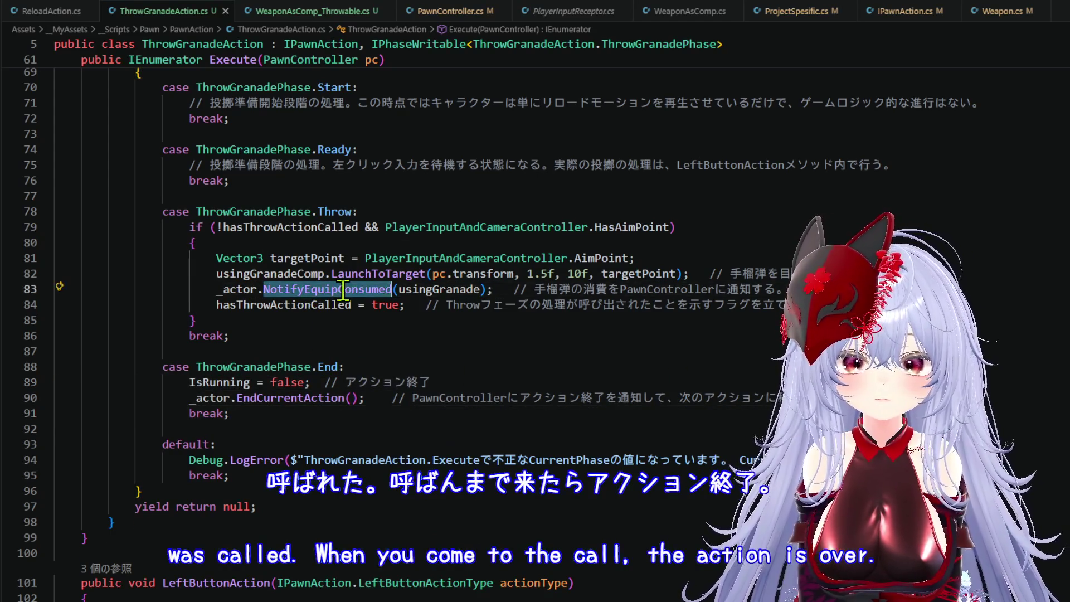
pyautogui.rightClick(394, 287)
pyautogui.click(397, 277)
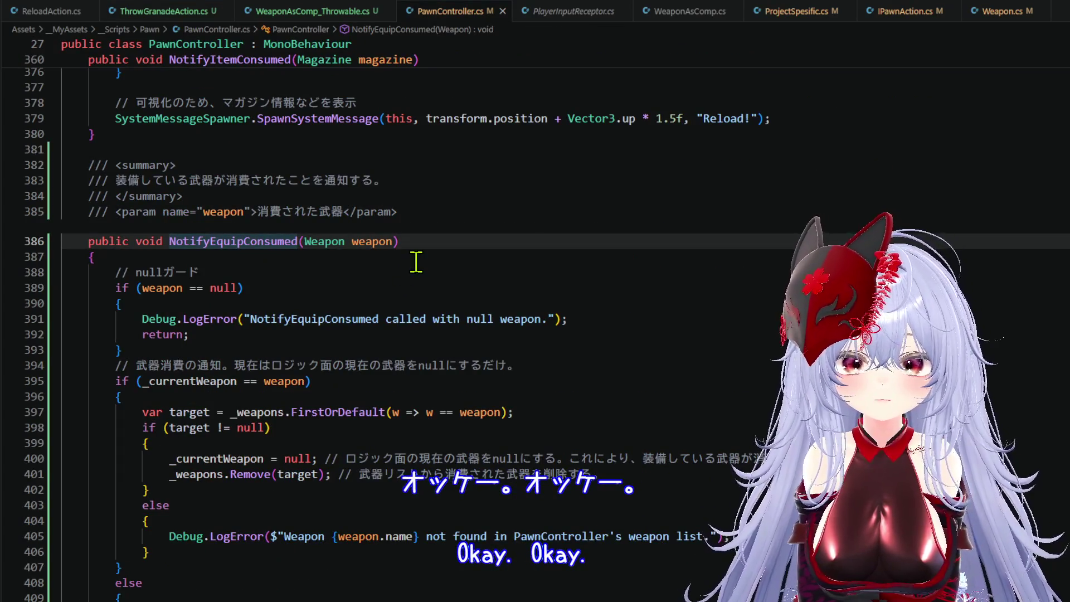
# - After _weapons.Remove(target), add '_weaponInfoCache.ready = false;' and '_weaponInfoCache.comp = null;'
pyautogui.scroll(-3, 416, 262)
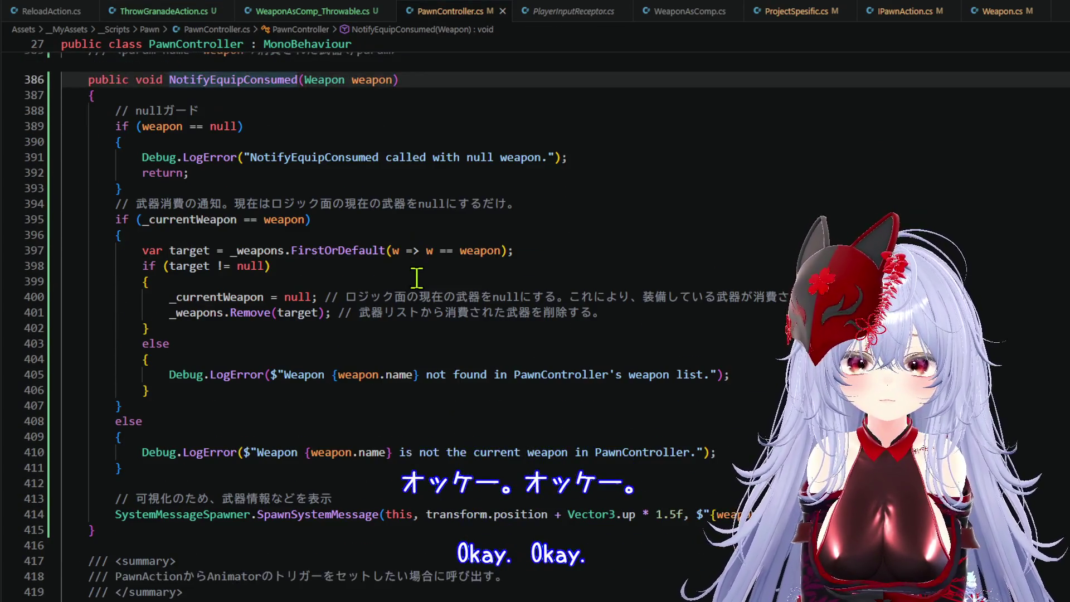
pyautogui.click(653, 312)
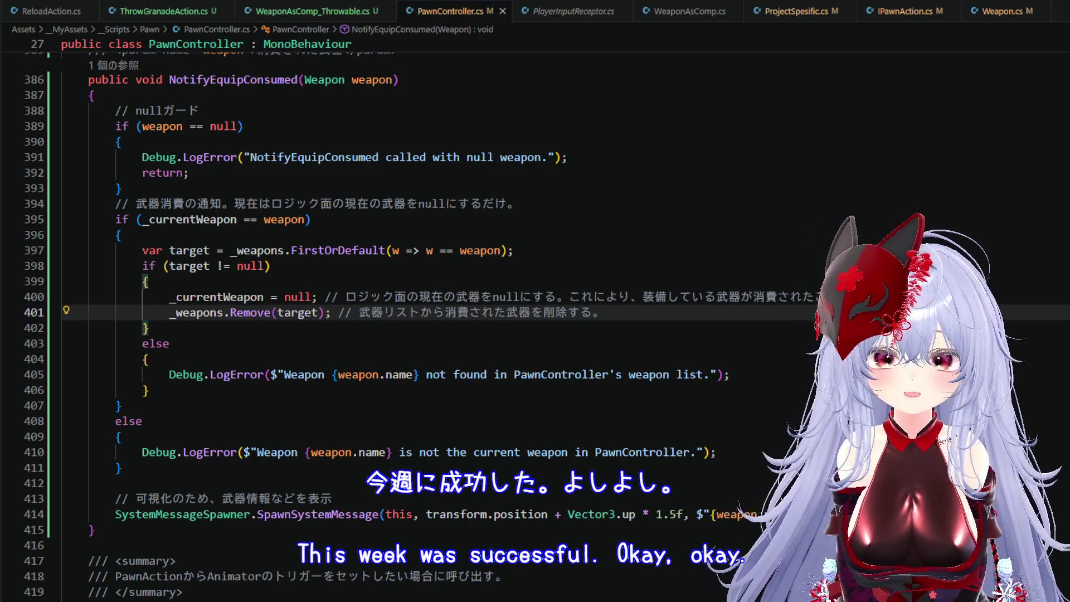
pyautogui.press('Return')
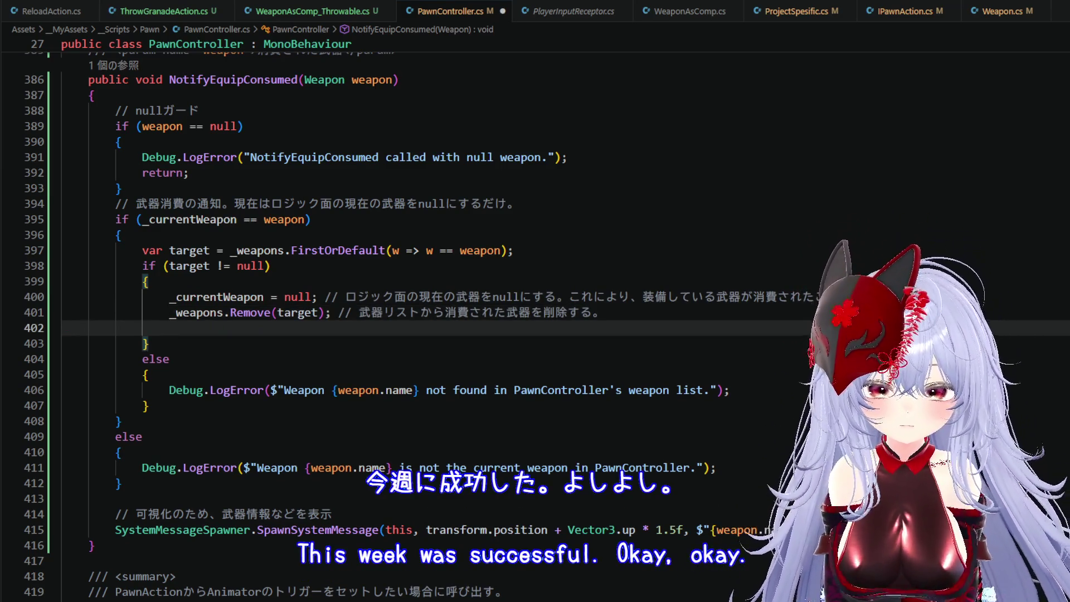
pyautogui.write('w')
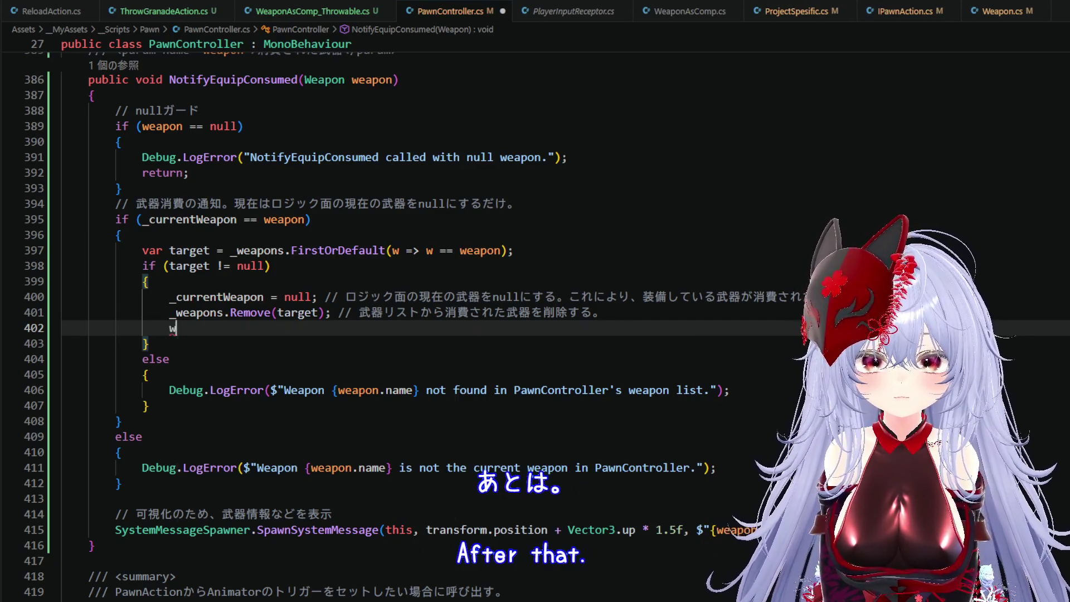
pyautogui.write('eapon')
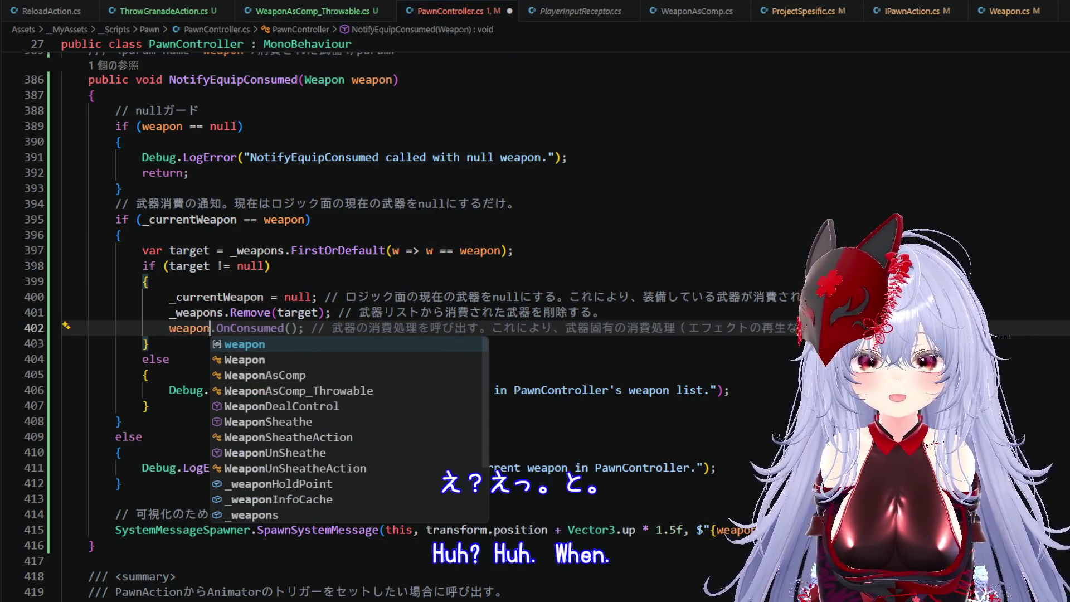
pyautogui.press('Down')
pyautogui.press('Down')
pyautogui.press('Down')
pyautogui.press('Down')
pyautogui.press('Down')
pyautogui.press('Down')
pyautogui.press('Tab')
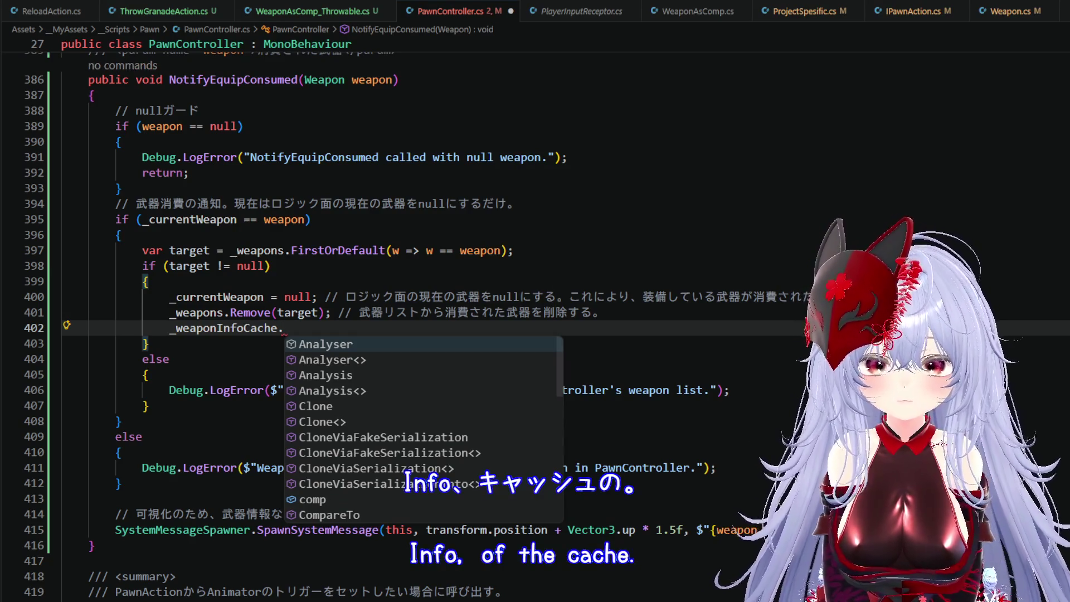
pyautogui.write('rea')
pyautogui.press('Tab')
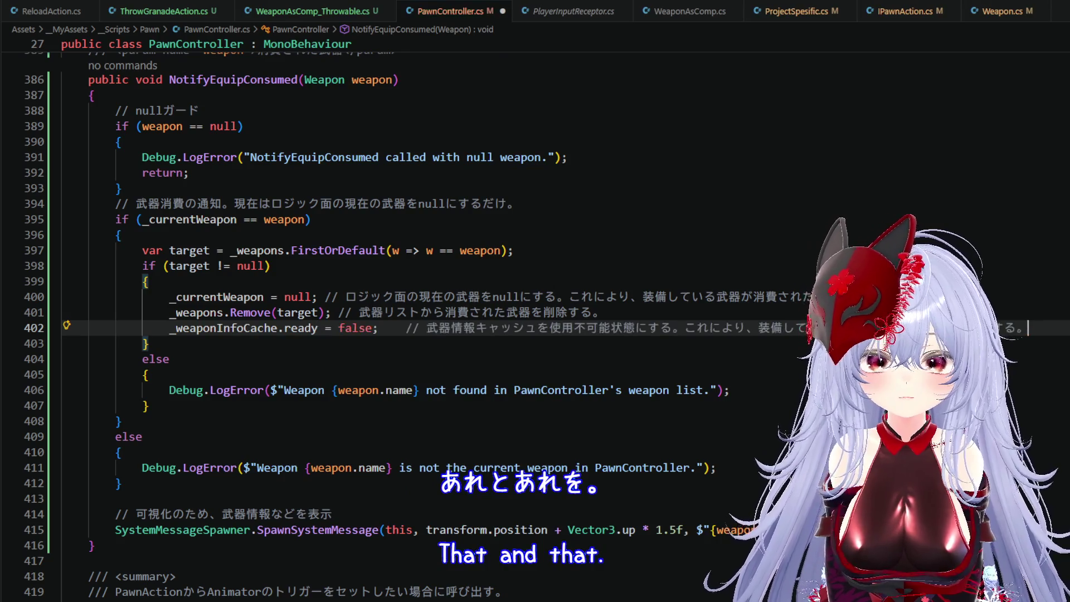
pyautogui.press('Return')
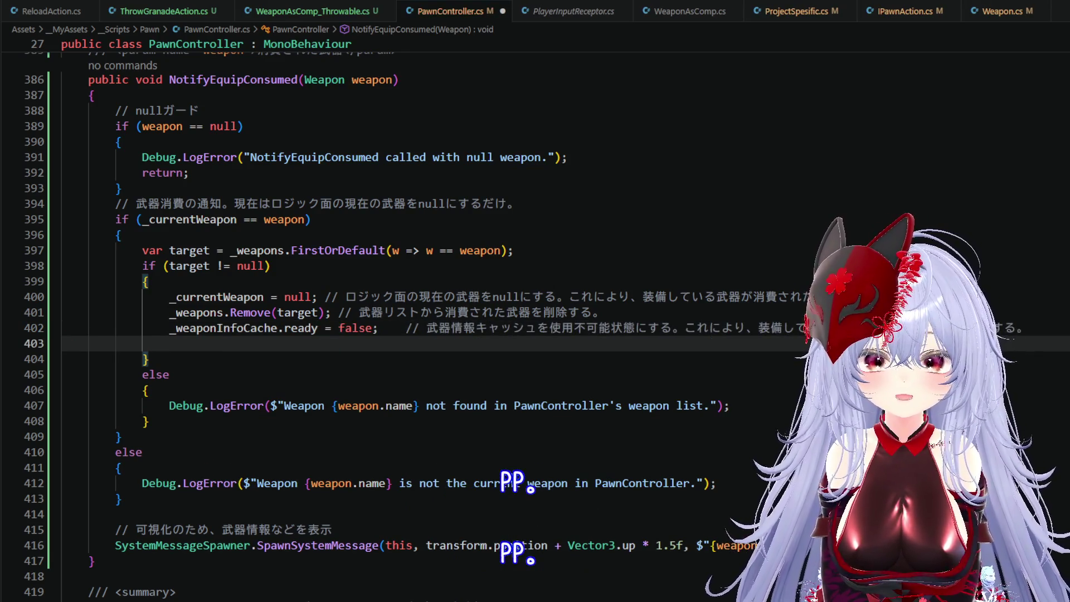
pyautogui.write('_')
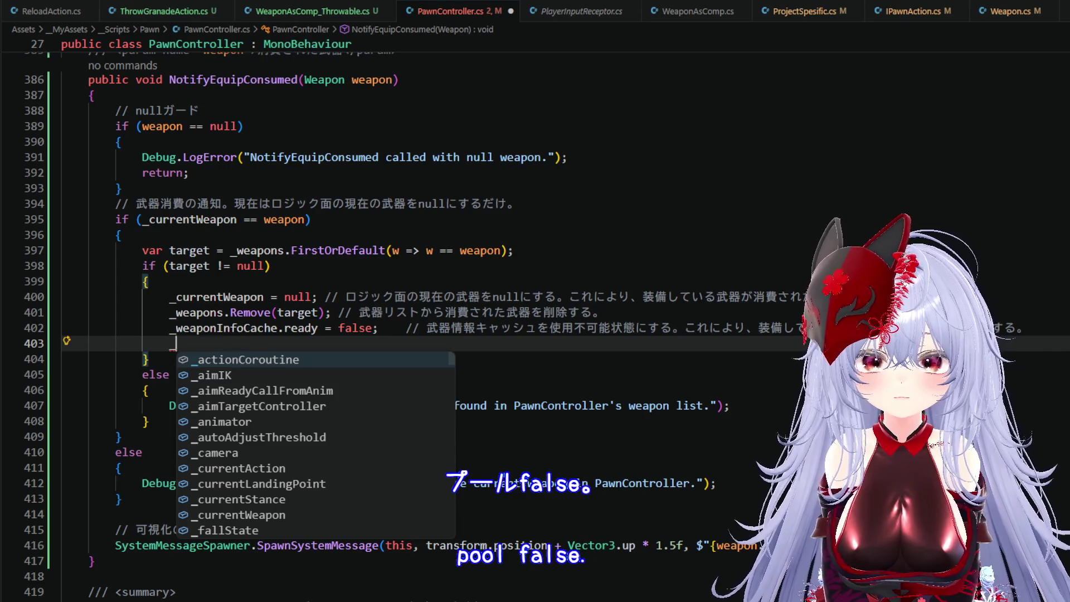
pyautogui.write('wea')
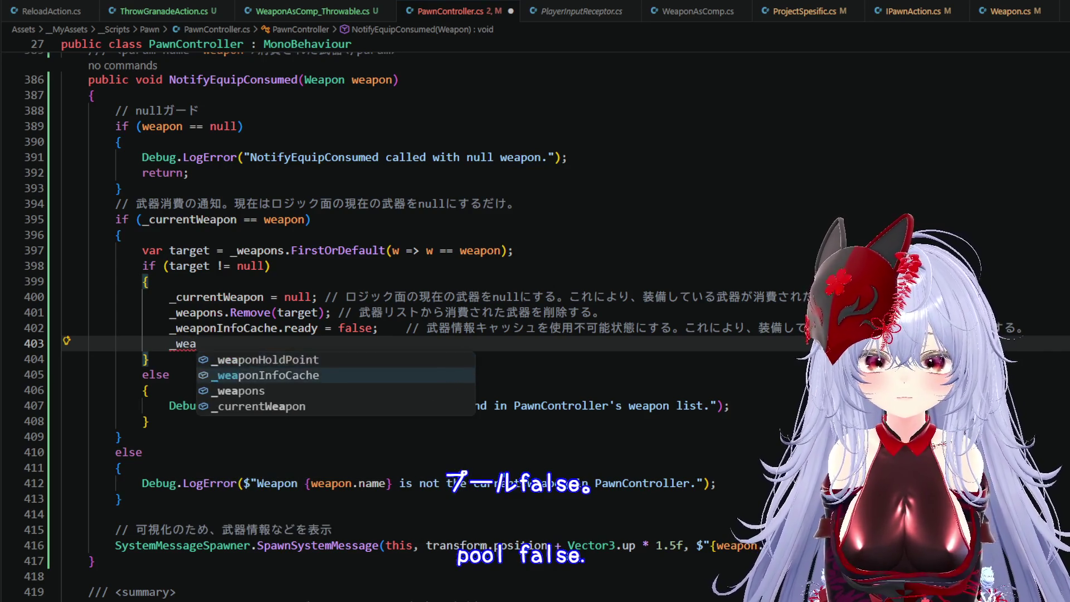
pyautogui.press('Tab')
pyautogui.press('Tab')
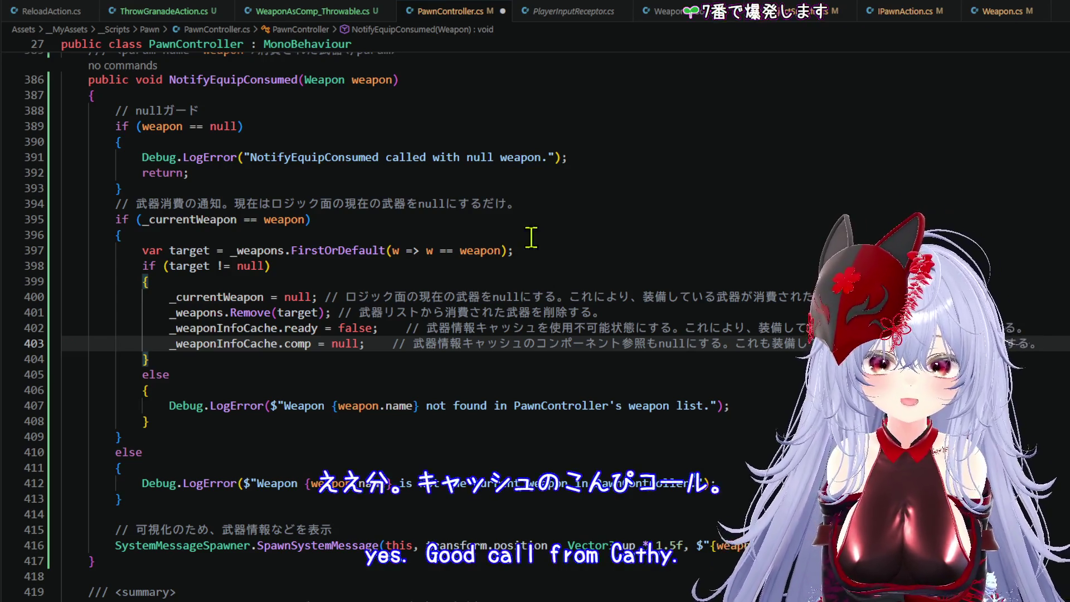
# - Save PawnController.cs and return to the Unity editor
pyautogui.click(6, 8)
pyautogui.click(79, 239)
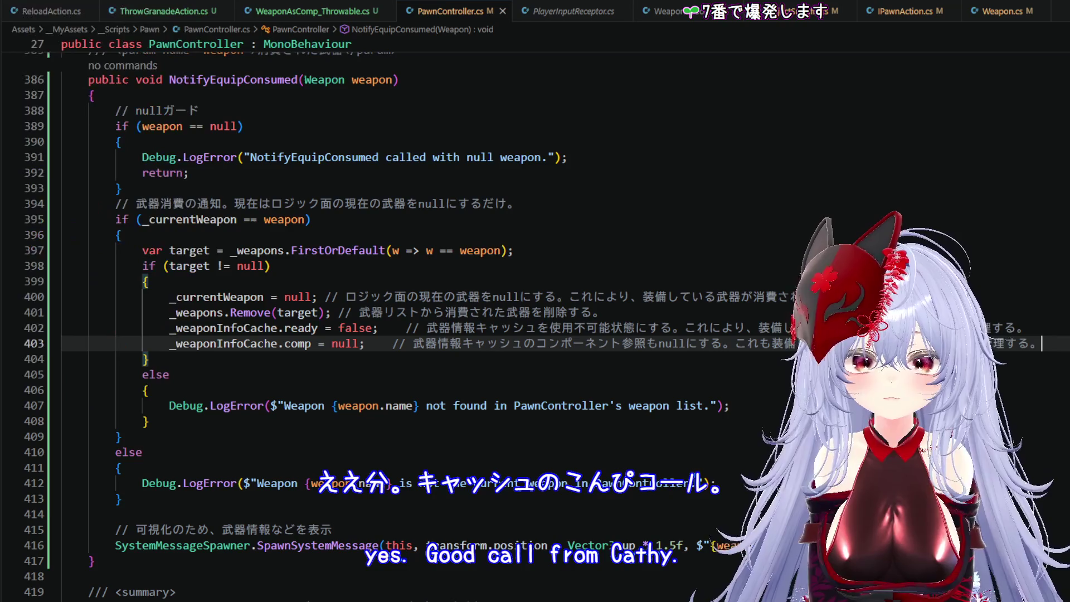
pyautogui.hotkey('alt', 'Tab')
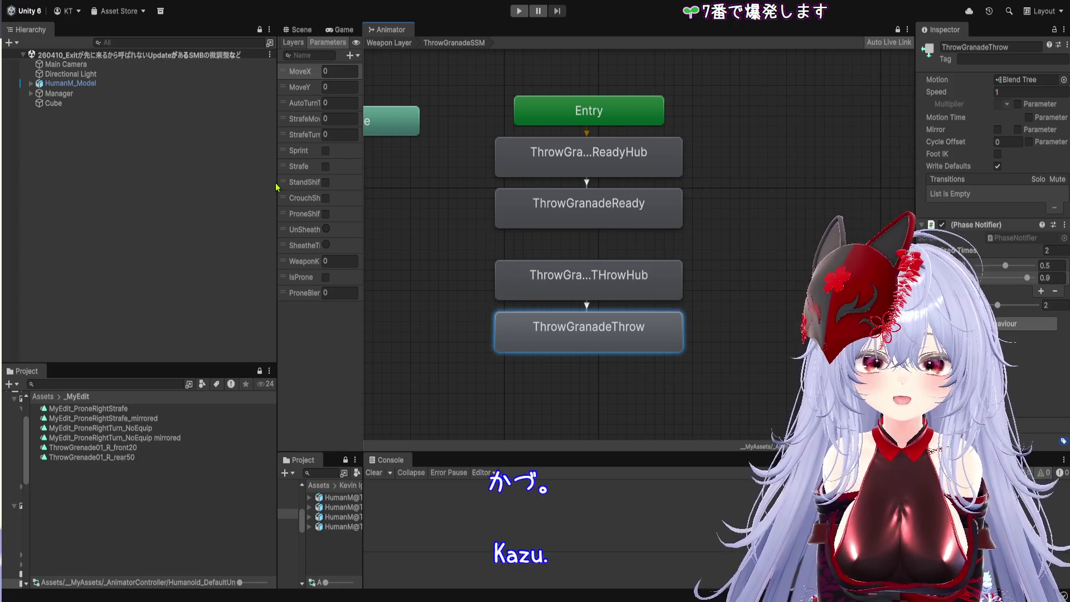
# - Return to the Weapon Layer graph, then show the Scene view with HumanM_Model selected
pyautogui.scroll(-3, 554, 174)
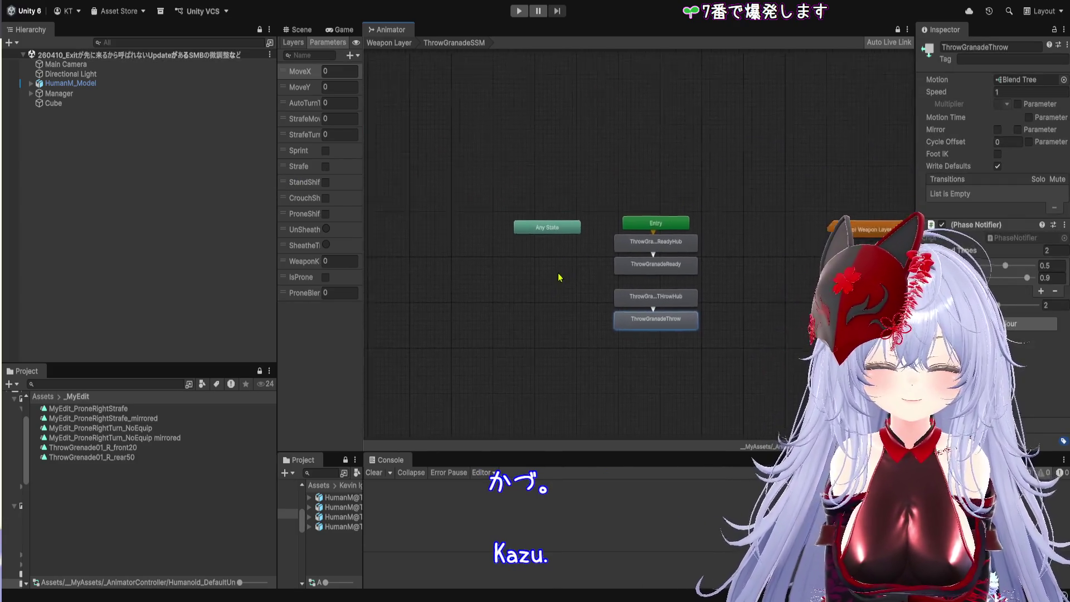
pyautogui.click(392, 44)
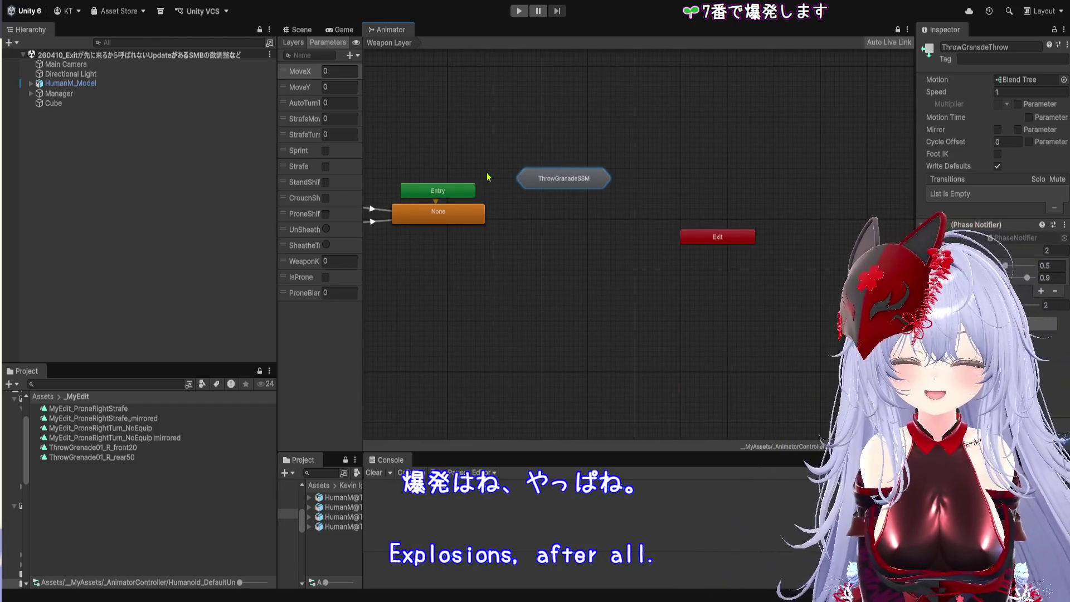
pyautogui.click(298, 29)
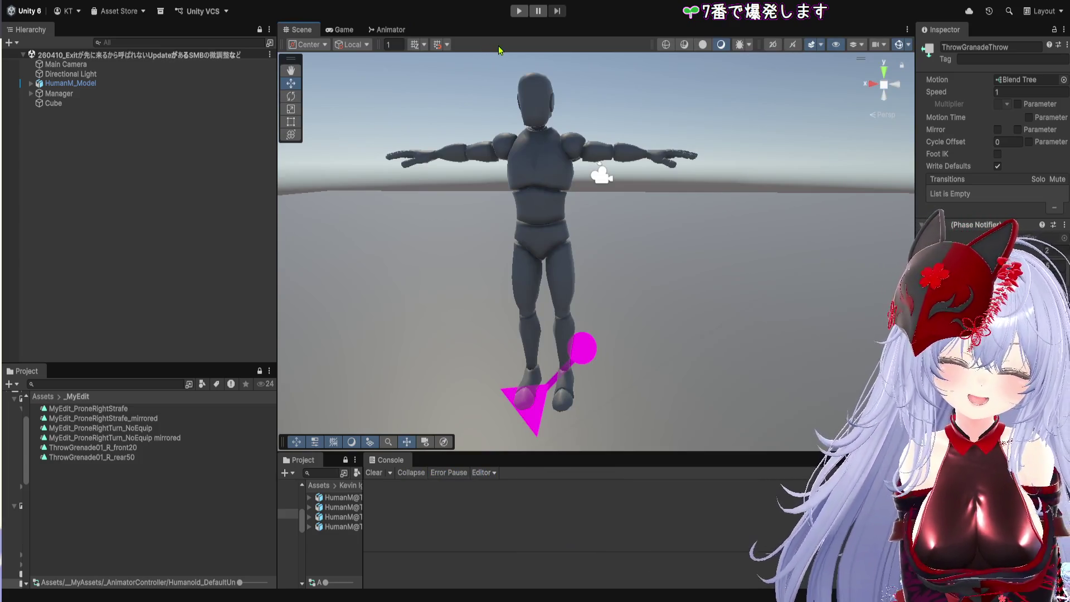
pyautogui.click(427, 155)
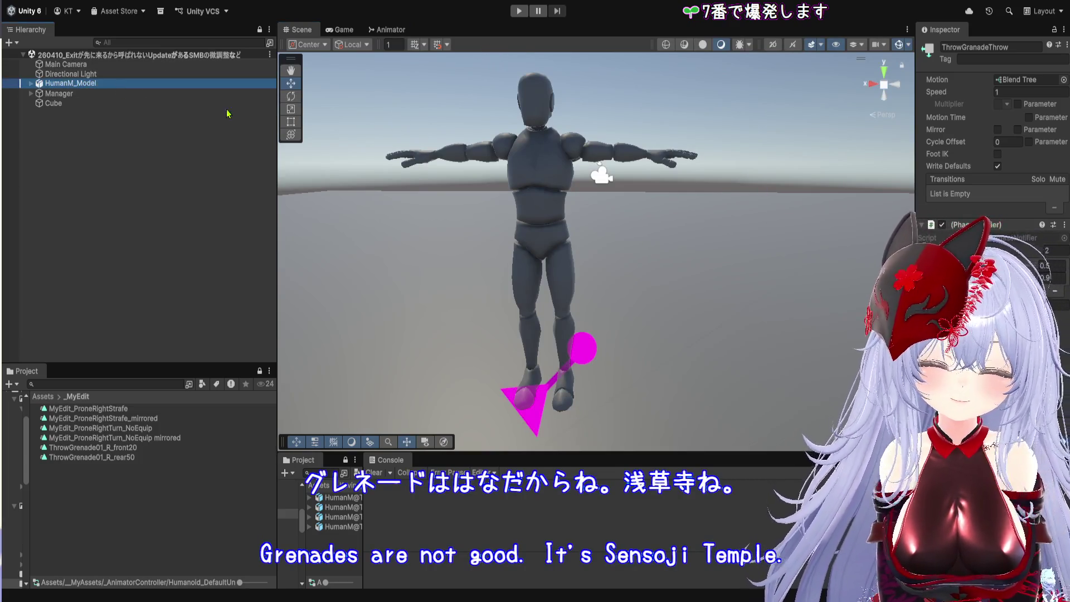
# - Widen the Inspector and add an expanded Element 2 to Pawn Controller's Weapons list
pyautogui.moveTo(916, 245); pyautogui.dragTo(532, 245)
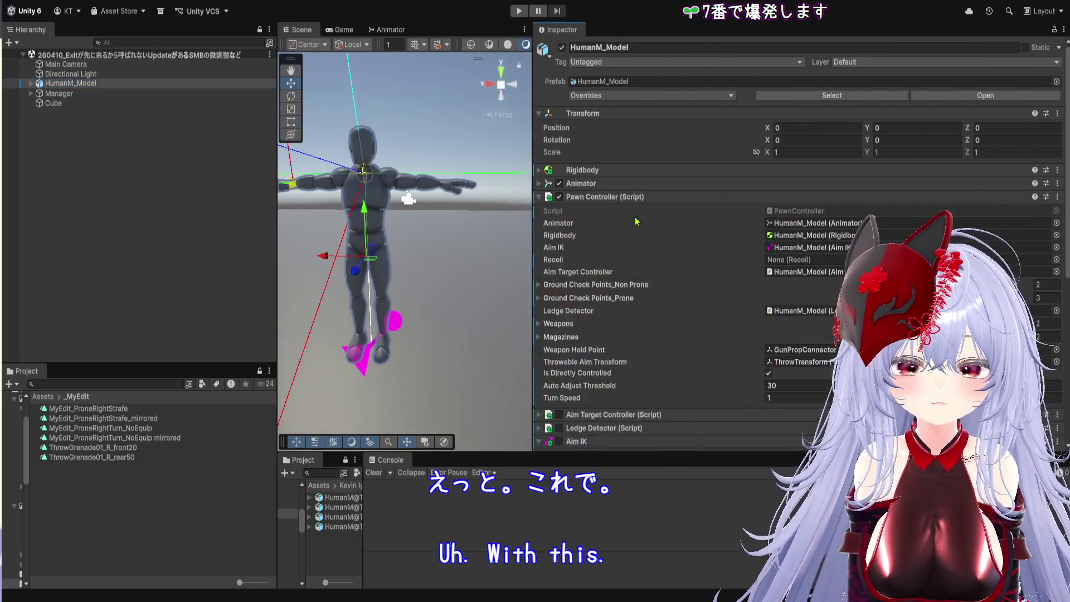
pyautogui.scroll(-10, 652, 250)
pyautogui.scroll(5, 629, 270)
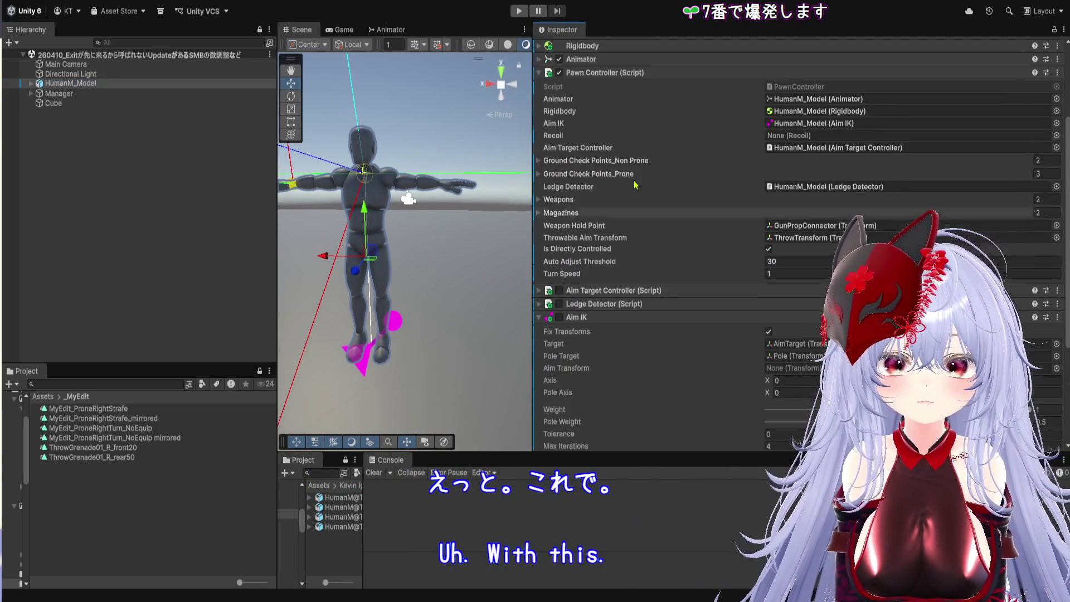
pyautogui.scroll(-2, 668, 251)
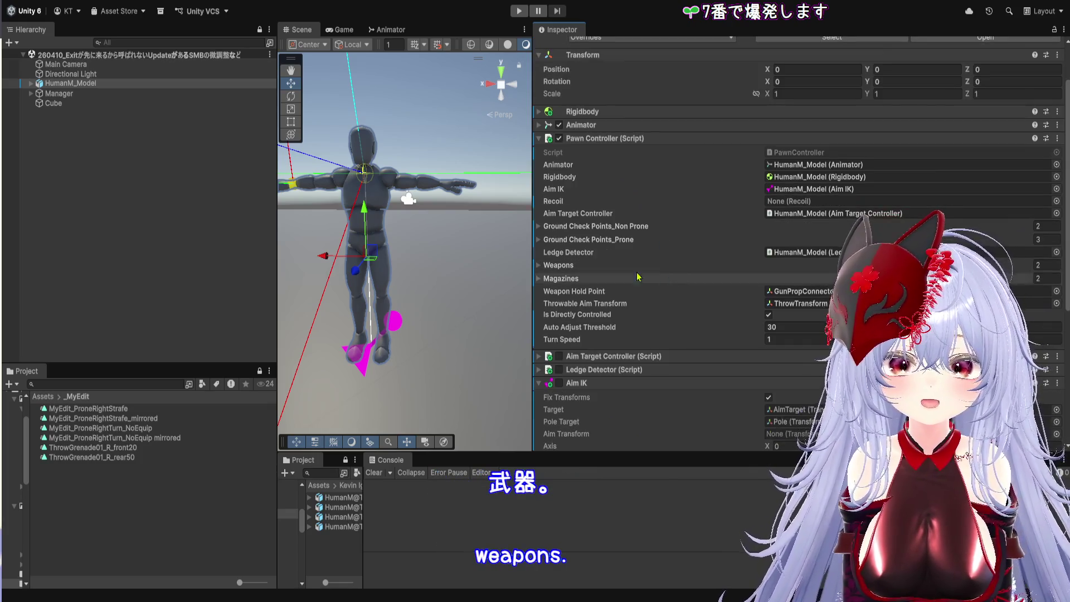
pyautogui.click(600, 267)
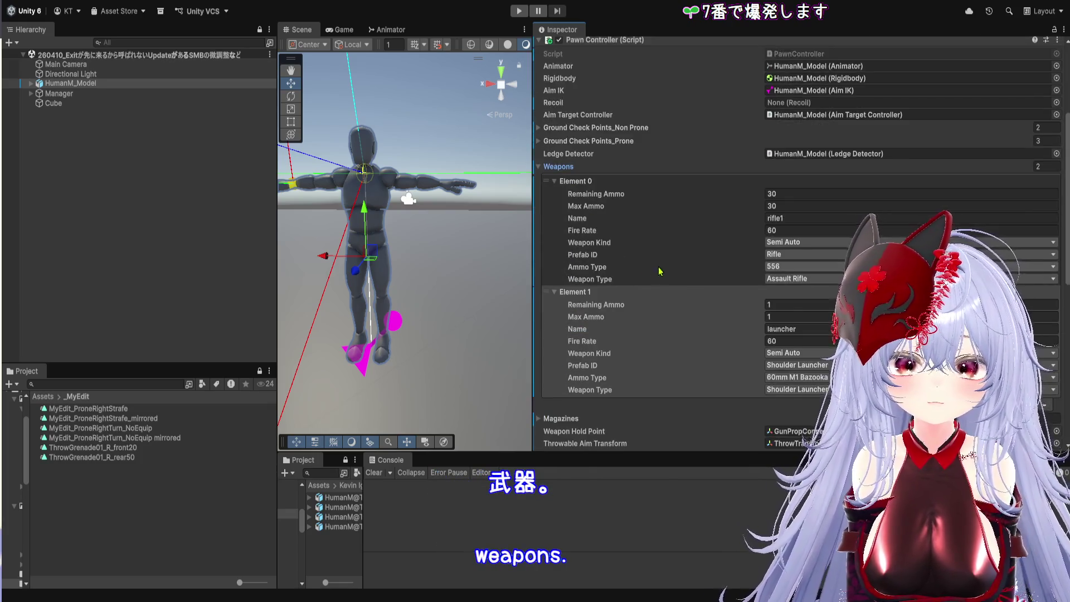
pyautogui.scroll(-6, 685, 270)
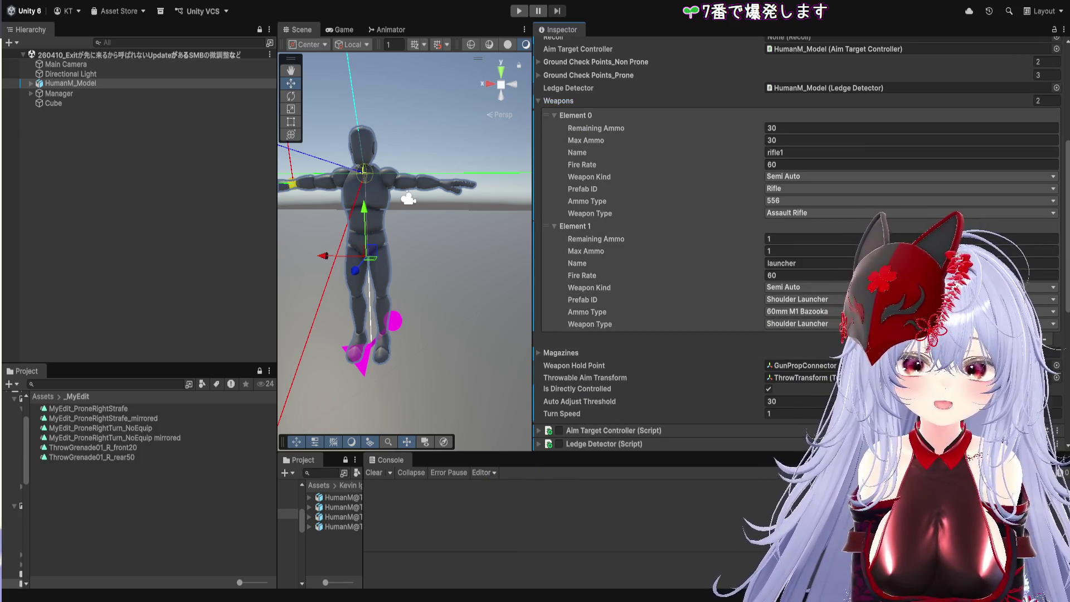
pyautogui.click(1034, 339)
pyautogui.click(619, 338)
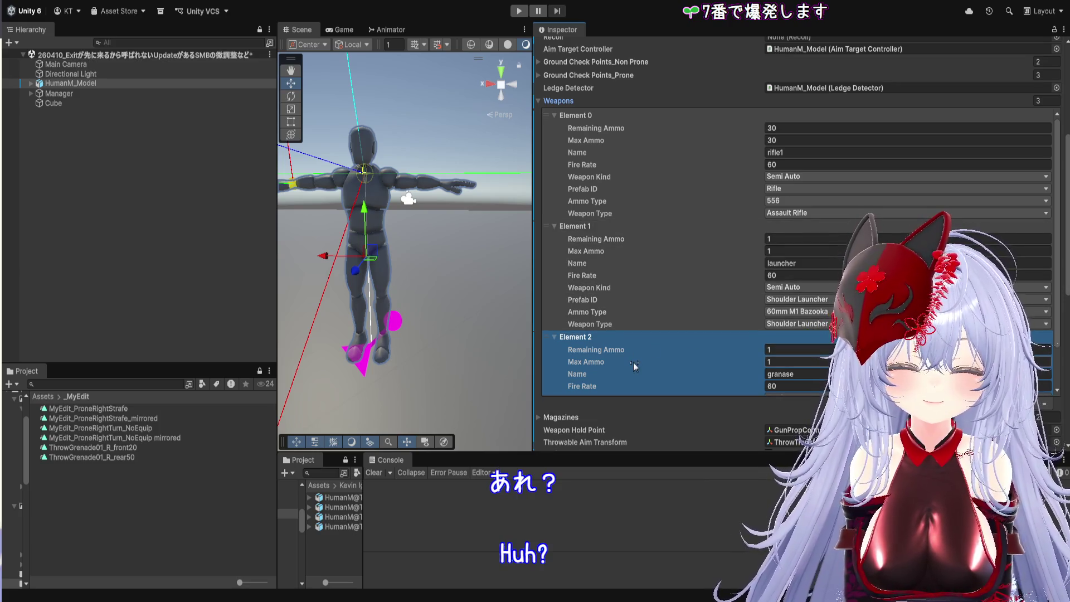
# - Copy the launcher weapon's settings into Element 2
pyautogui.click(1044, 405)
pyautogui.click(1032, 405)
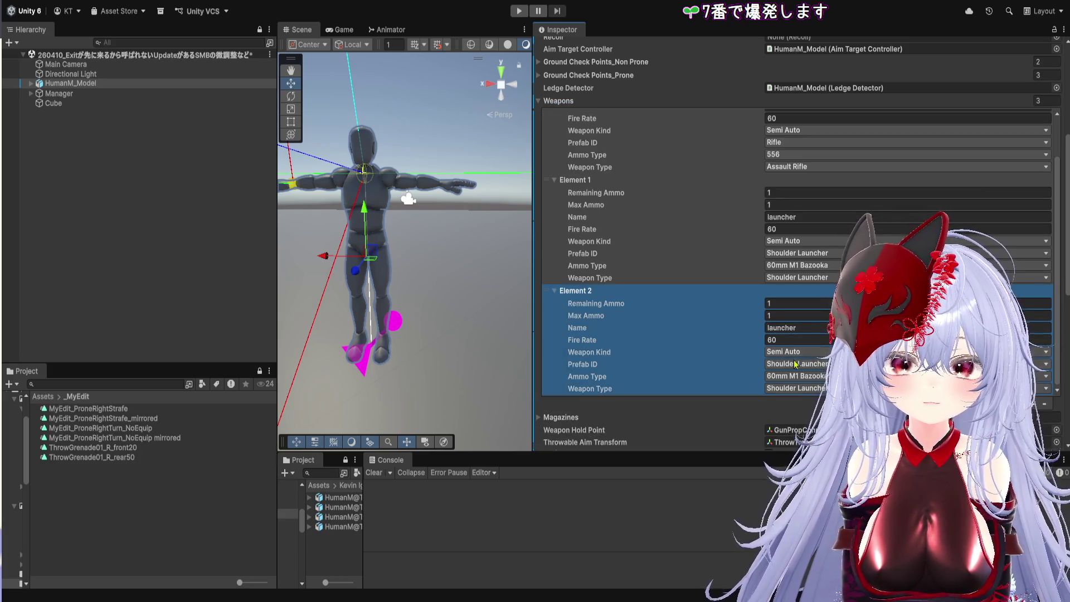
pyautogui.scroll(-5, 765, 308)
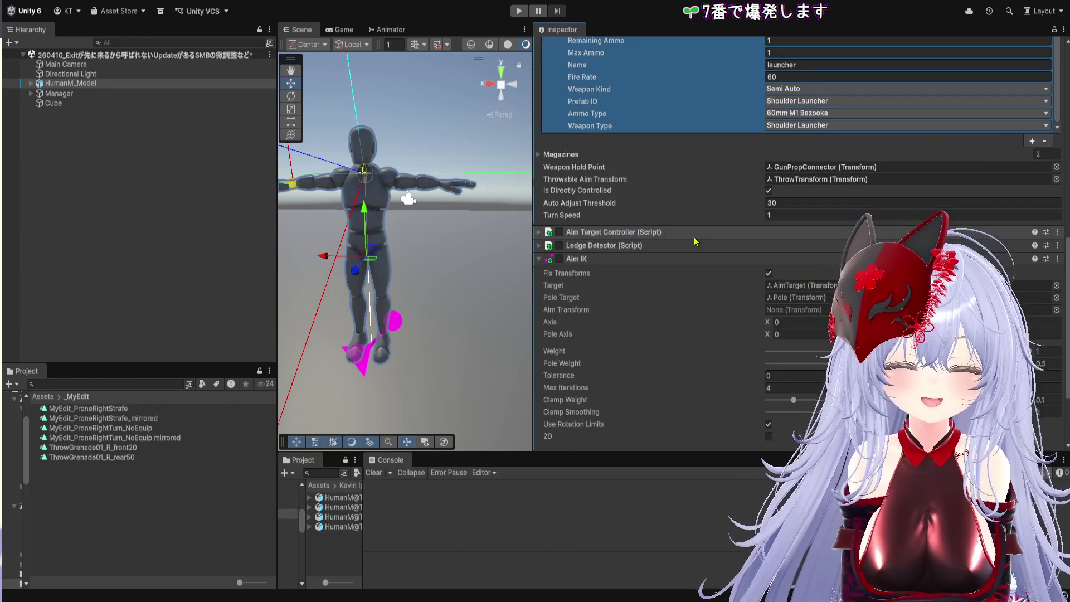
pyautogui.scroll(3, 692, 251)
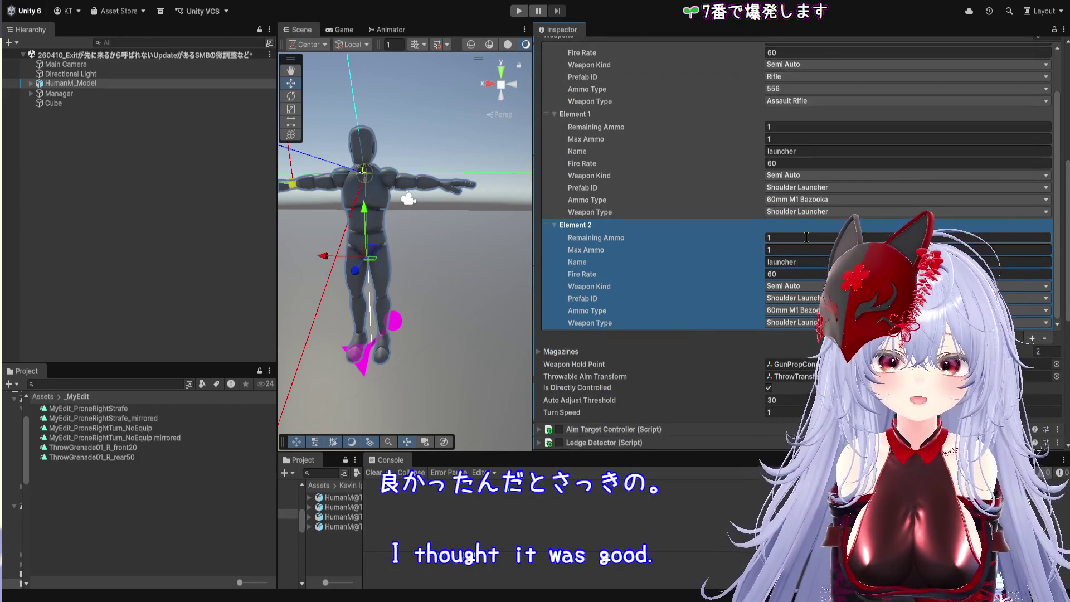
# - Name Element 2 'granade', with Weapon Kind Throwing and Prefab ID Hand Granade
pyautogui.click(813, 260)
pyautogui.write('granade')
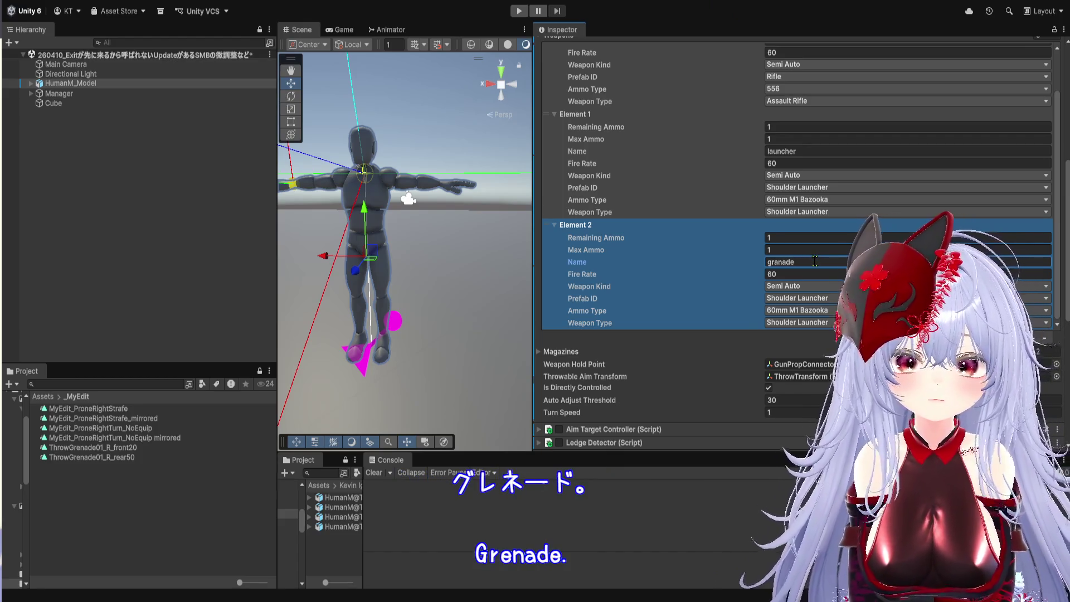
pyautogui.click(817, 273)
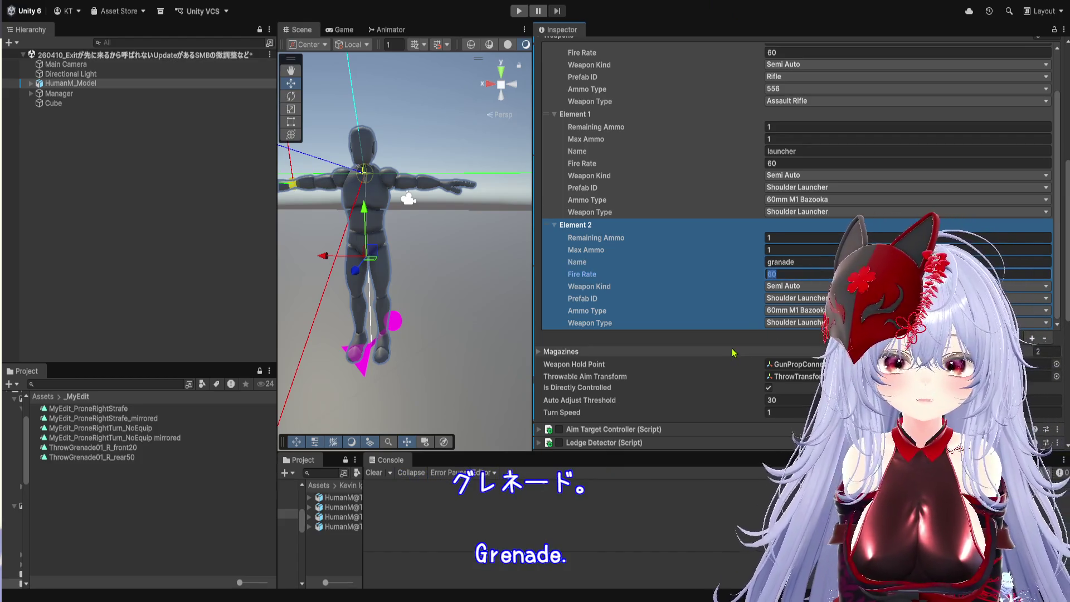
pyautogui.click(806, 287)
pyautogui.click(799, 325)
pyautogui.click(794, 297)
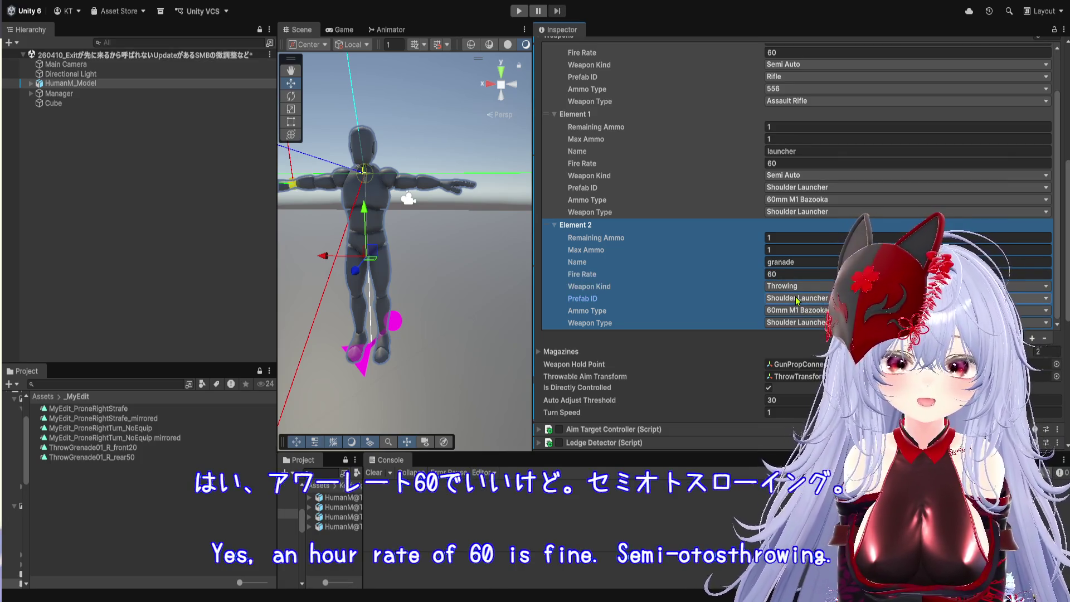
pyautogui.click(803, 316)
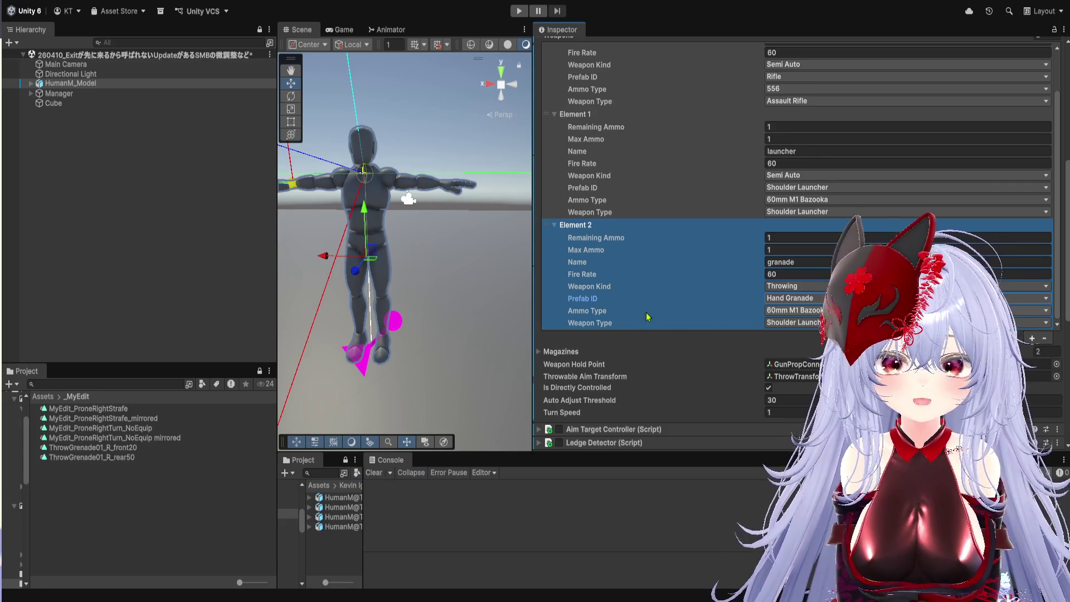
pyautogui.hotkey('alt', 'Tab')
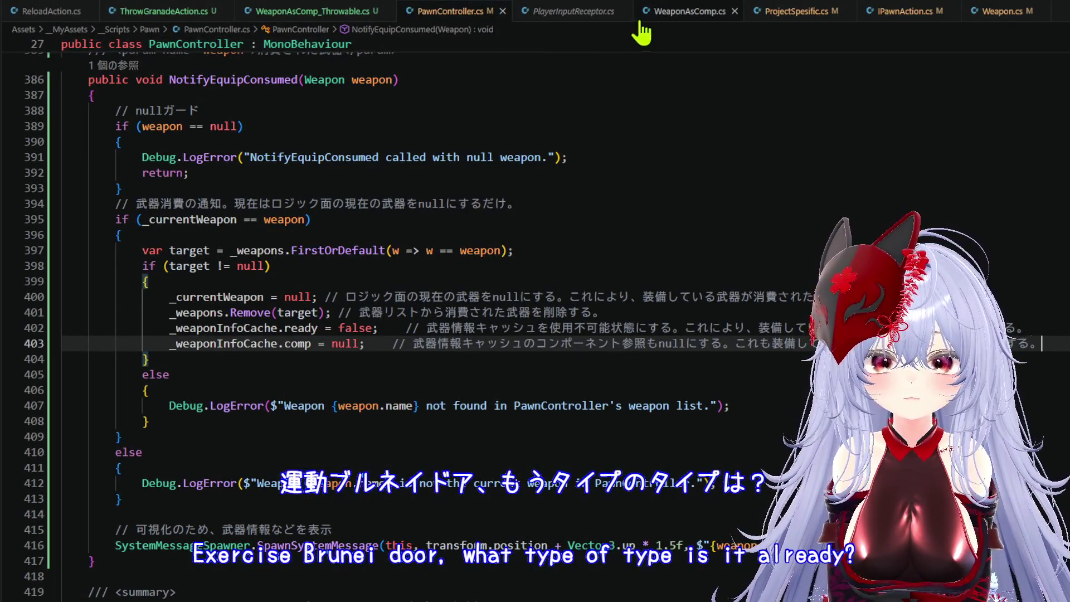
# - In Weapon.cs, add '_None' with its suggested comment after _60mmM1Bazooka in AmmoType
pyautogui.click(978, 13)
pyautogui.scroll(-2, 277, 403)
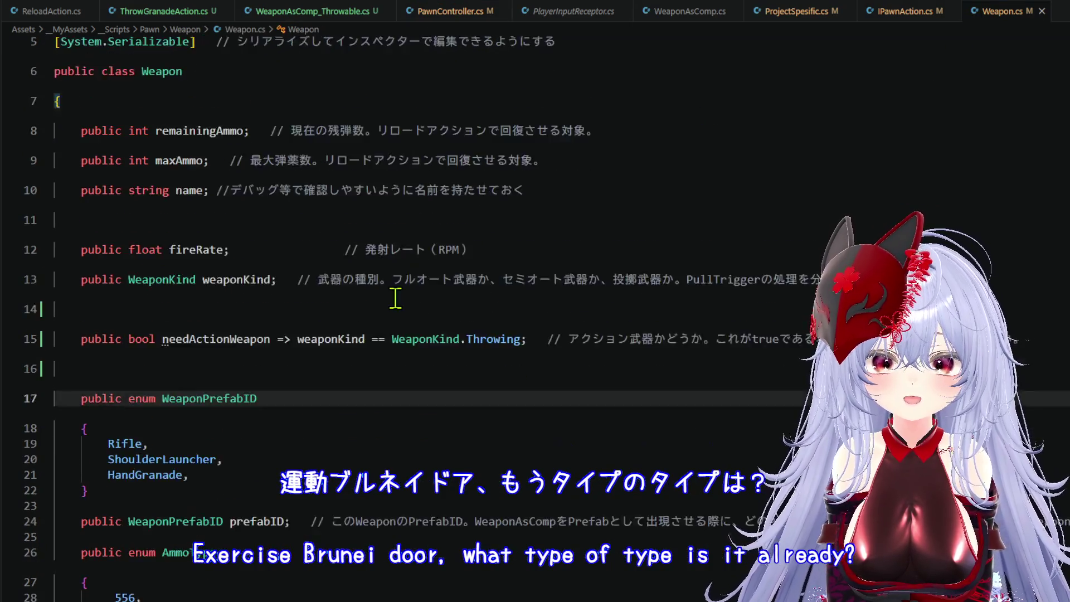
pyautogui.click(273, 440)
pyautogui.scroll(-3, 279, 423)
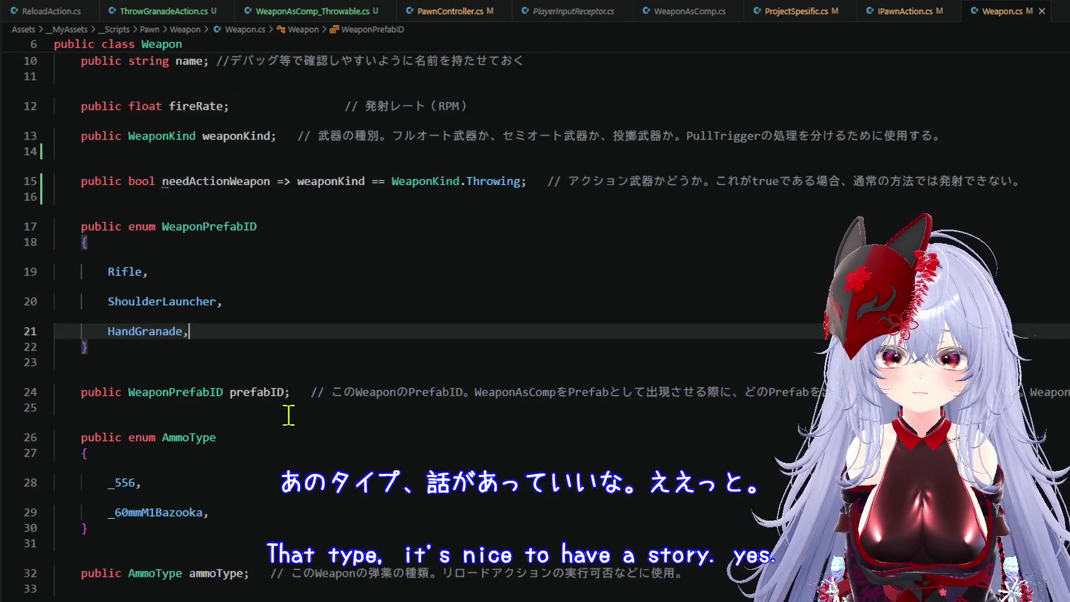
pyautogui.click(256, 417)
pyautogui.press('Return')
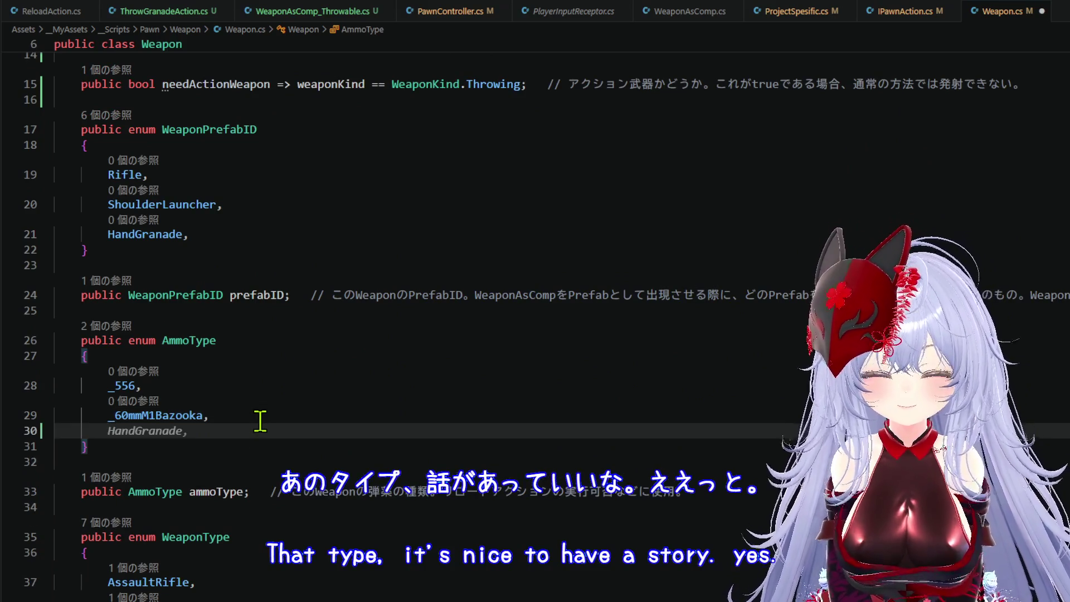
pyautogui.write('_None,')
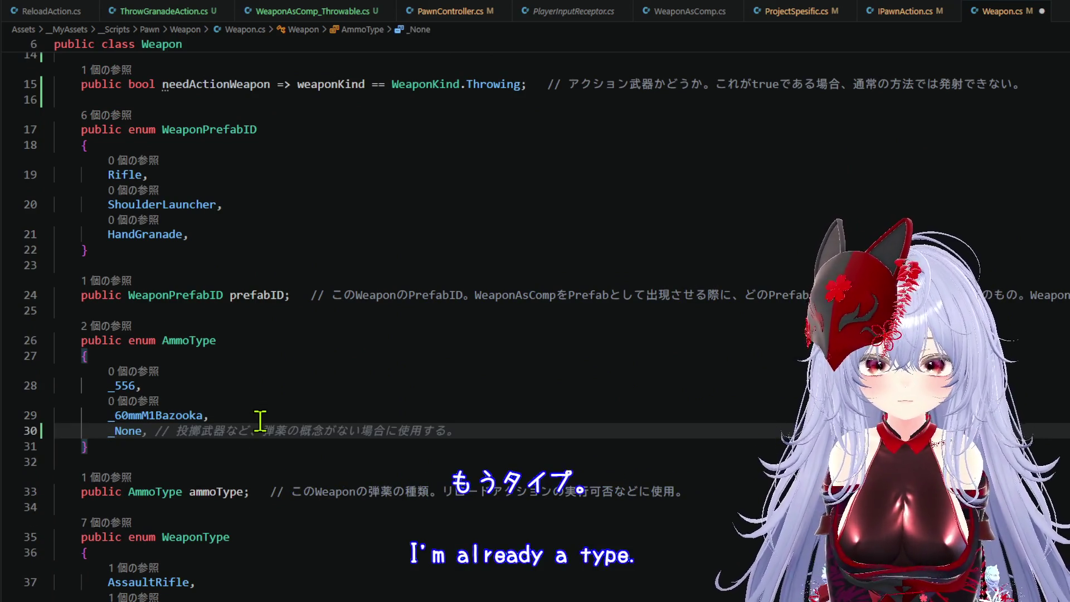
pyautogui.press('Tab')
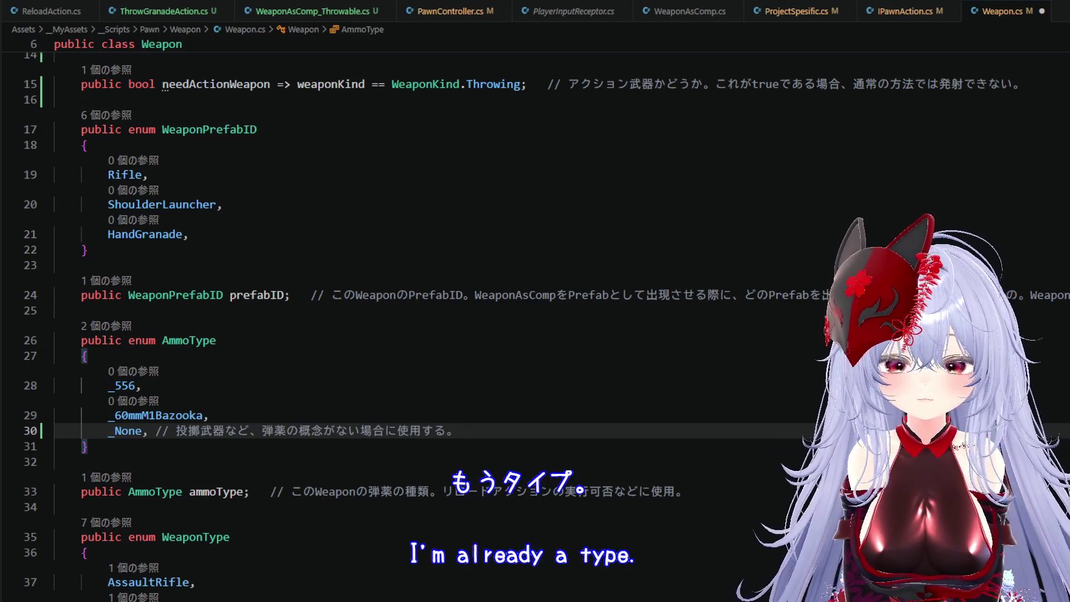
# - Save Weapon.cs and switch back to the Unity editor
pyautogui.hotkey('alt', 'Tab')
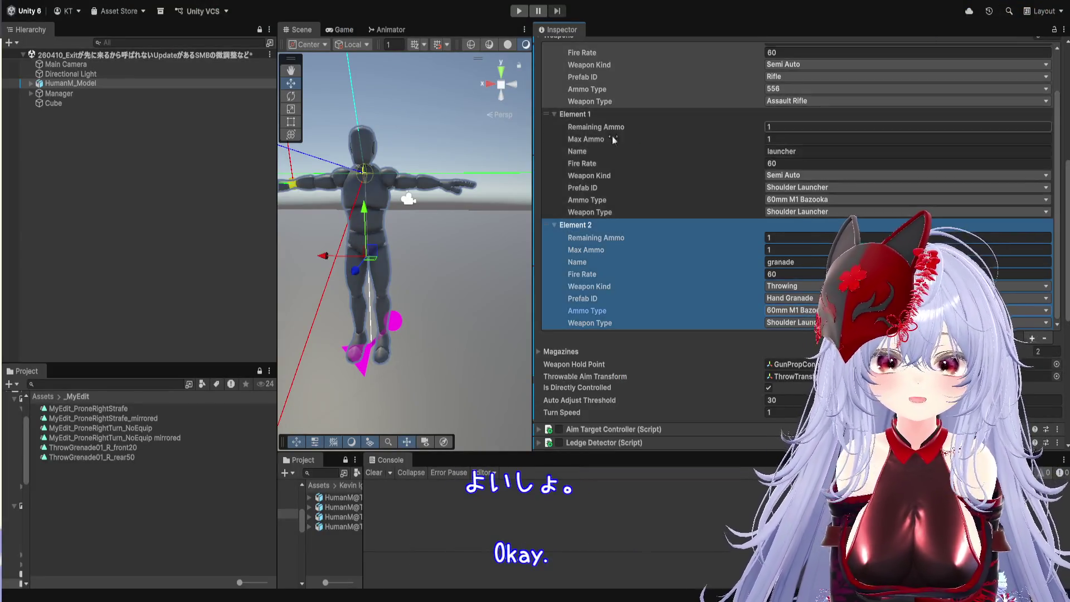
pyautogui.hotkey('alt', 'Tab')
pyautogui.click(24, 6)
pyautogui.click(58, 196)
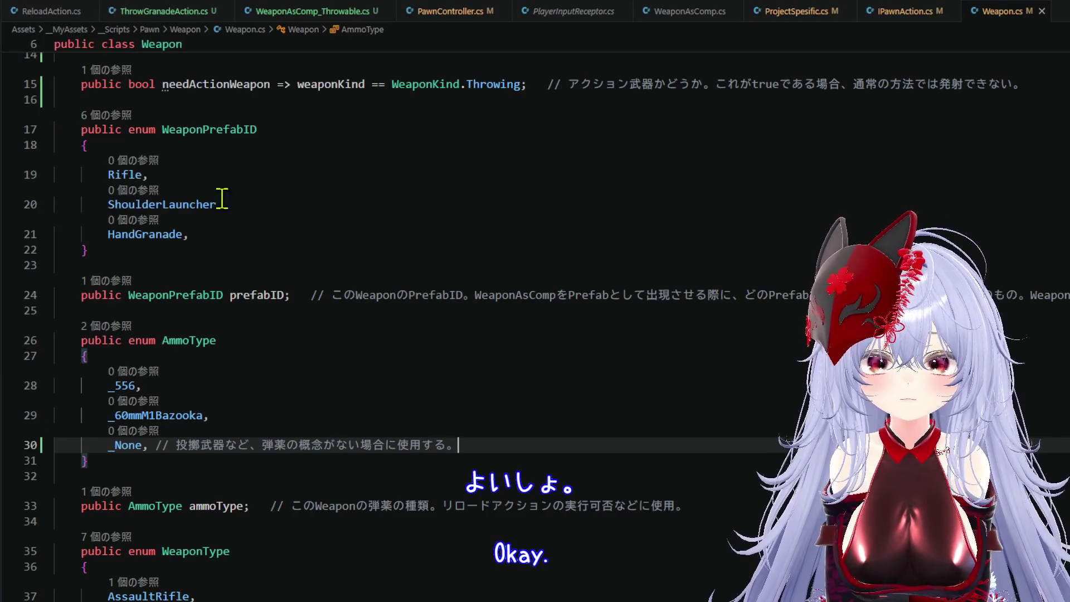
pyautogui.hotkey('alt', 'Tab')
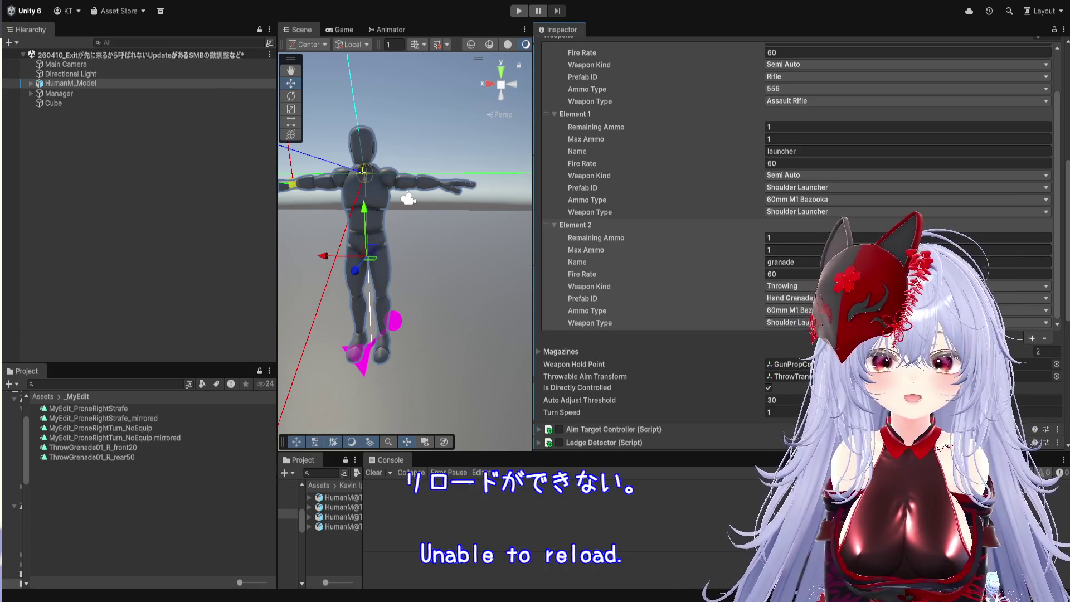
# - Scroll the Inspector down to the grenade entry's Ammo Type and Weapon Type fields
pyautogui.scroll(-10, 658, 228)
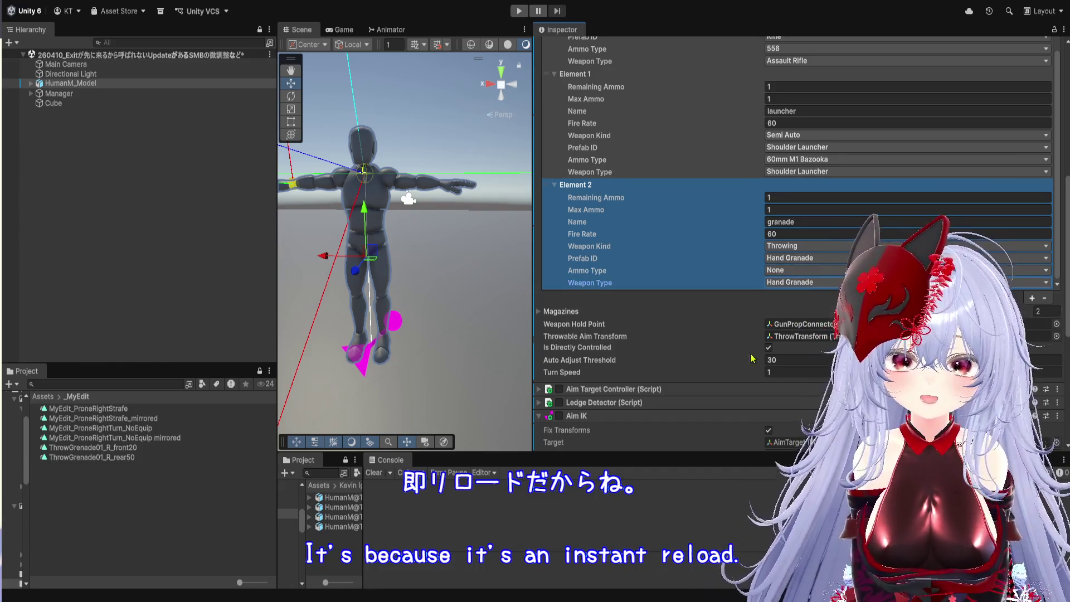
pyautogui.scroll(-5, 529, 453)
pyautogui.scroll(-2, 439, 412)
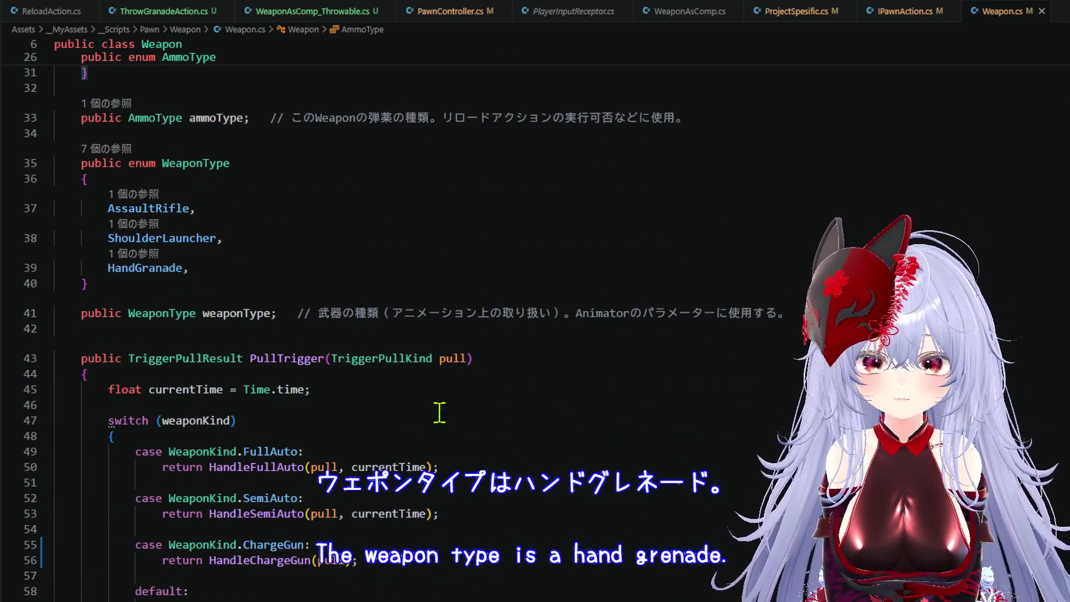
# - Highlight WeaponType in Weapon.cs and look over the WeaponType and WeaponKind enums
pyautogui.doubleClick(182, 314)
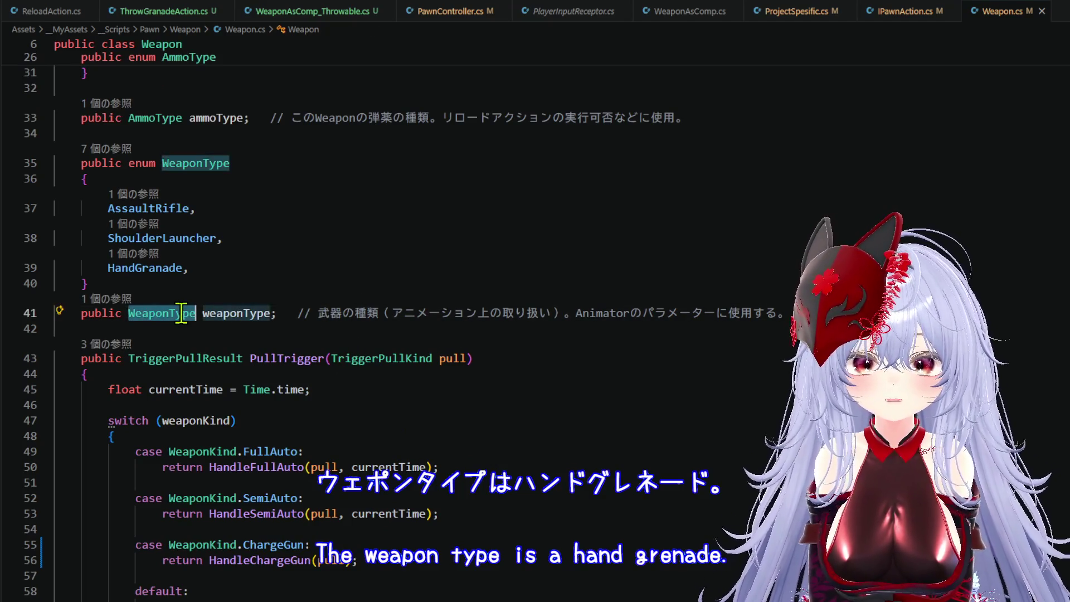
pyautogui.scroll(-7, 184, 313)
pyautogui.scroll(-5, 200, 316)
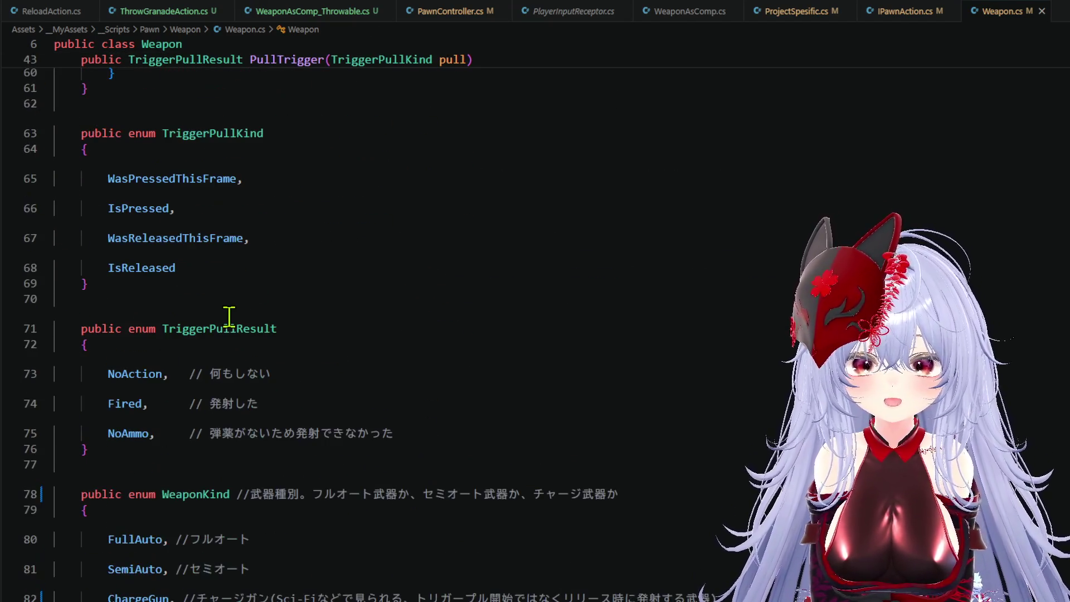
pyautogui.scroll(-2, 295, 304)
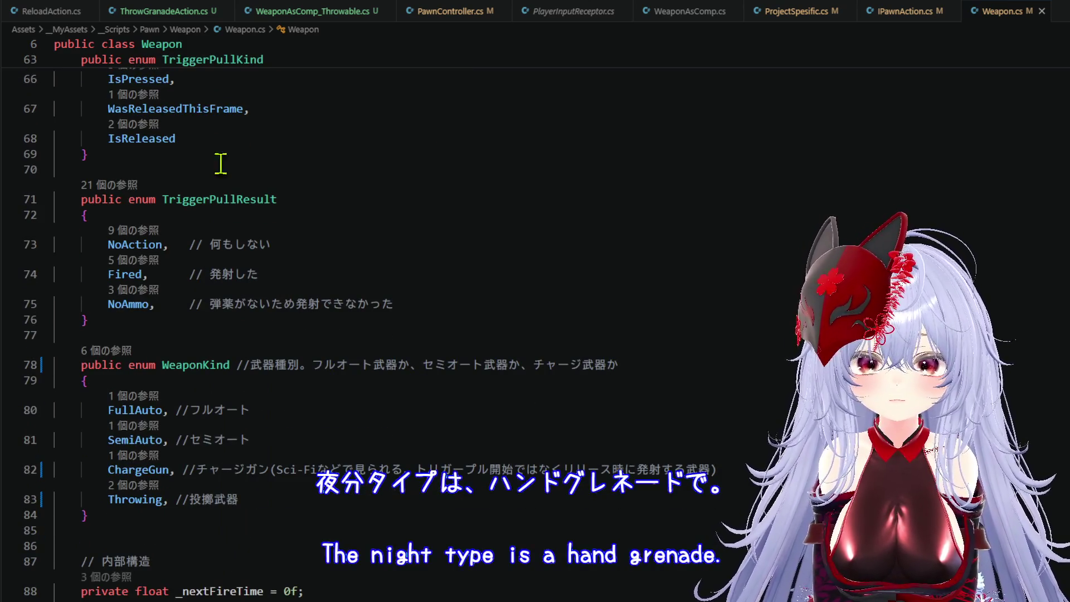
# - In PawnController.cs, read SetWeaponType's docs and settle on NotifyEquipActionSpawnPhase
pyautogui.click(448, 17)
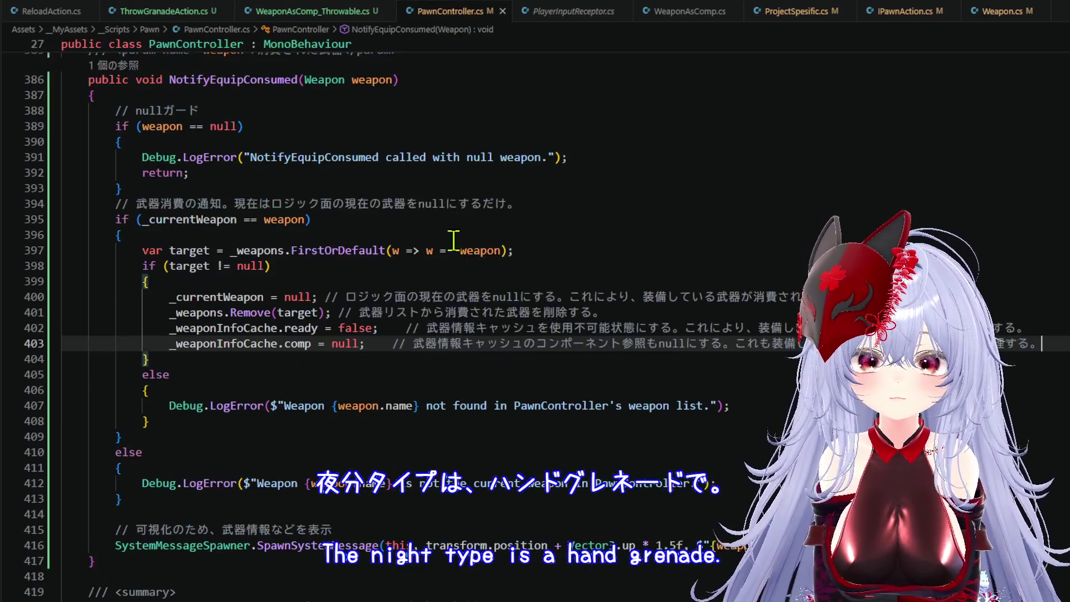
pyautogui.scroll(6, 458, 250)
pyautogui.scroll(11, 458, 251)
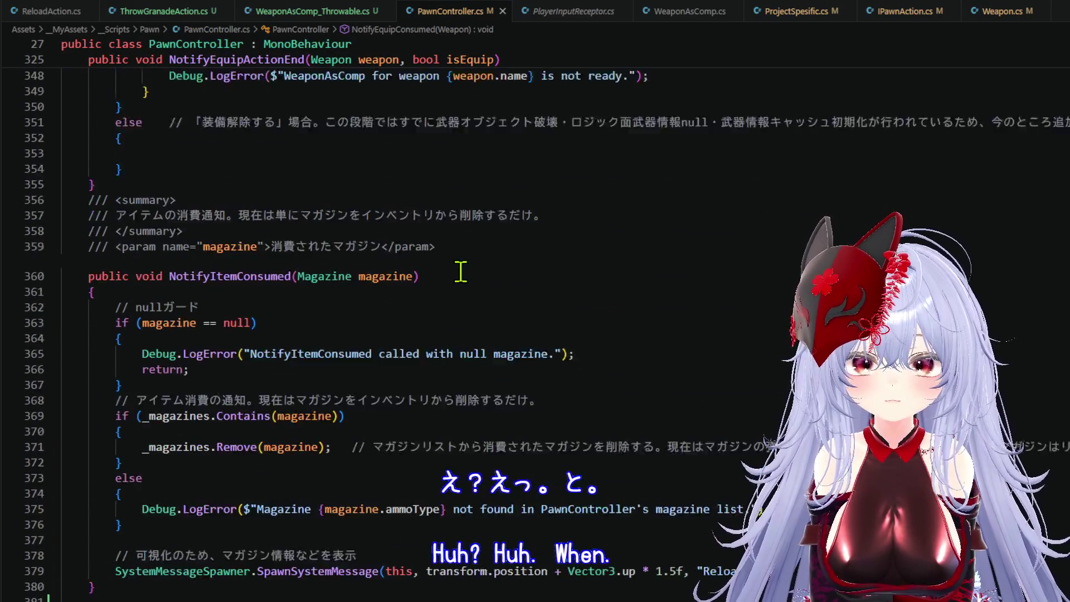
pyautogui.scroll(9, 462, 273)
pyautogui.scroll(-3, 458, 272)
pyautogui.scroll(-2, 458, 272)
pyautogui.moveTo(393, 384)
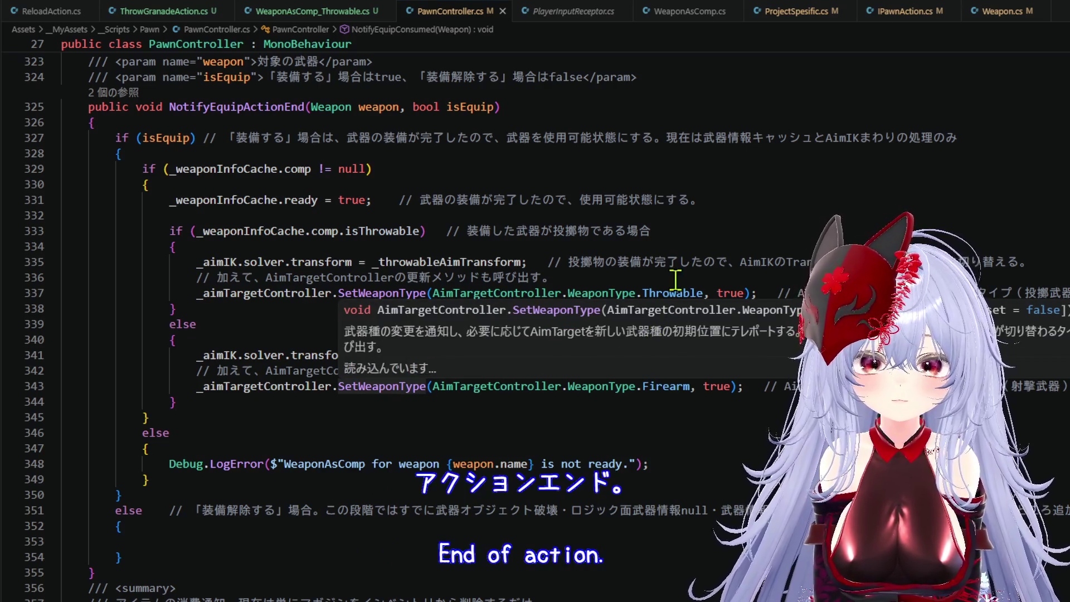
pyautogui.moveTo(675, 289)
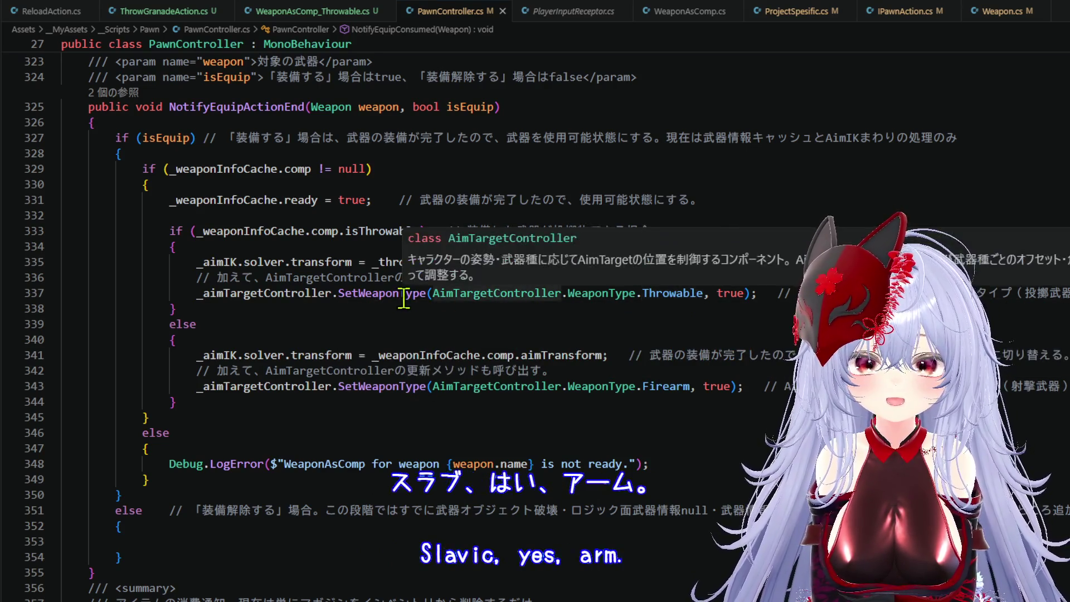
pyautogui.moveTo(403, 297)
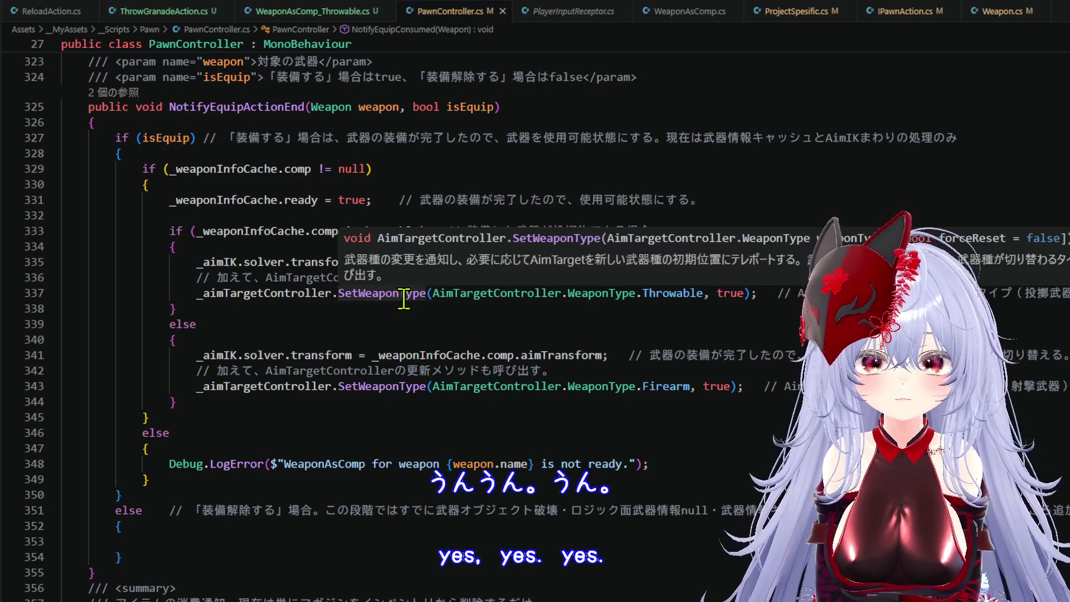
pyautogui.scroll(12, 404, 300)
pyautogui.scroll(3, 408, 329)
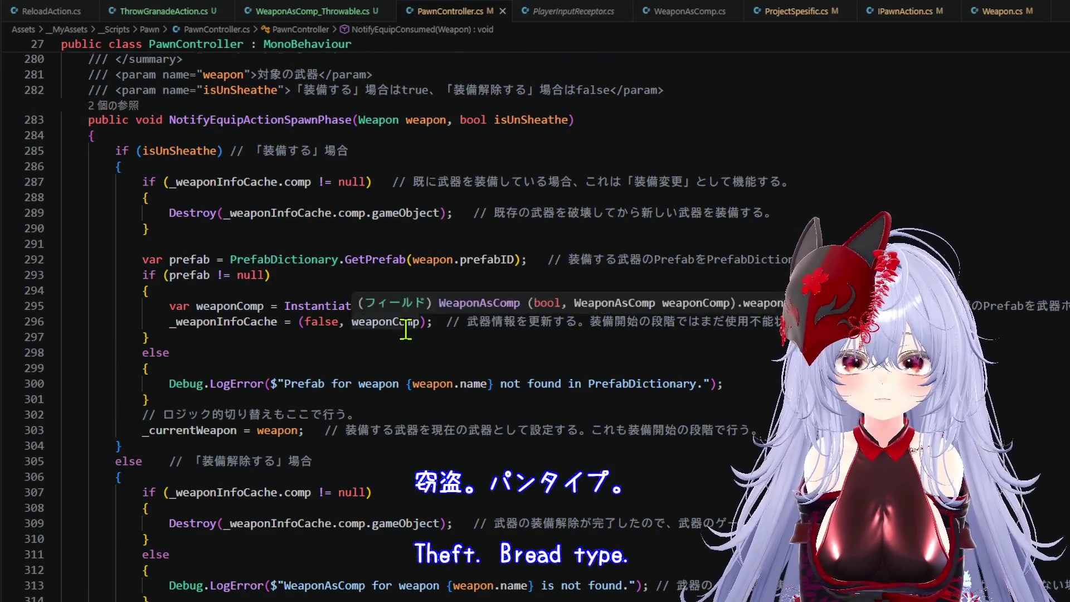
# - Open WeaponUnSheatheAction.cs from NotifyEquipActionStart's references, review Execute, then return to Unity
pyautogui.scroll(-2, 424, 328)
pyautogui.scroll(2, 444, 333)
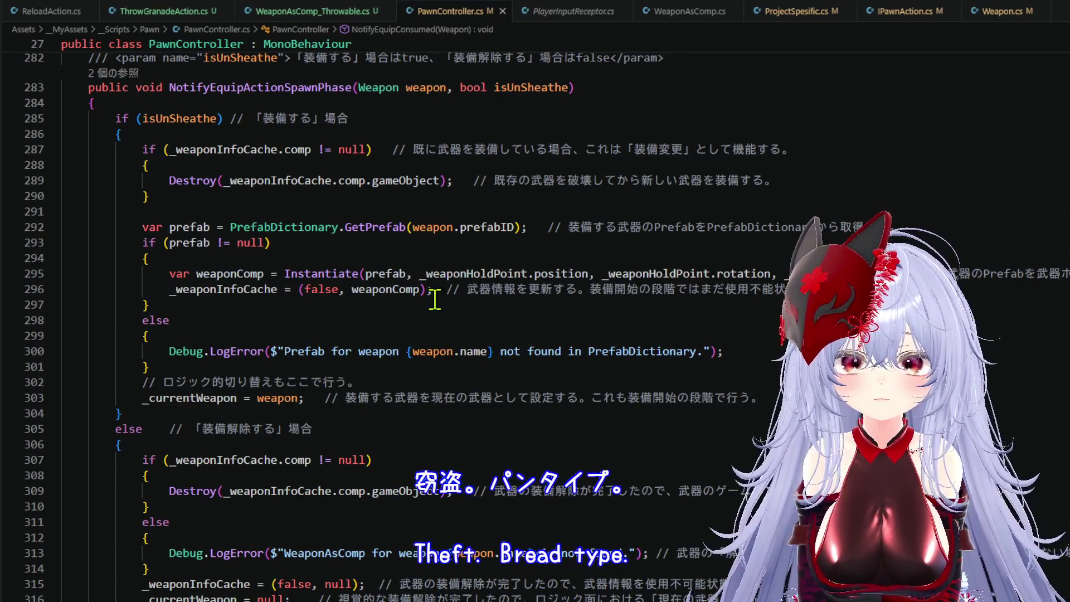
pyautogui.scroll(10, 435, 301)
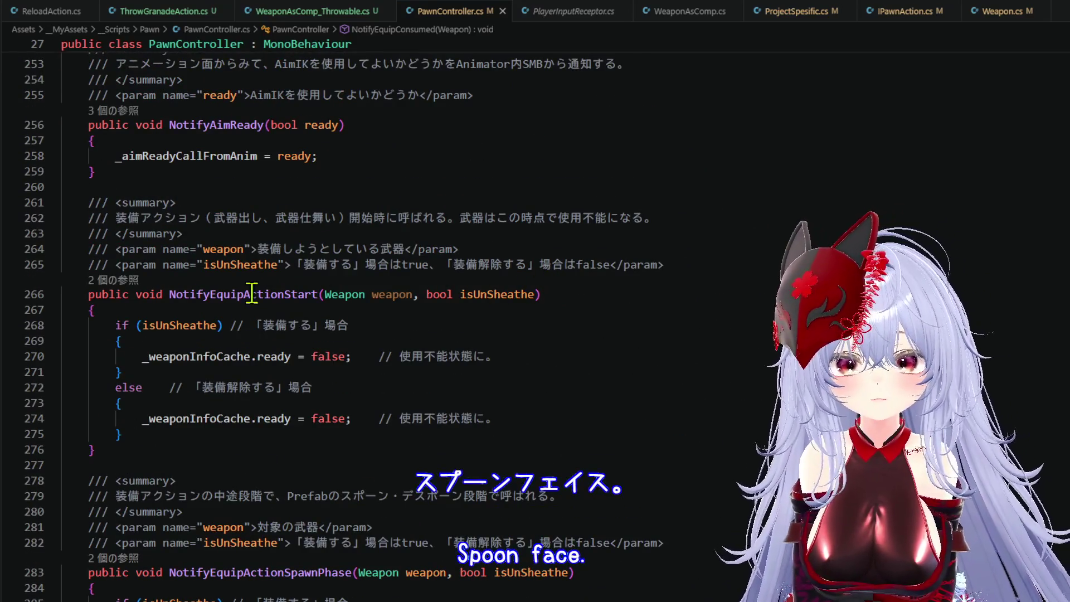
pyautogui.click(140, 281)
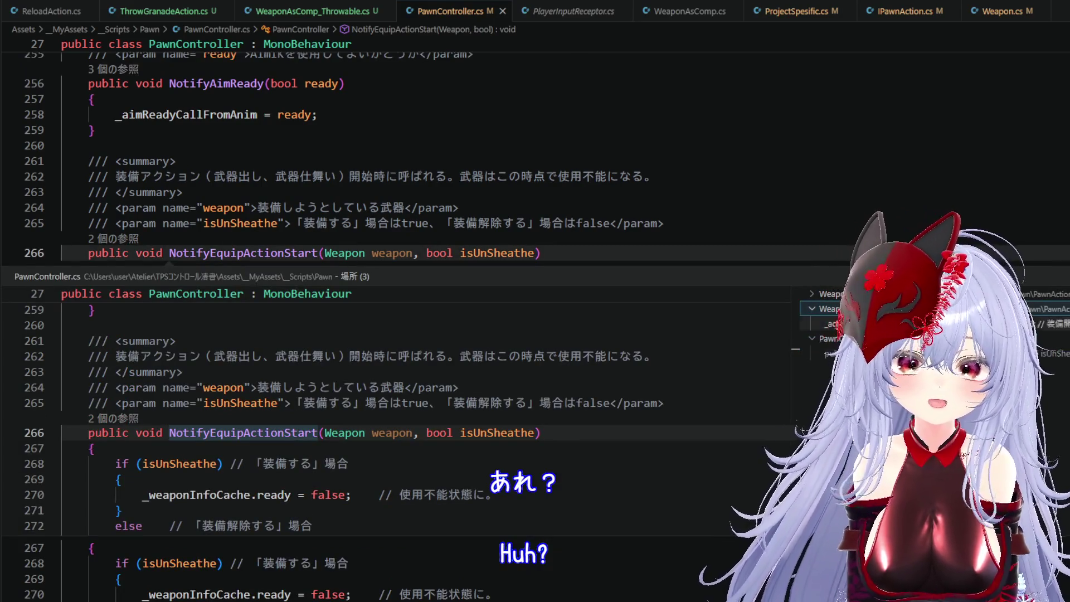
pyautogui.doubleClick(813, 298)
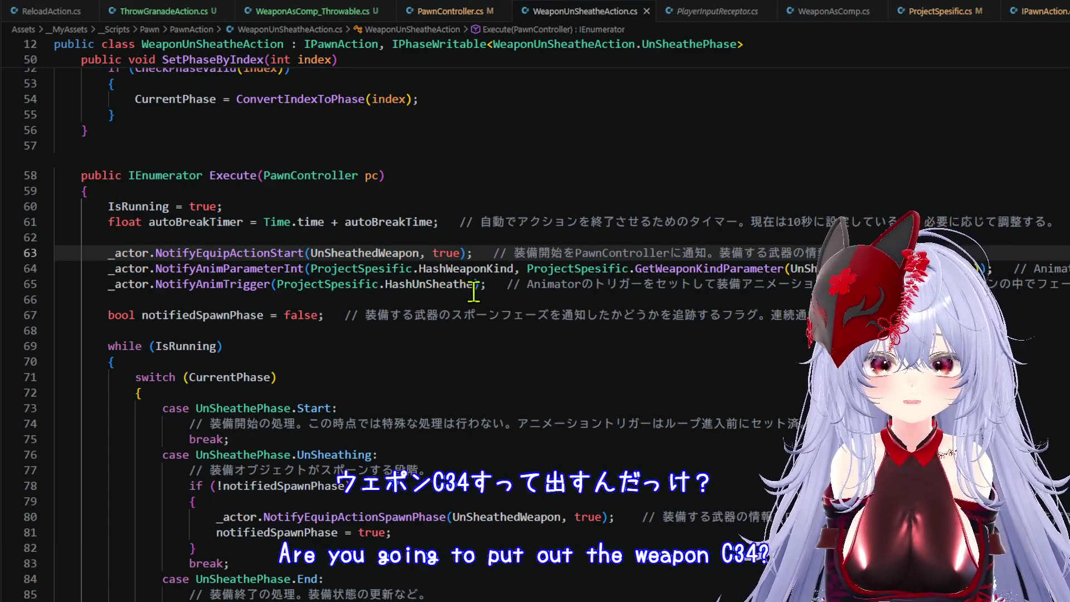
pyautogui.click(473, 290)
pyautogui.press('Down')
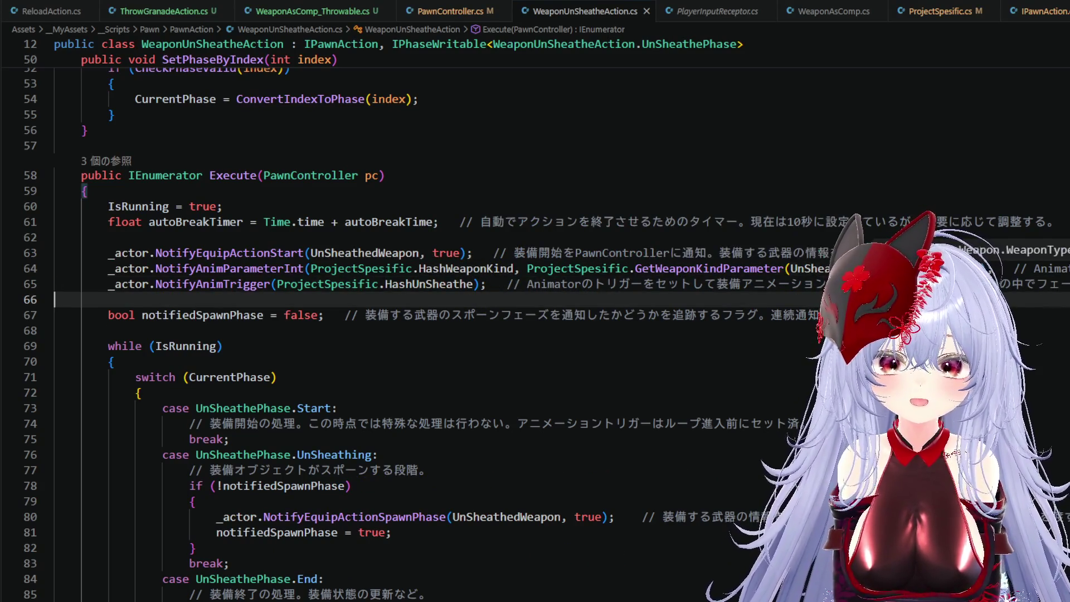
pyautogui.moveTo(385, 270)
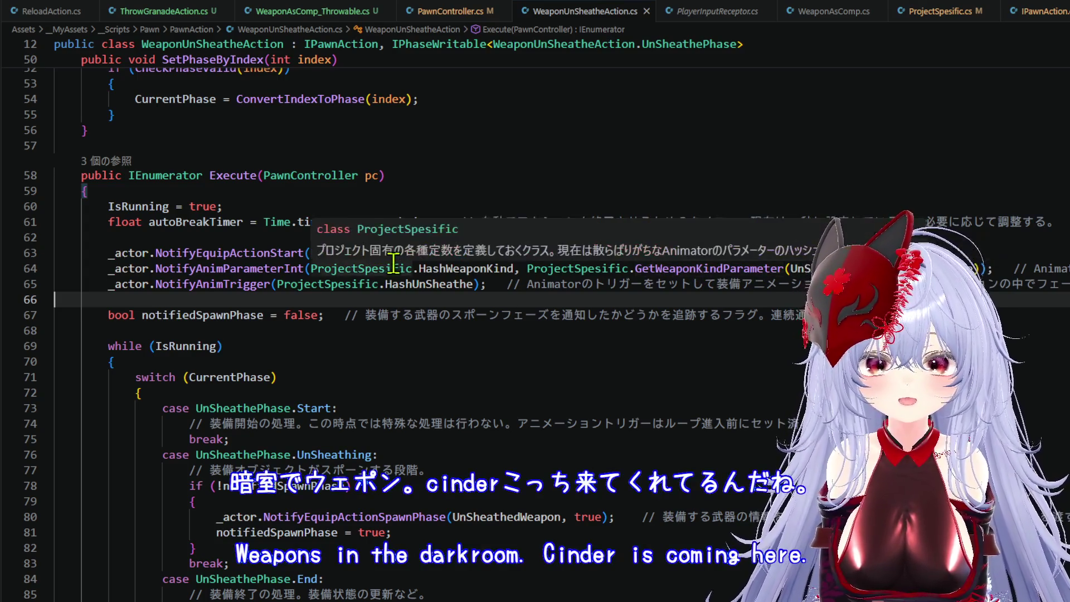
pyautogui.hotkey('alt', 'Tab')
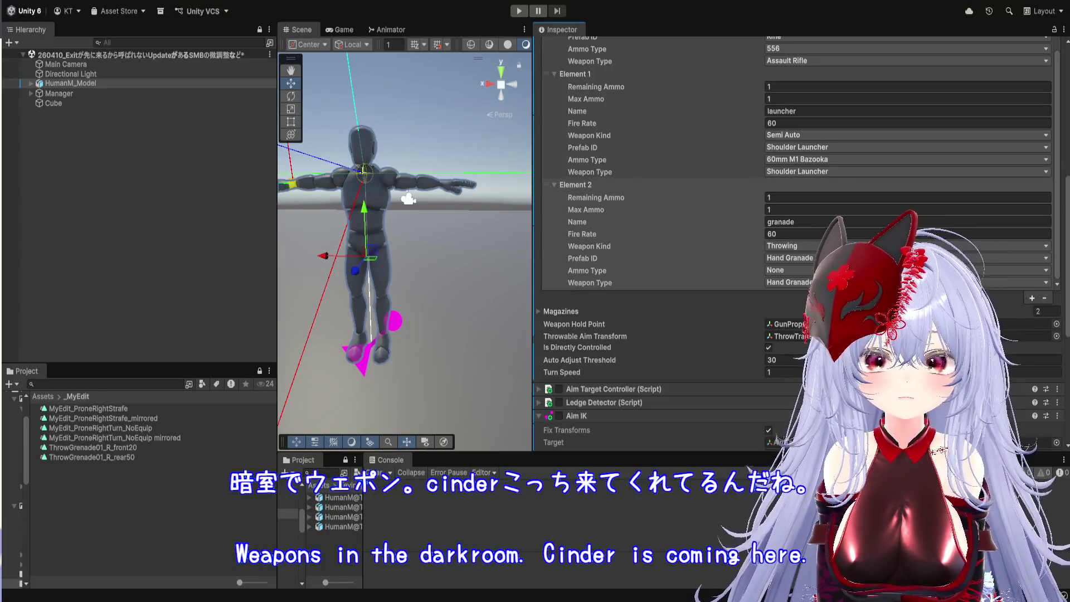
# - Select HumanM_Model and enter the AimDownSSM sub-state machine in the Animator
pyautogui.click(281, 146)
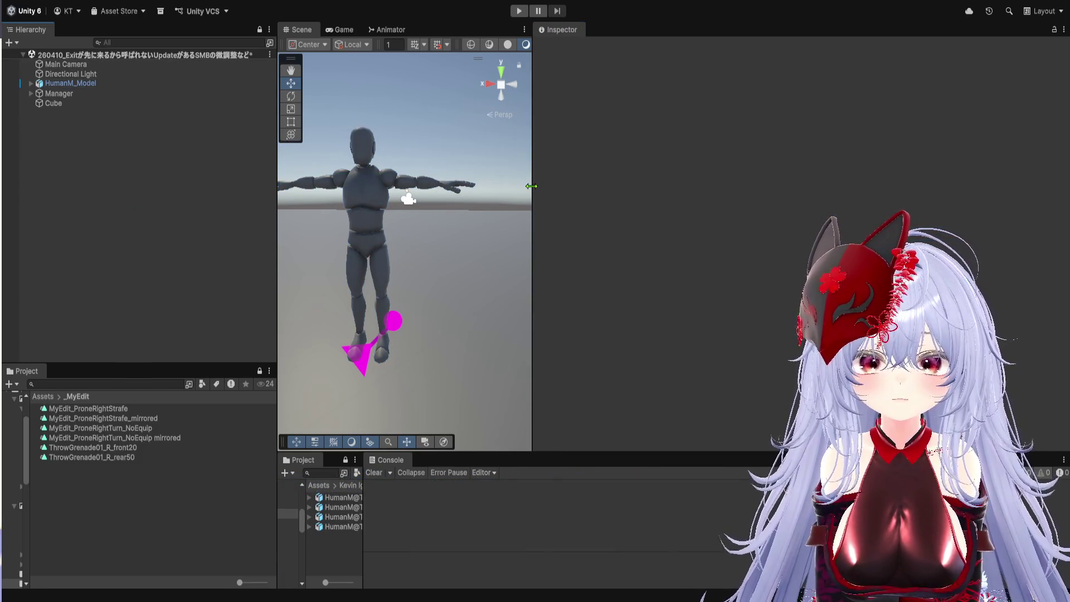
pyautogui.moveTo(531, 186); pyautogui.dragTo(766, 185)
pyautogui.click(227, 84)
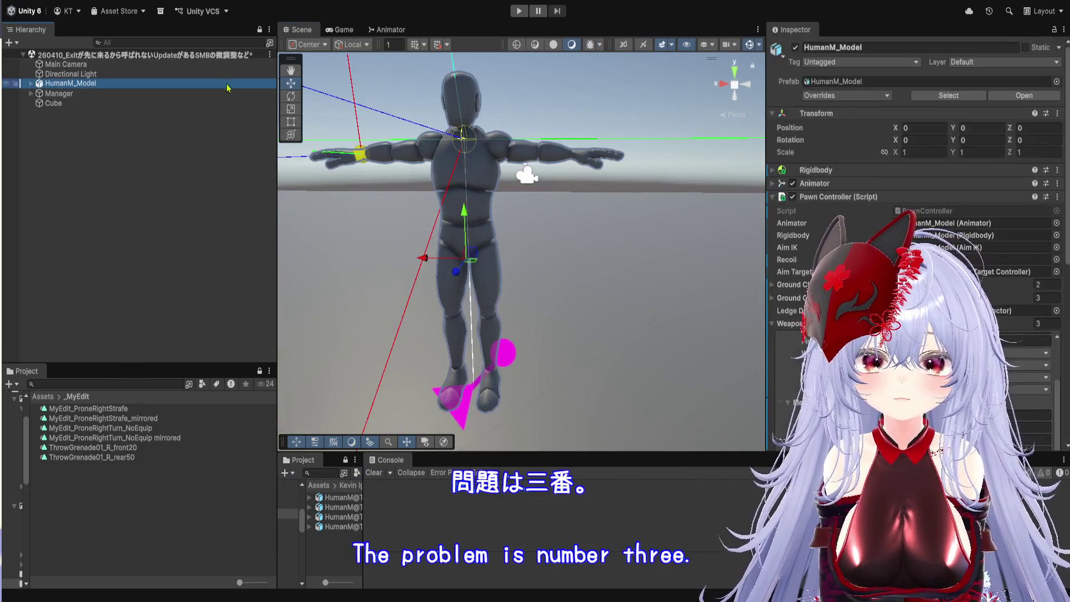
pyautogui.click(390, 30)
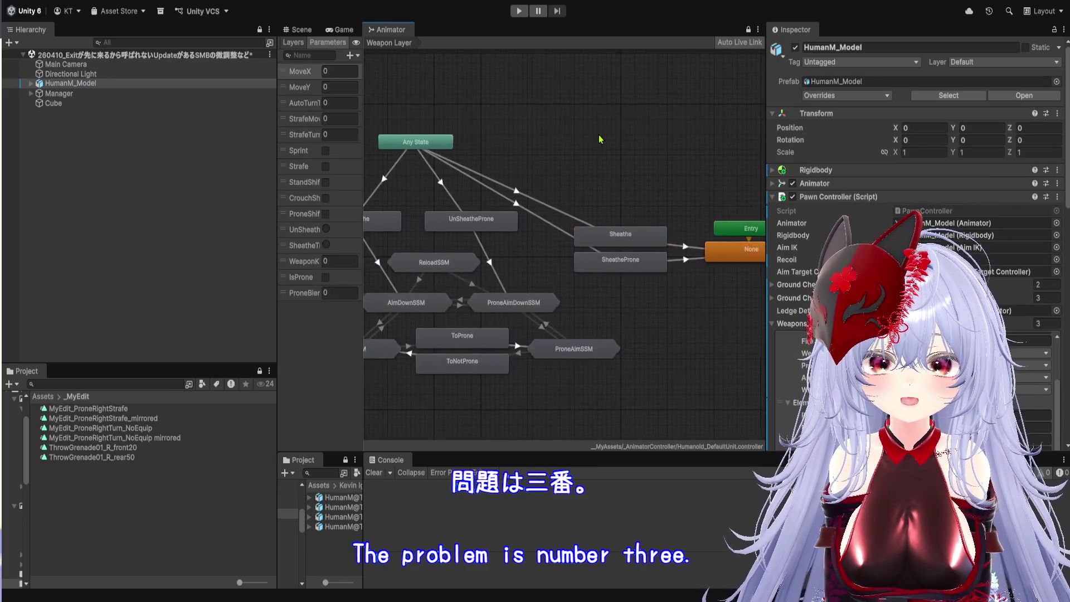
pyautogui.scroll(5, 593, 269)
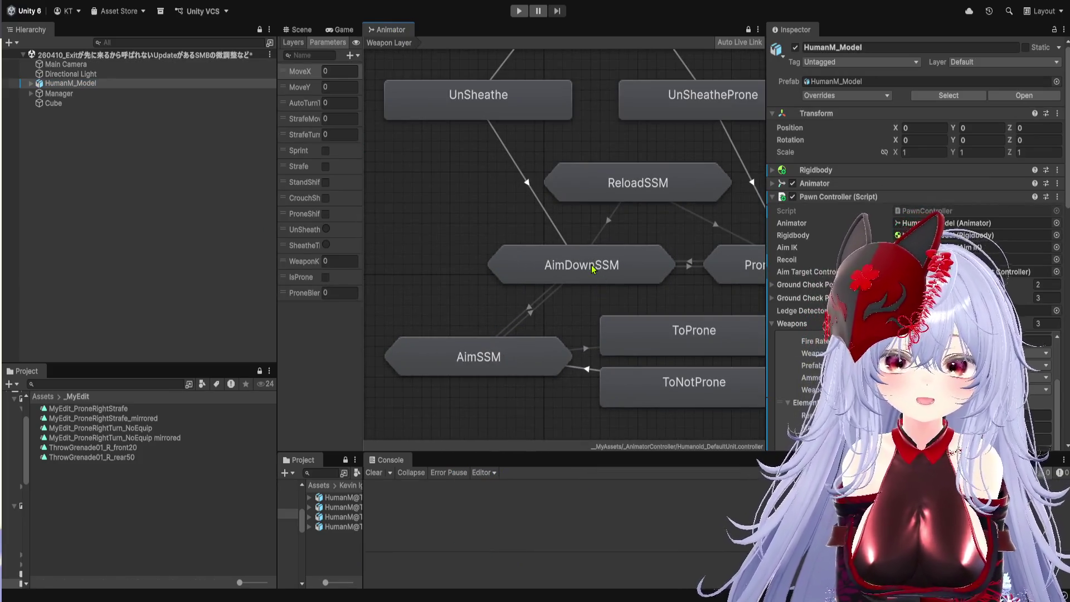
pyautogui.doubleClick(593, 269)
# - Space the ShoulderLauncher and HandGranade states apart, then go back to the Weapon Layer graph
pyautogui.click(597, 283)
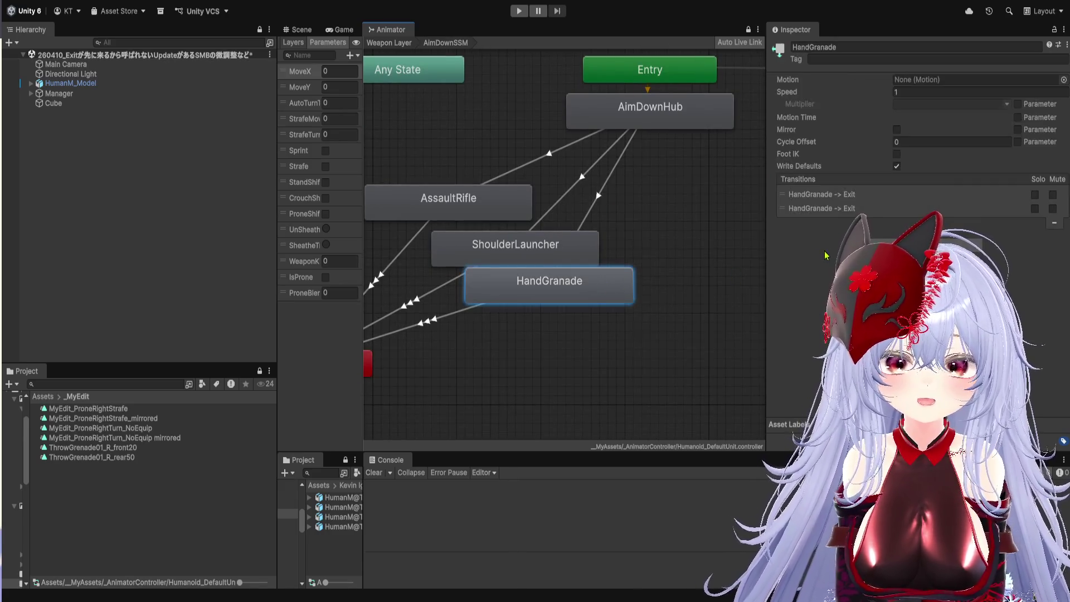
pyautogui.click(613, 228)
pyautogui.moveTo(613, 228); pyautogui.dragTo(578, 221)
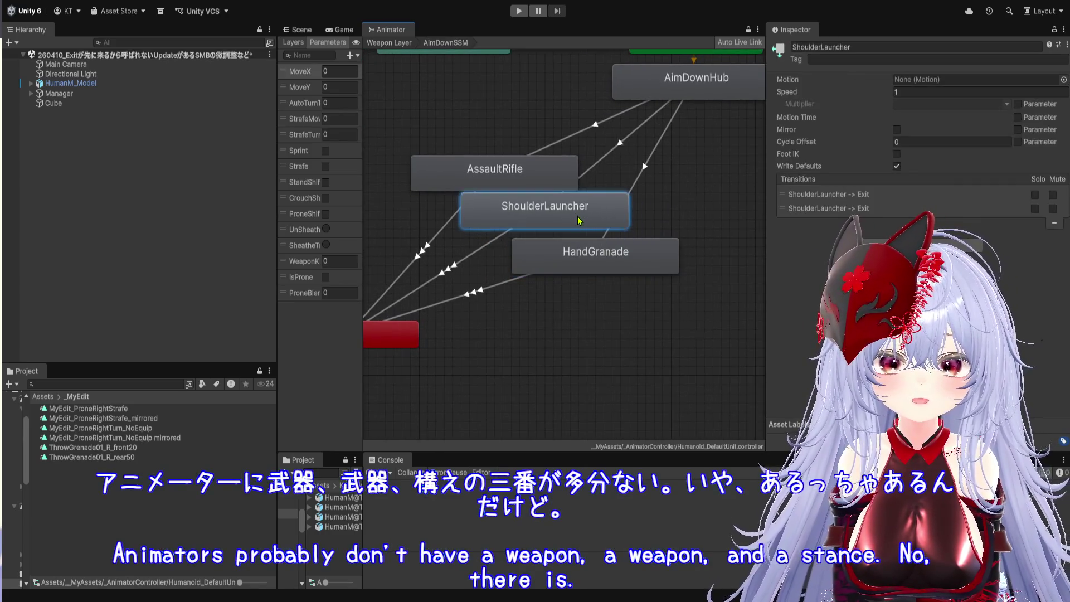
pyautogui.moveTo(597, 267)
pyautogui.mouseDown()
pyautogui.moveTo(608, 260)
pyautogui.moveTo(599, 253)
pyautogui.mouseUp()
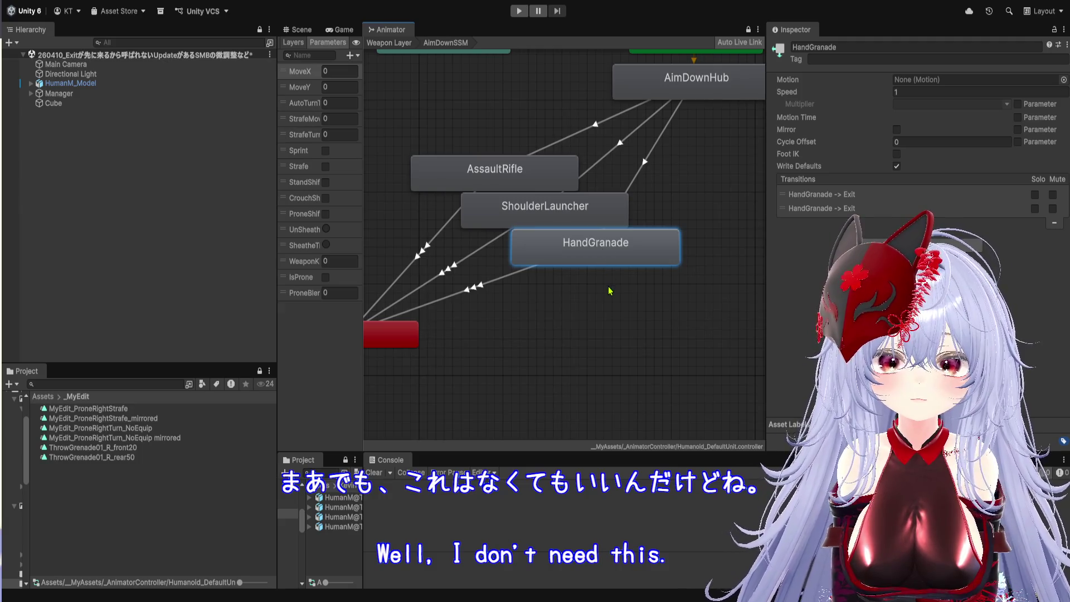
pyautogui.click(389, 43)
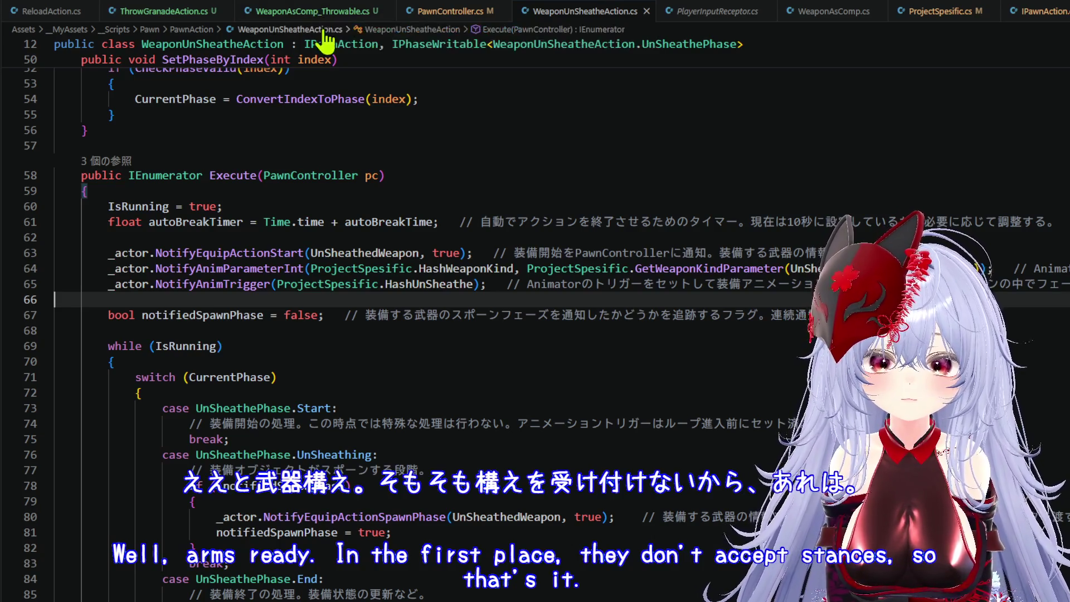
# - Navigate back to NotifyEquipActionStart in PawnController.cs
pyautogui.scroll(-2, 346, 163)
pyautogui.scroll(-2, 350, 167)
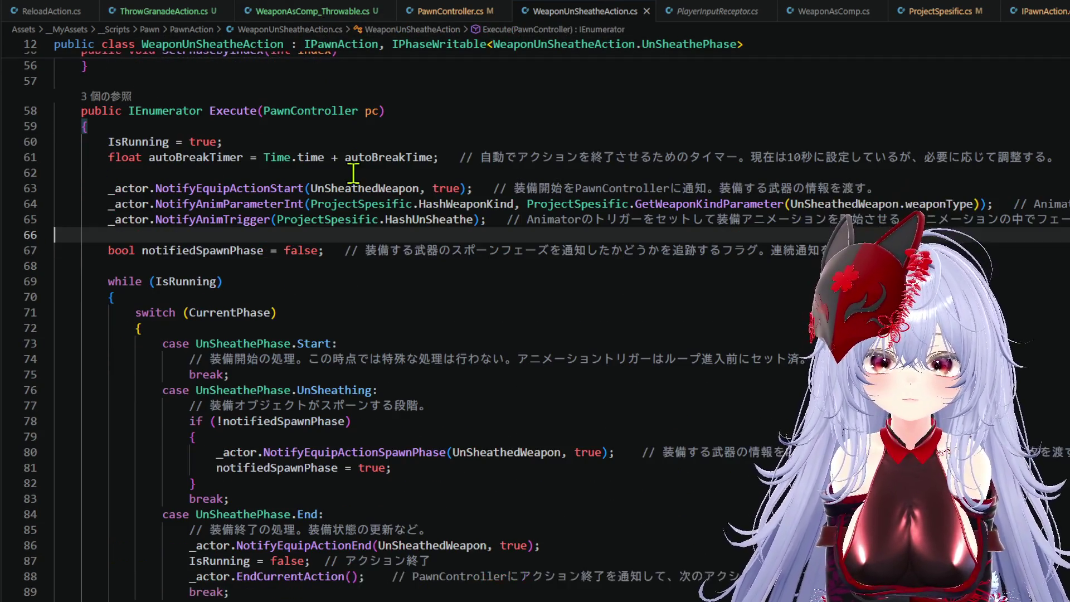
pyautogui.scroll(7, 353, 175)
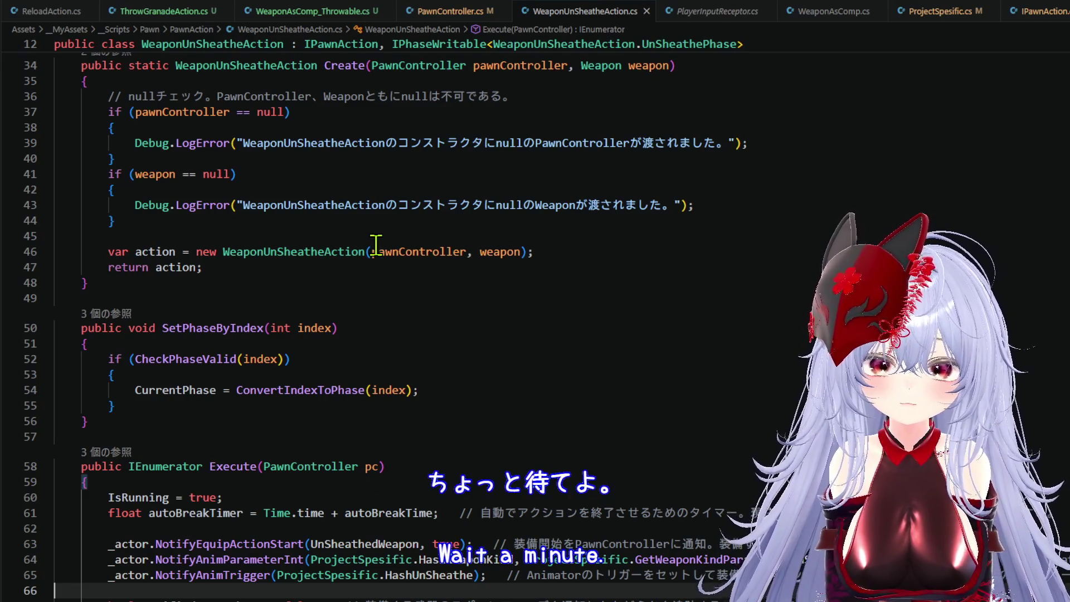
pyautogui.moveTo(377, 246)
pyautogui.scroll(4, 379, 248)
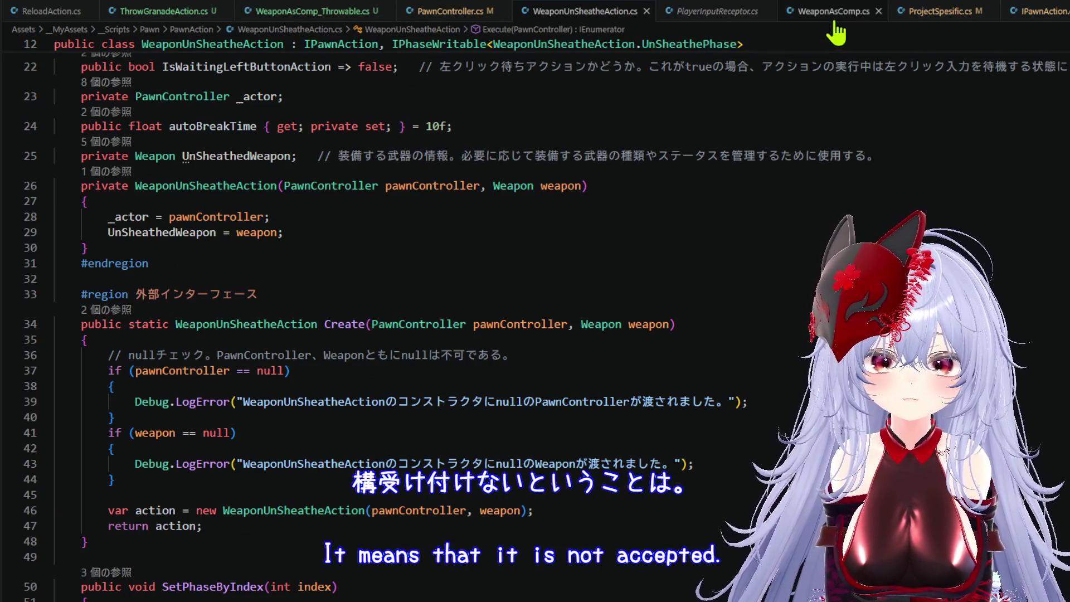
pyautogui.scroll(-4, 418, 212)
pyautogui.scroll(7, 418, 217)
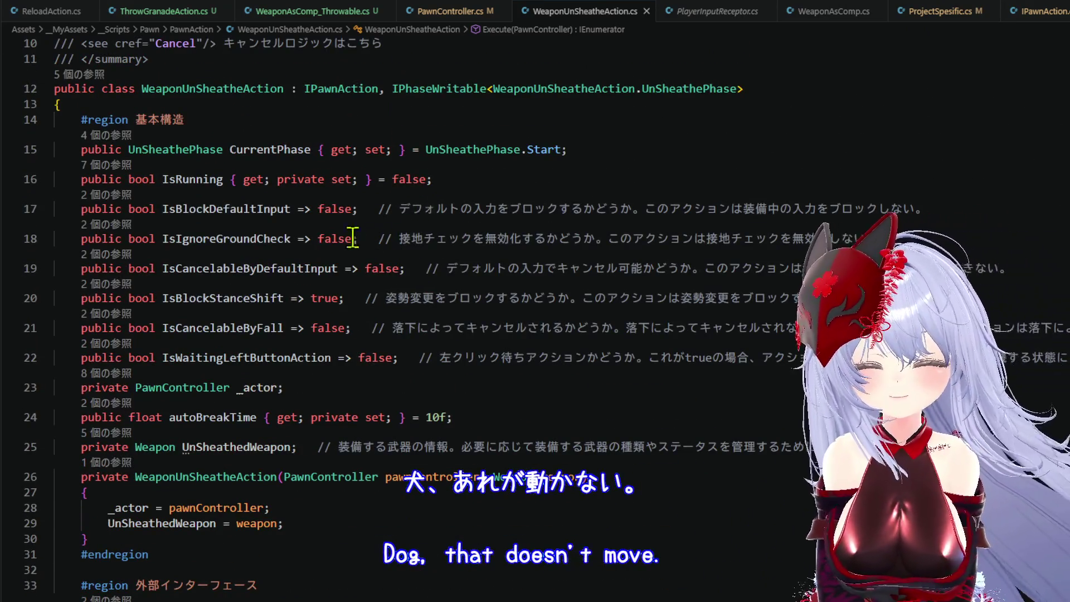
pyautogui.hotkey('alt', 'Left')
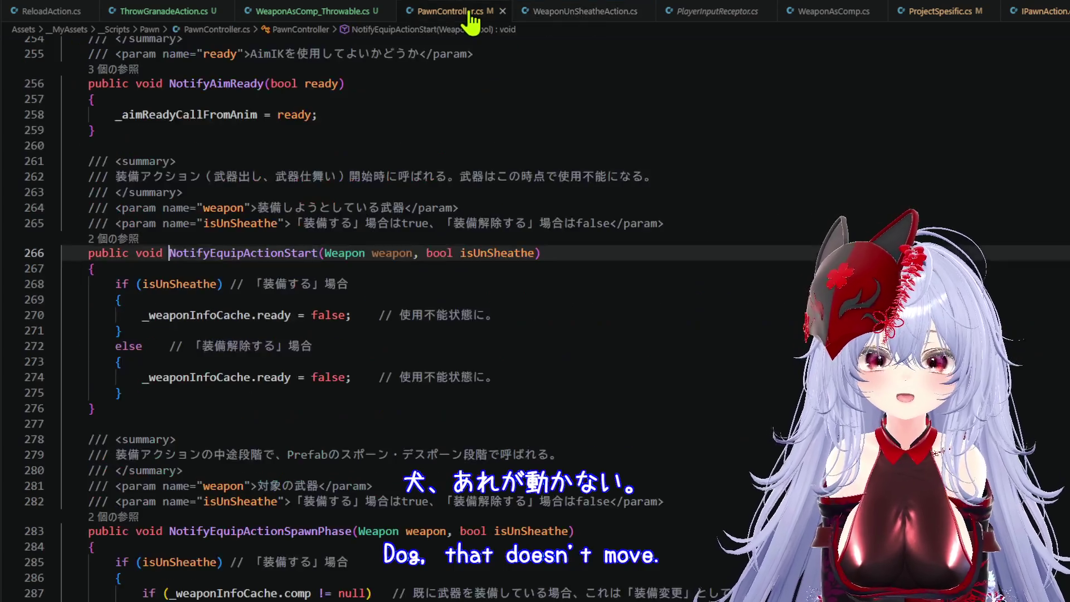
# - Select _forceKeepAimIK in LateUpdate and go to its definition, where it is initialised to false
pyautogui.scroll(15, 401, 275)
pyautogui.scroll(20, 402, 279)
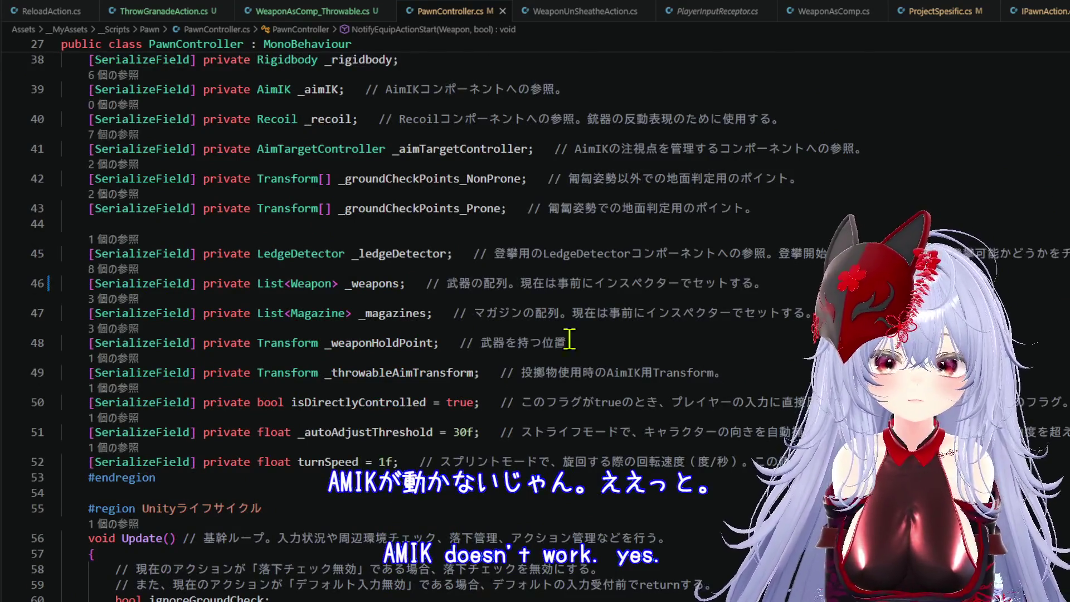
pyautogui.scroll(-15, 217, 366)
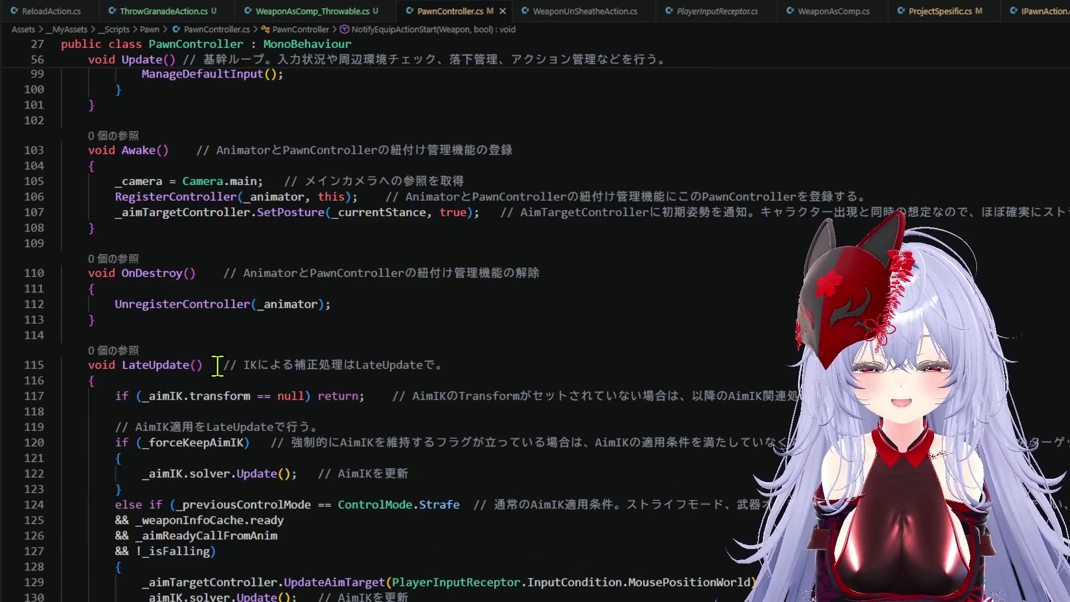
pyautogui.scroll(-3, 217, 367)
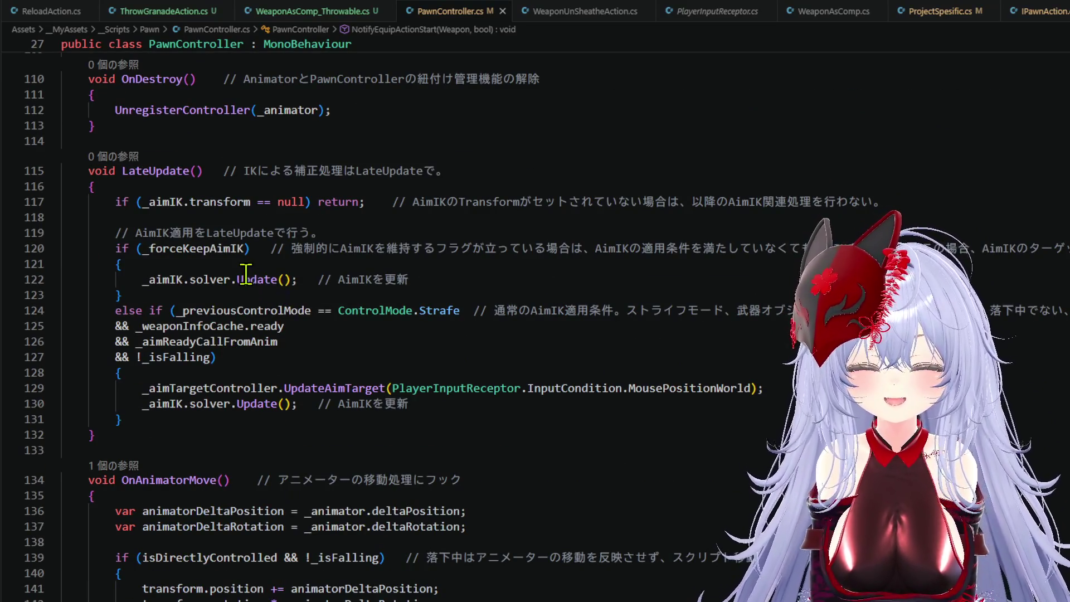
pyautogui.doubleClick(203, 249)
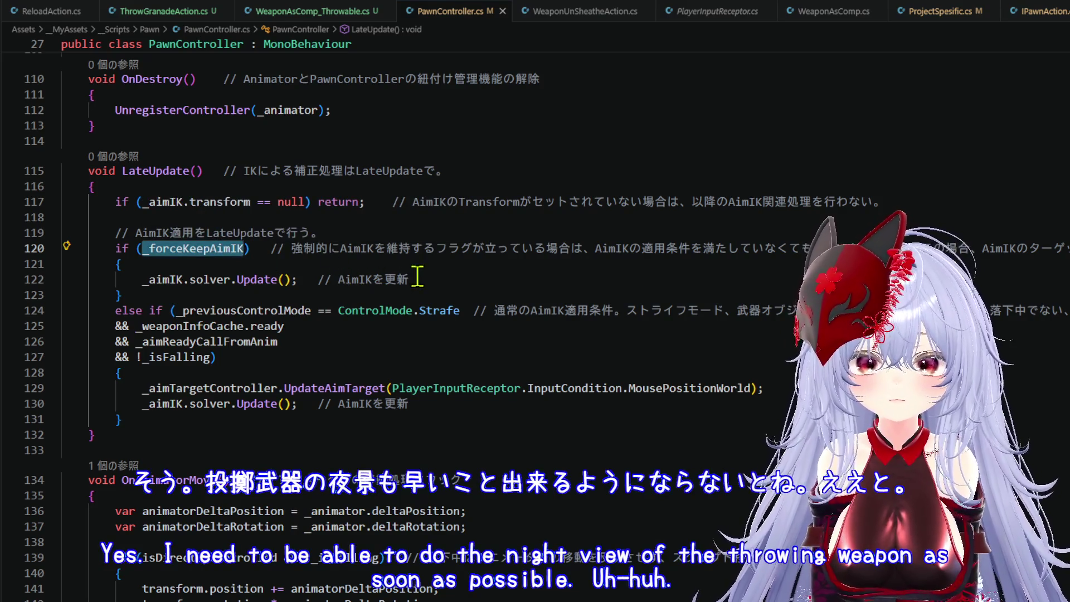
pyautogui.rightClick(225, 255)
pyautogui.click(270, 265)
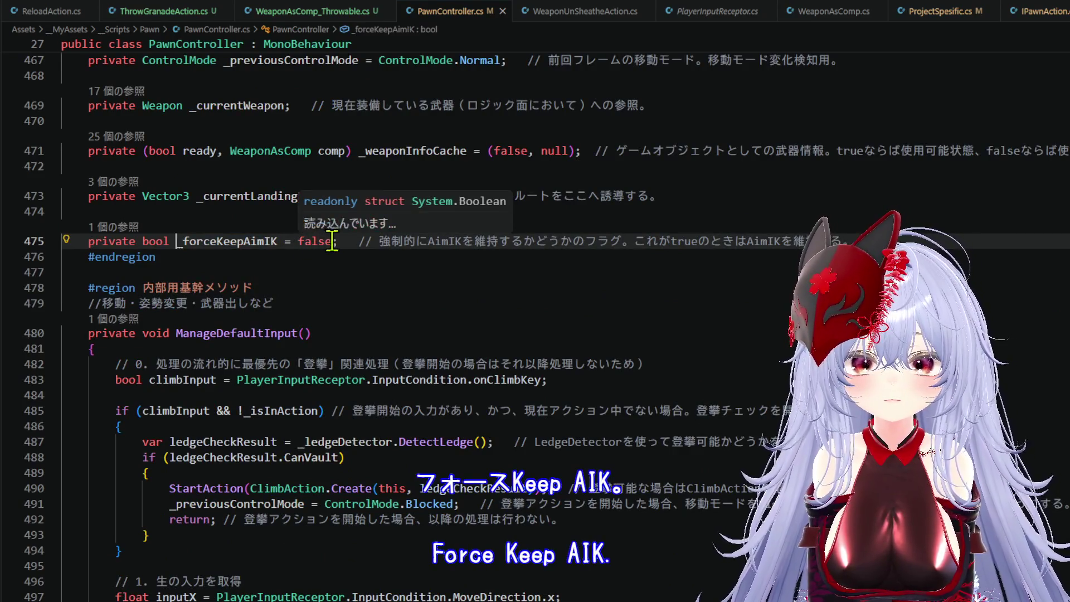
# - Change _forceKeepAimIK's '= false' on line 475 to '=> _currentAction?.', then switch to Unity
pyautogui.doubleClick(294, 241)
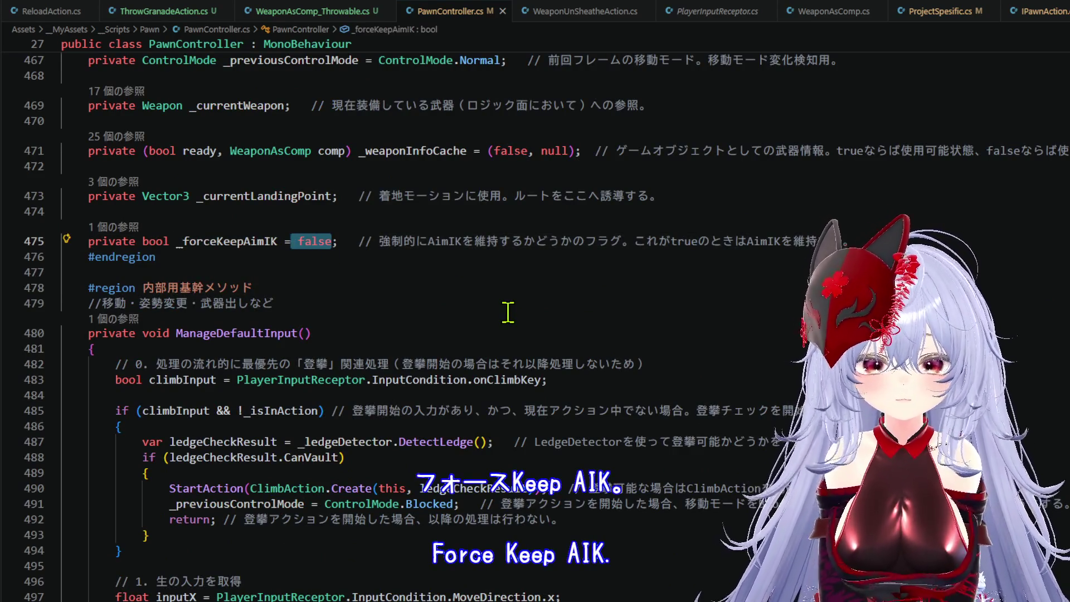
pyautogui.write('> ')
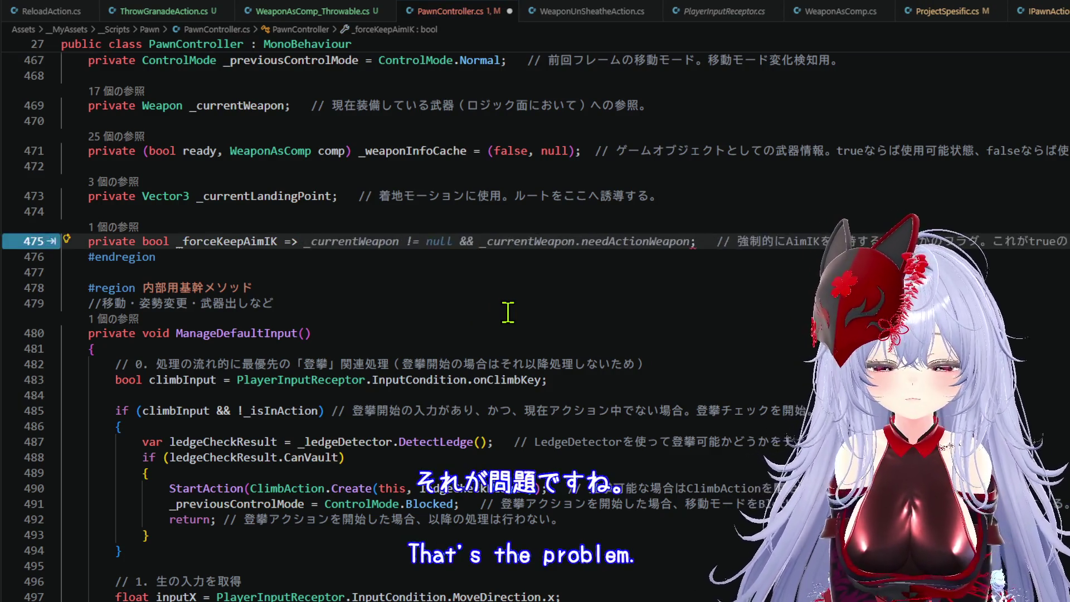
pyautogui.write('_')
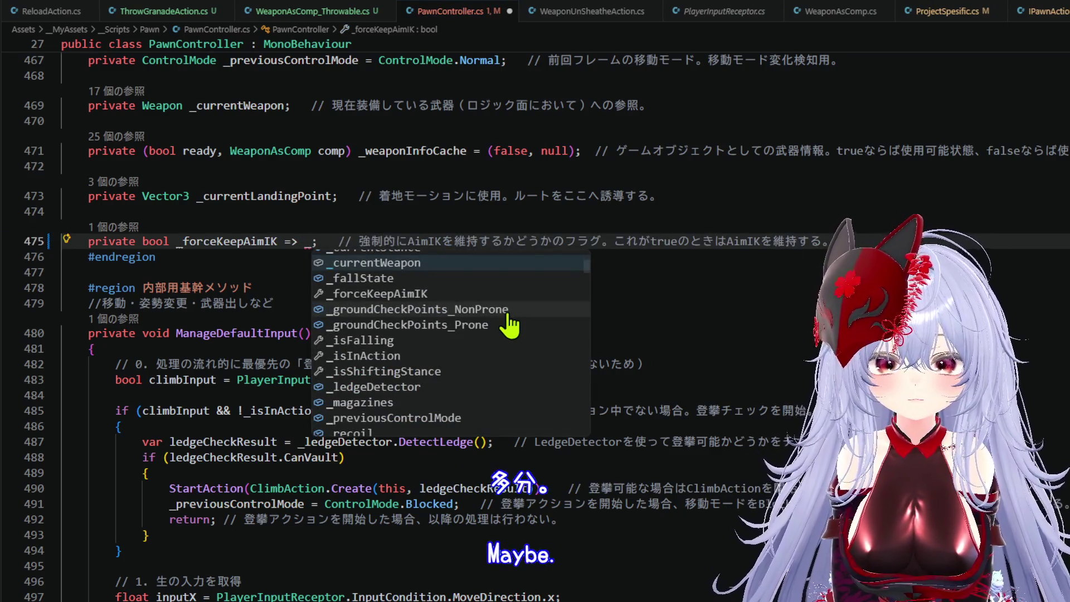
pyautogui.write('cu')
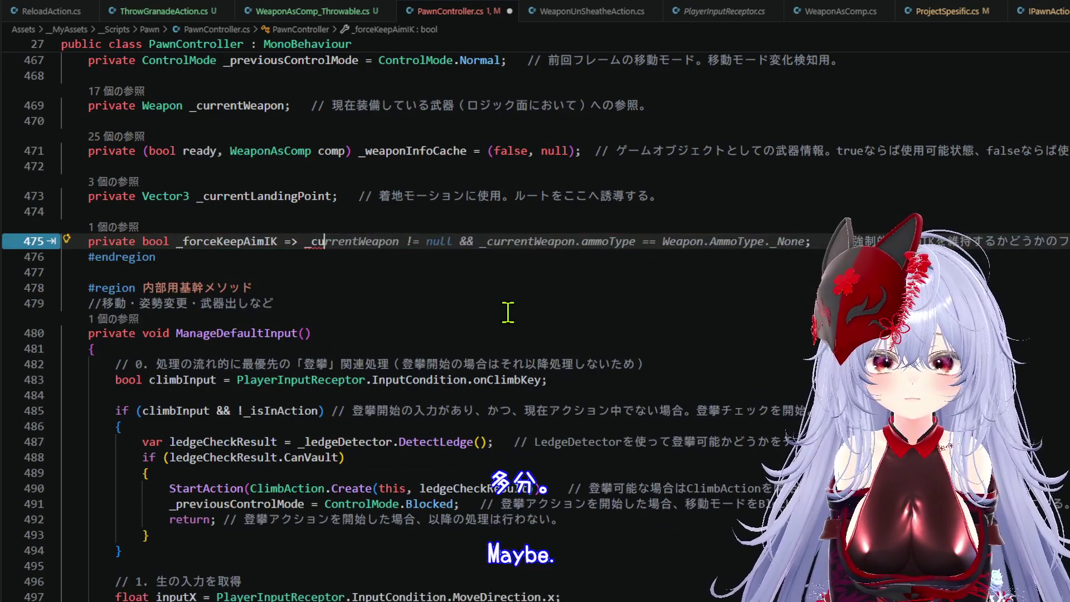
pyautogui.write('rre')
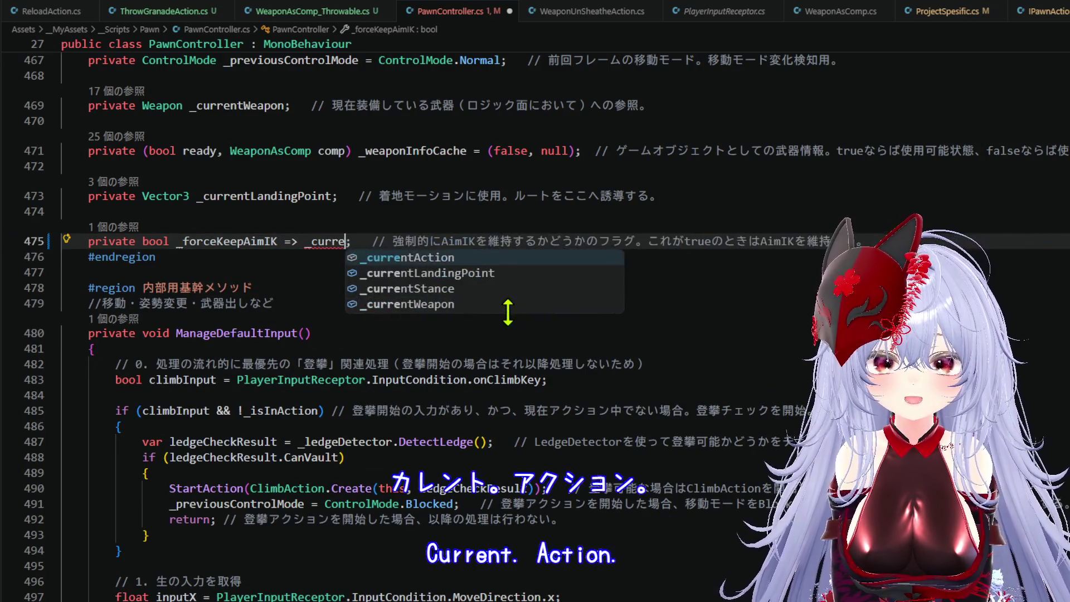
pyautogui.press('Tab')
pyautogui.write('?.')
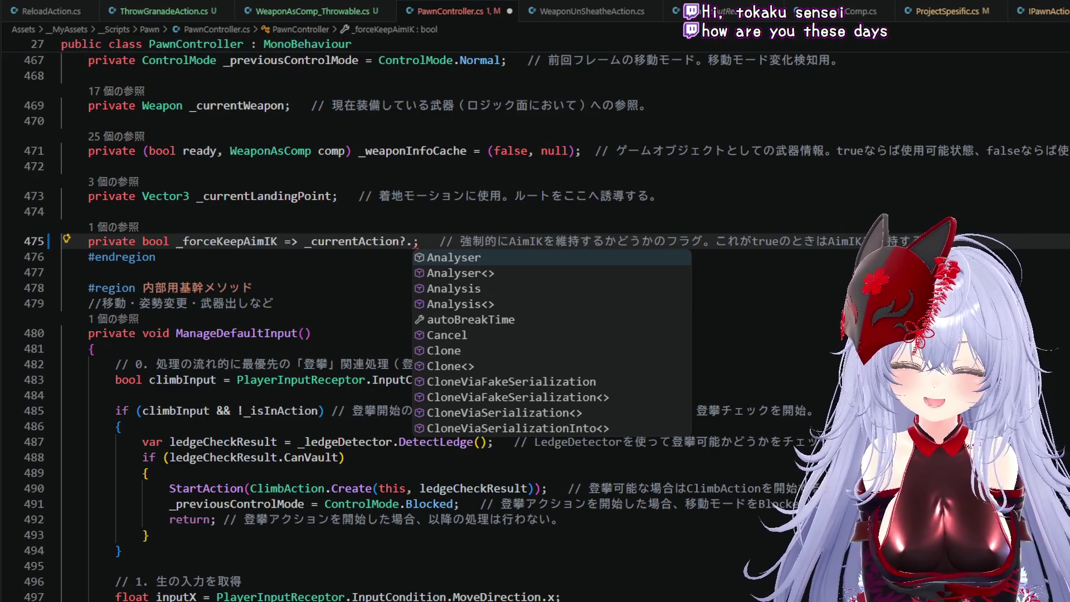
pyautogui.hotkey('alt', 'Tab')
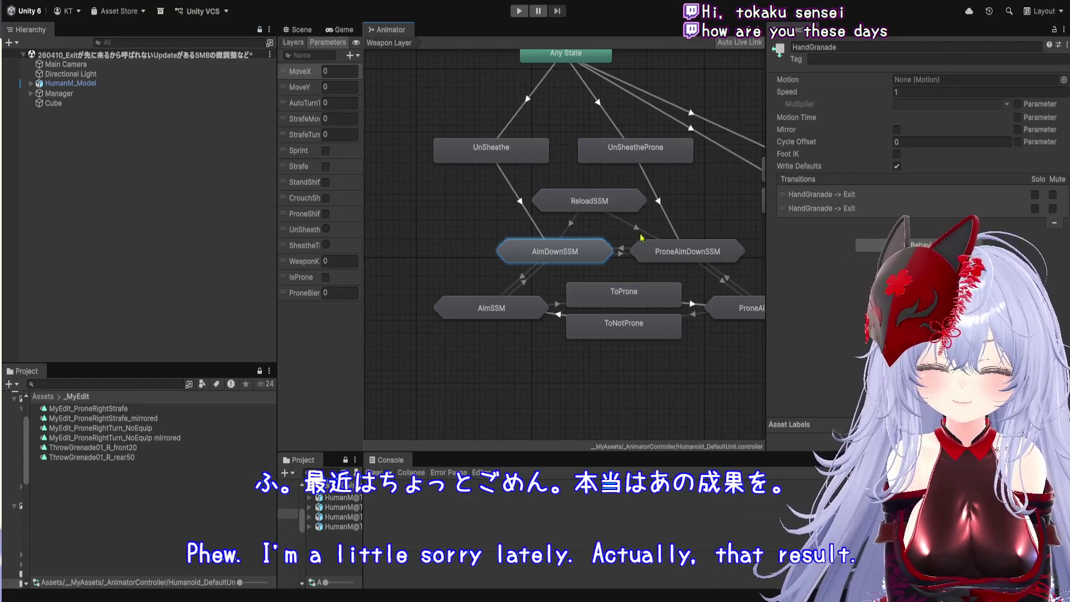
# - Show Unity's Scene view, return to the code, and jump to the _currentAction declaration
pyautogui.scroll(-5, 672, 229)
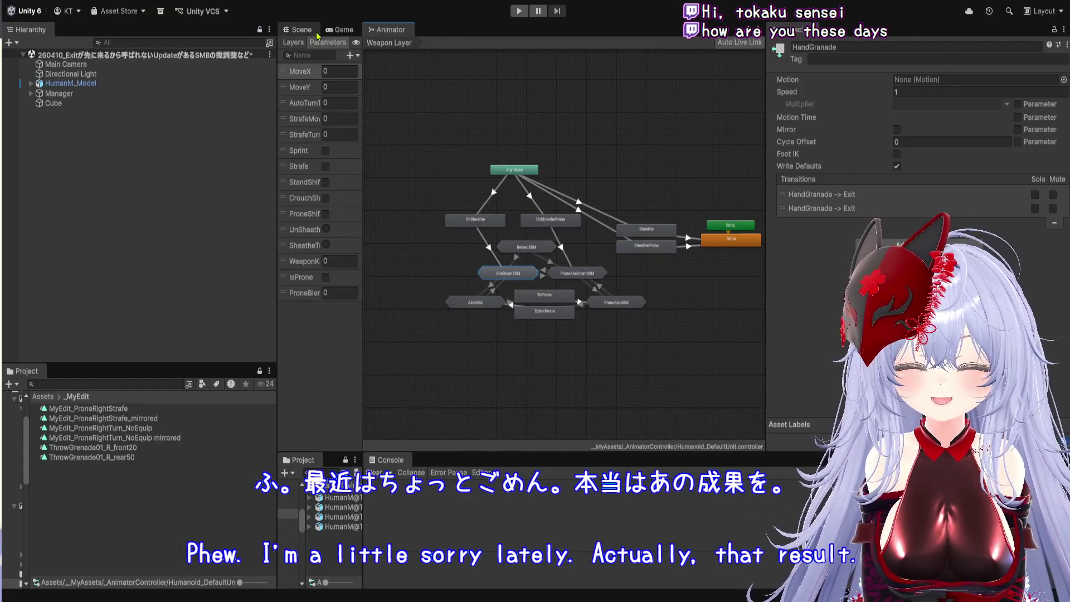
pyautogui.click(300, 30)
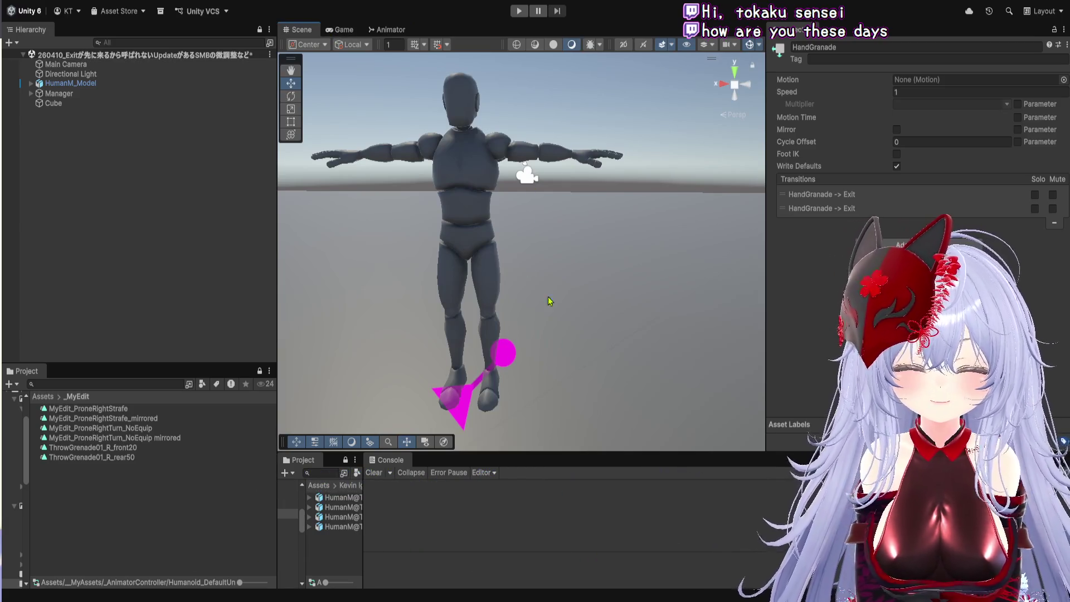
pyautogui.hotkey('alt', 'Tab')
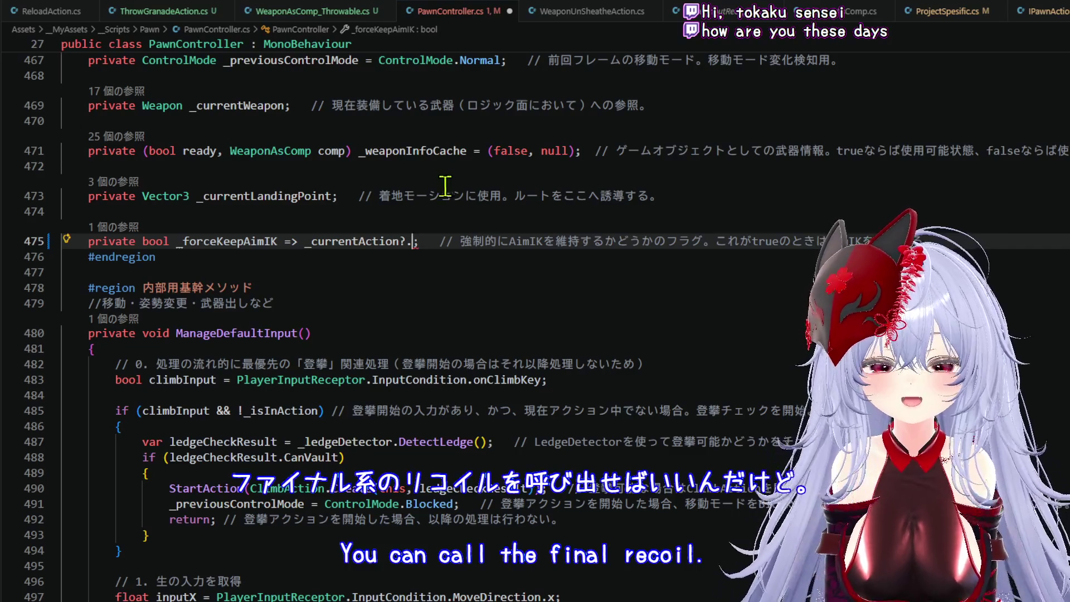
pyautogui.rightClick(372, 241)
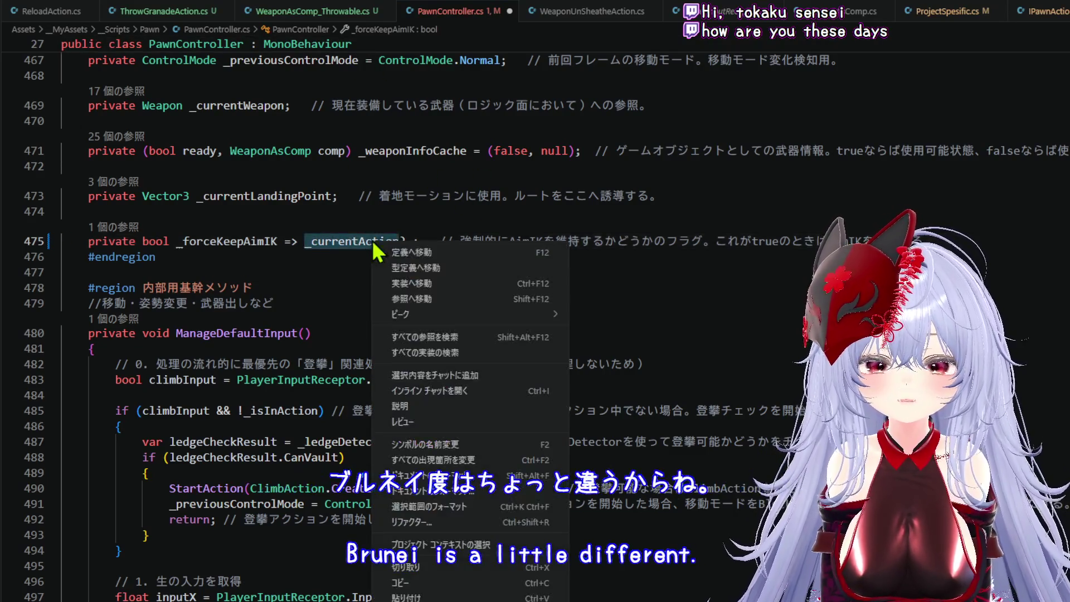
pyautogui.click(420, 263)
pyautogui.scroll(-2, 457, 262)
pyautogui.scroll(2, 572, 217)
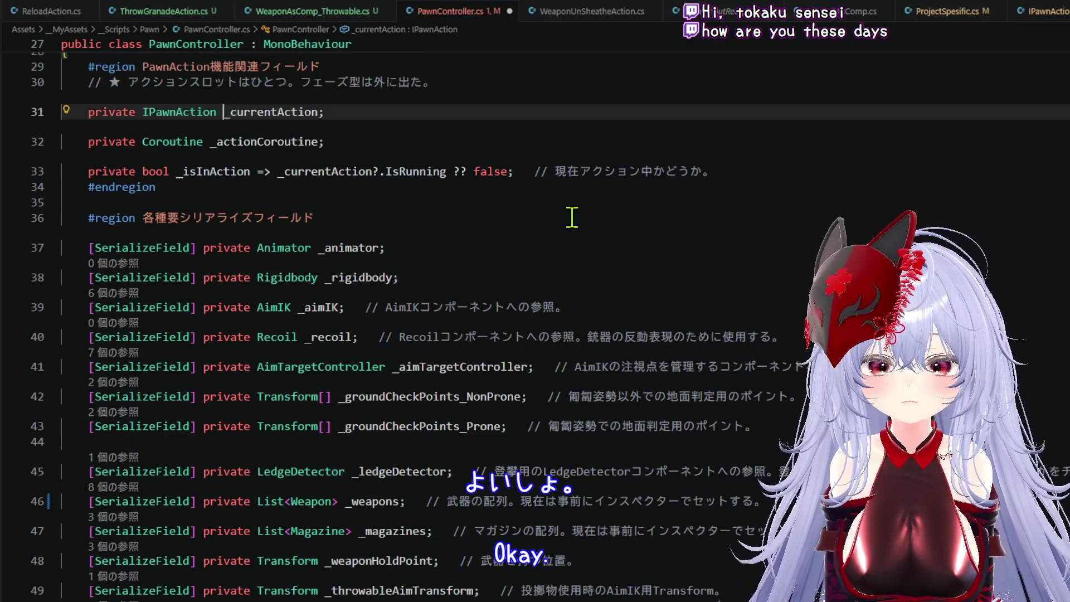
pyautogui.scroll(2, 572, 217)
# - Go to the IPawnAction declaration and review its bool flags in IPawnAction.cs
pyautogui.rightClick(192, 178)
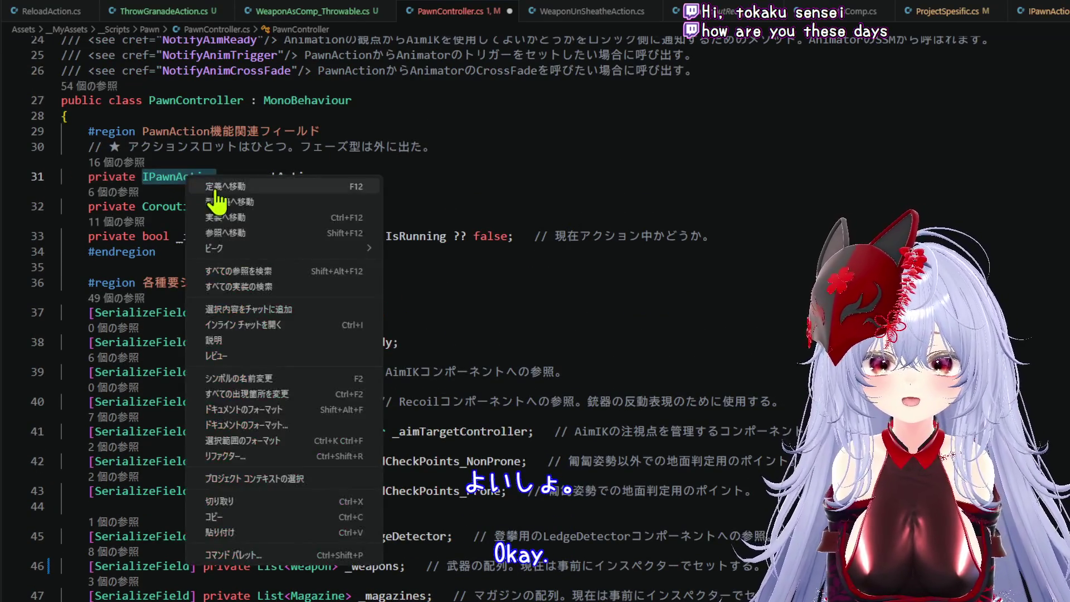
pyautogui.click(341, 201)
pyautogui.scroll(-3, 390, 234)
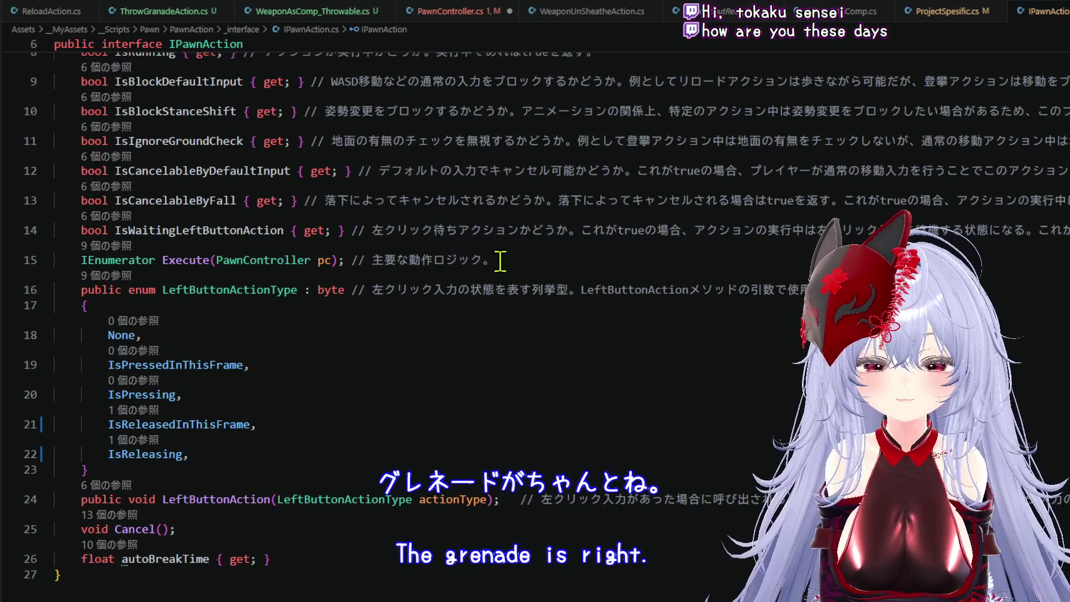
pyautogui.scroll(2, 587, 273)
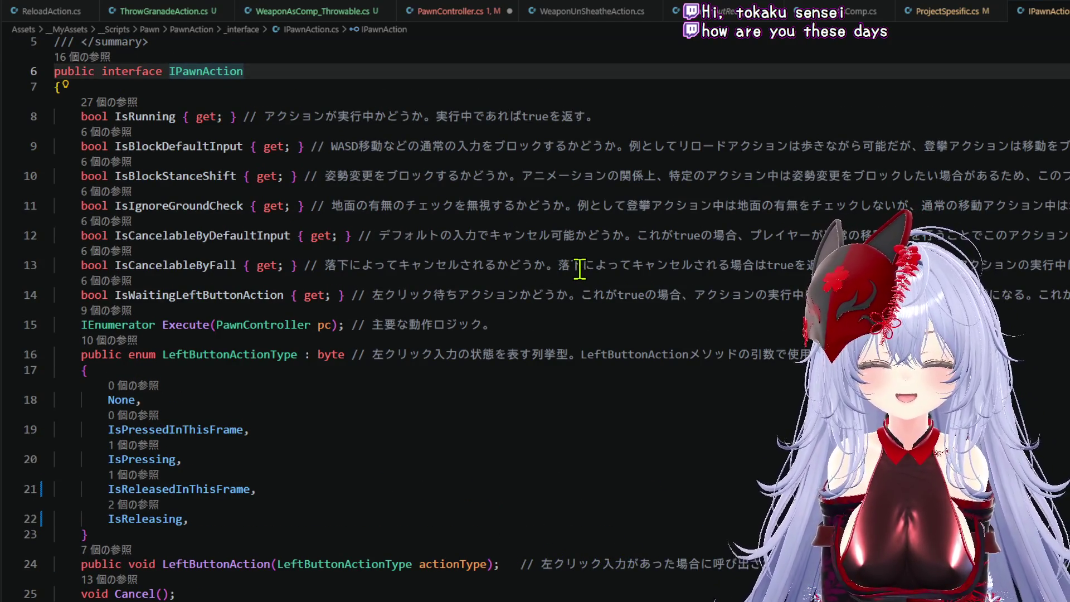
pyautogui.scroll(2, 580, 269)
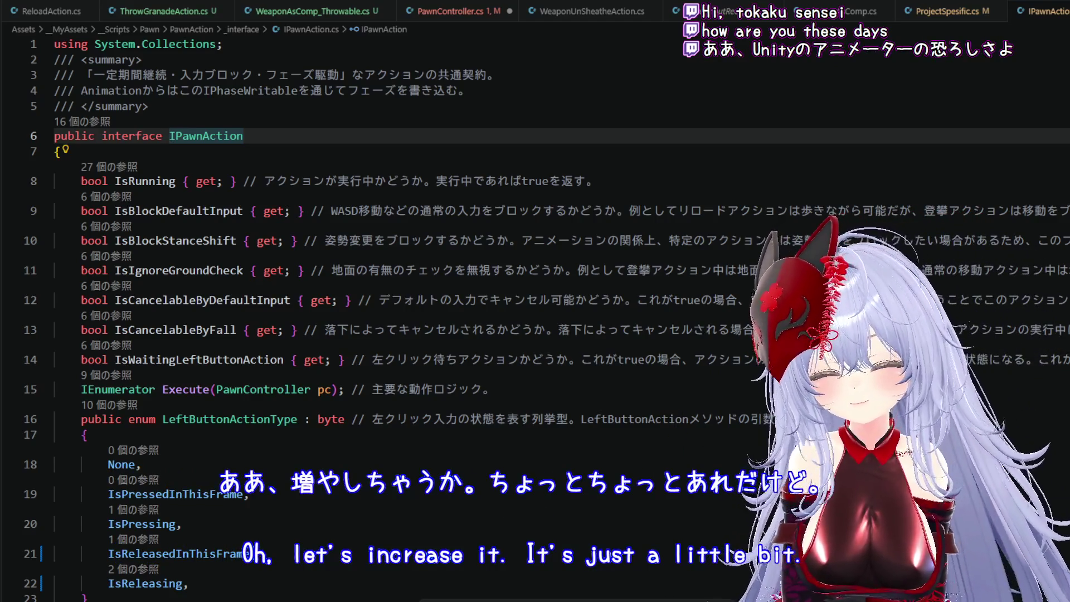
pyautogui.hscroll(10, 557, 318)
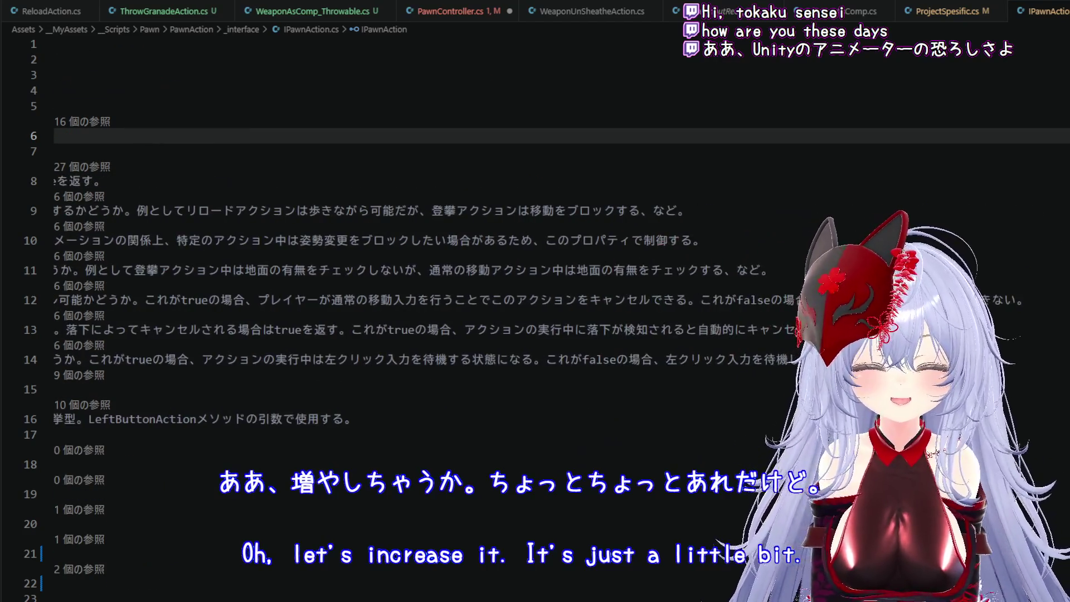
# - Add 'bool IsRequireForceKeepAimIK { get; }' with a comment after line 14 of IPawnAction.cs
pyautogui.click(391, 359)
pyautogui.press('Return')
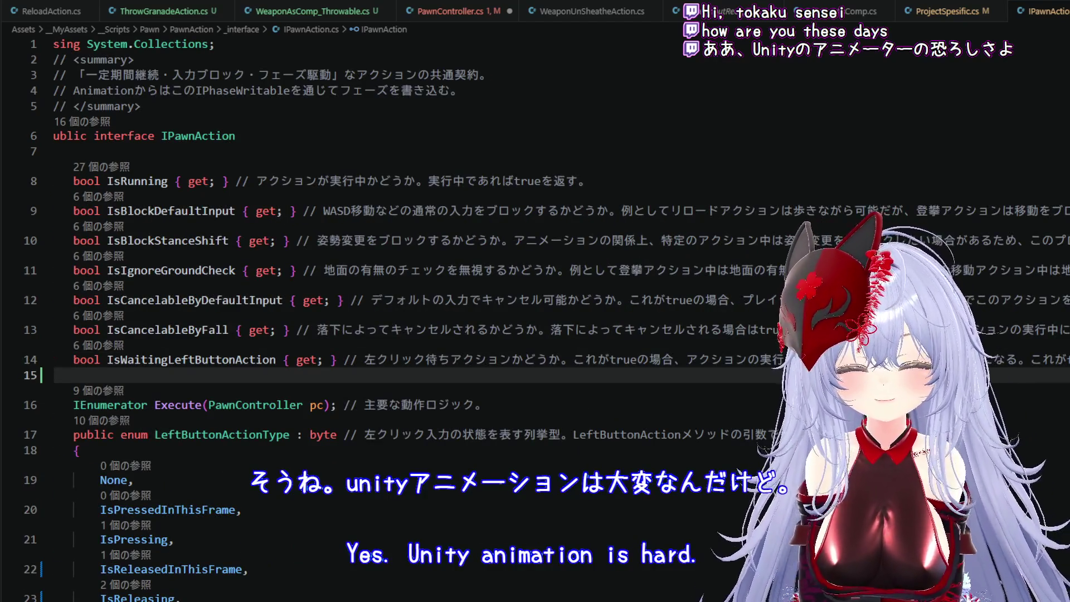
pyautogui.write('bool ')
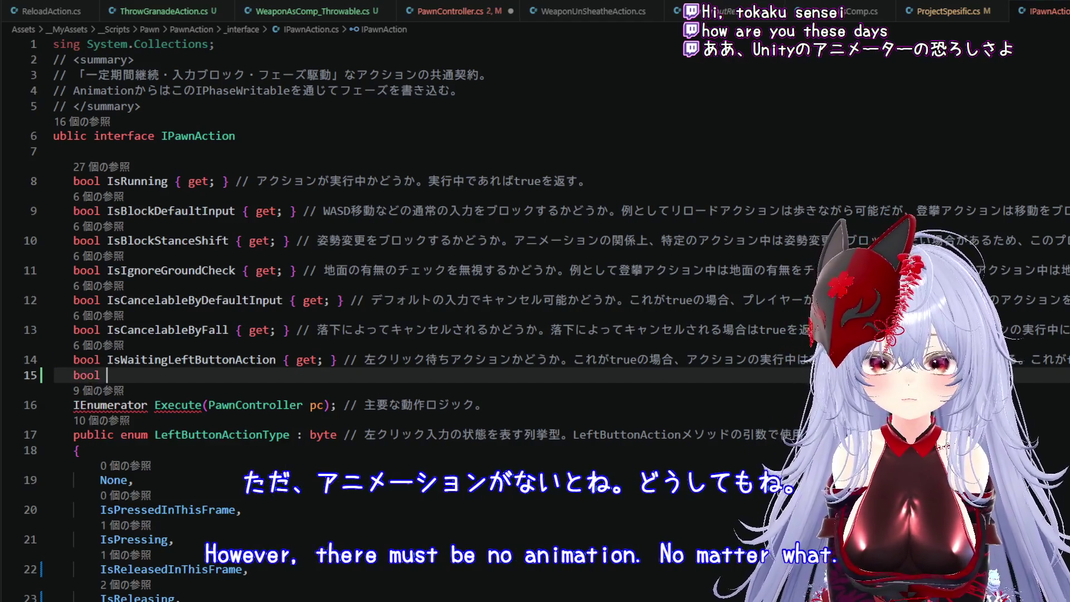
pyautogui.write('Is')
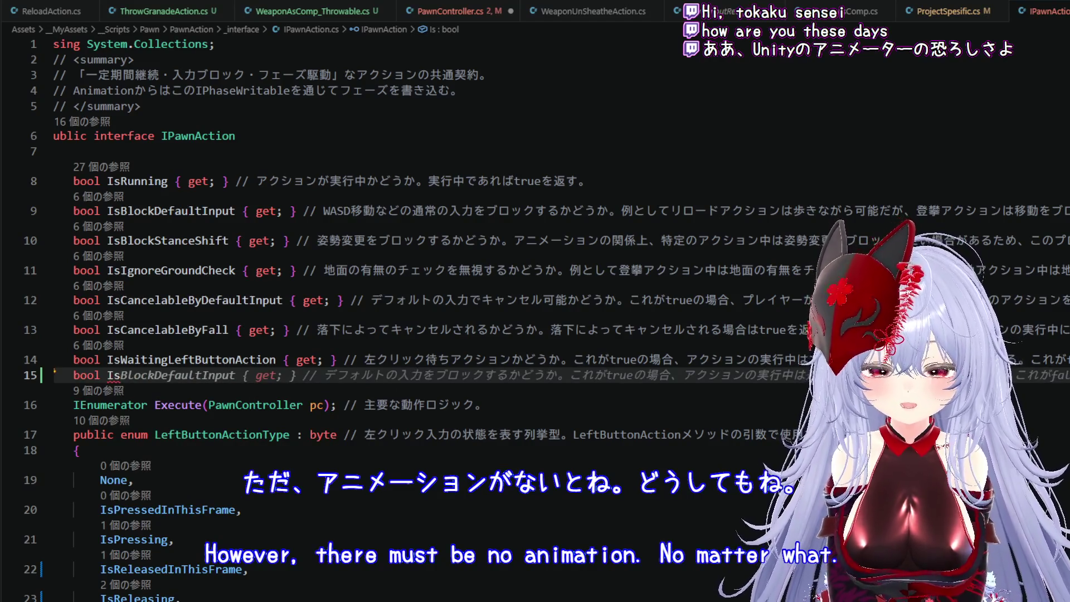
pyautogui.write('Require')
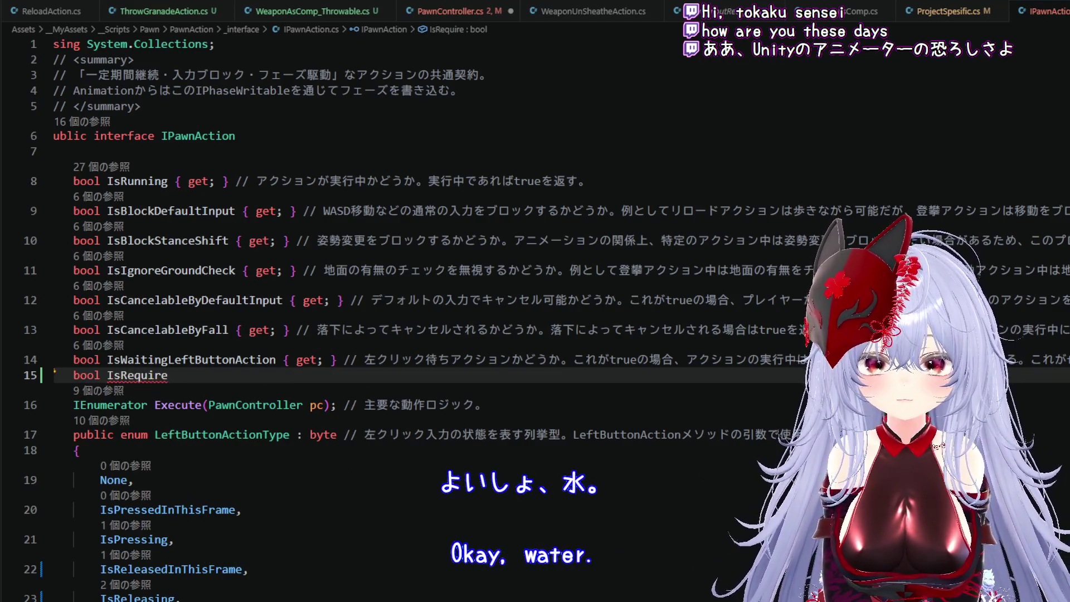
pyautogui.write('Force')
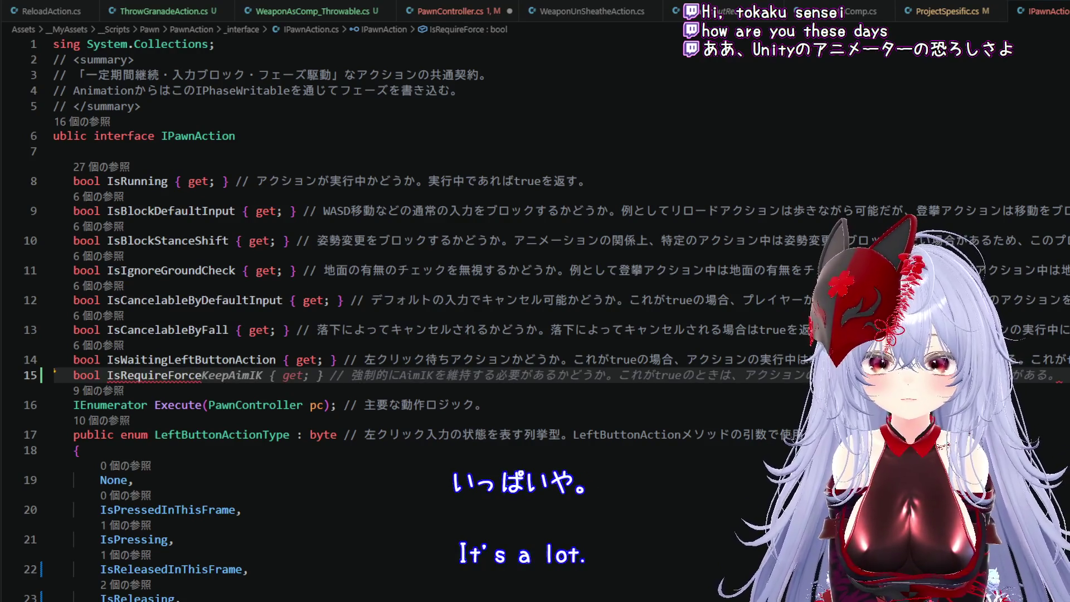
pyautogui.press('Tab')
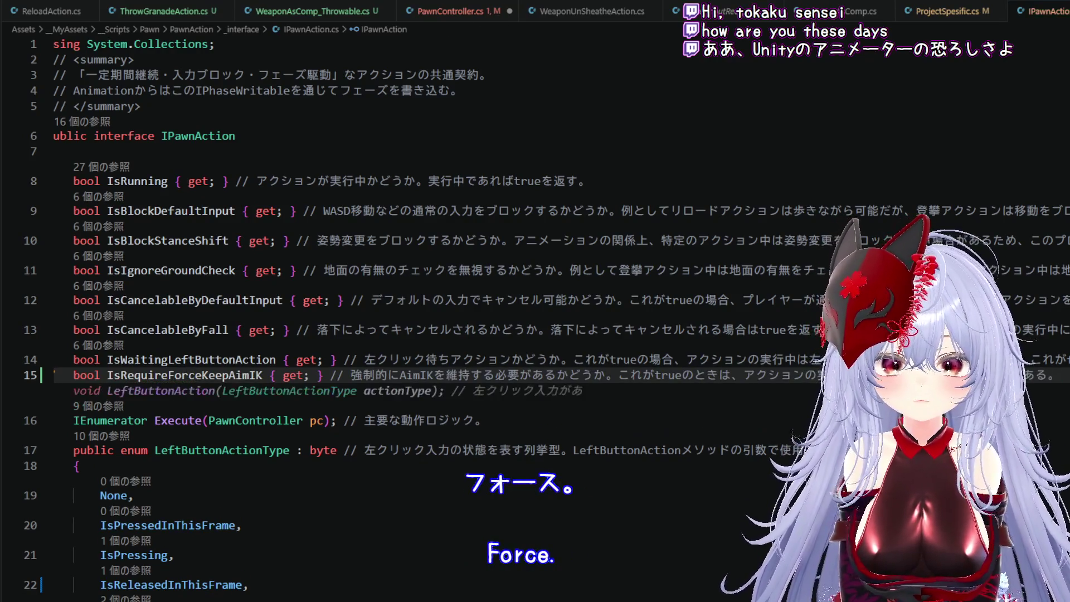
pyautogui.click(41, 10)
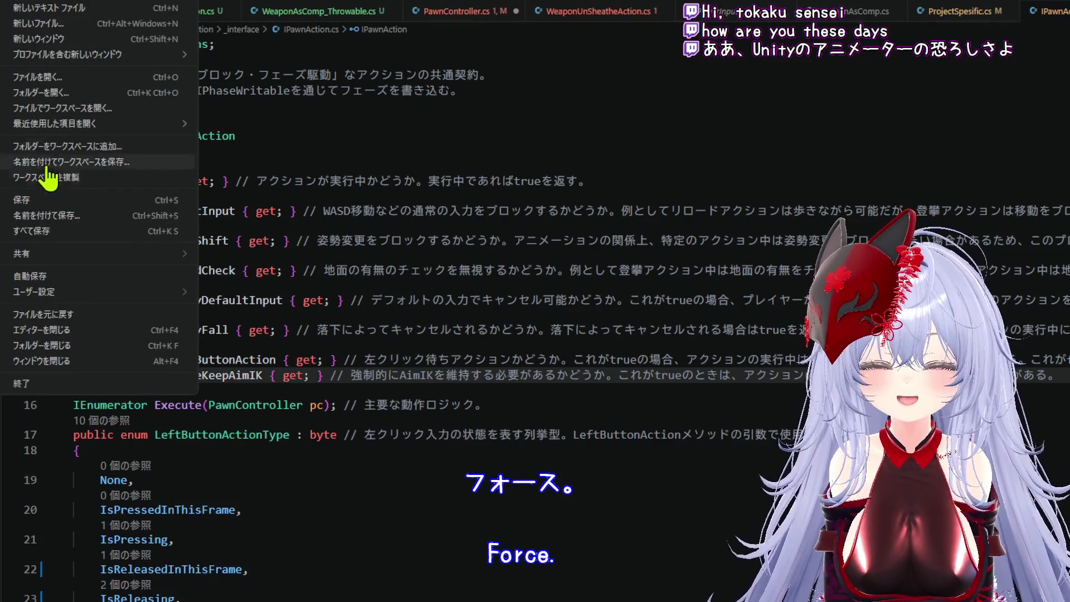
pyautogui.click(73, 201)
# - Add 'IsRequireForceKeepAimIK => false' after line 21 of ReloadAction.cs
pyautogui.click(49, 11)
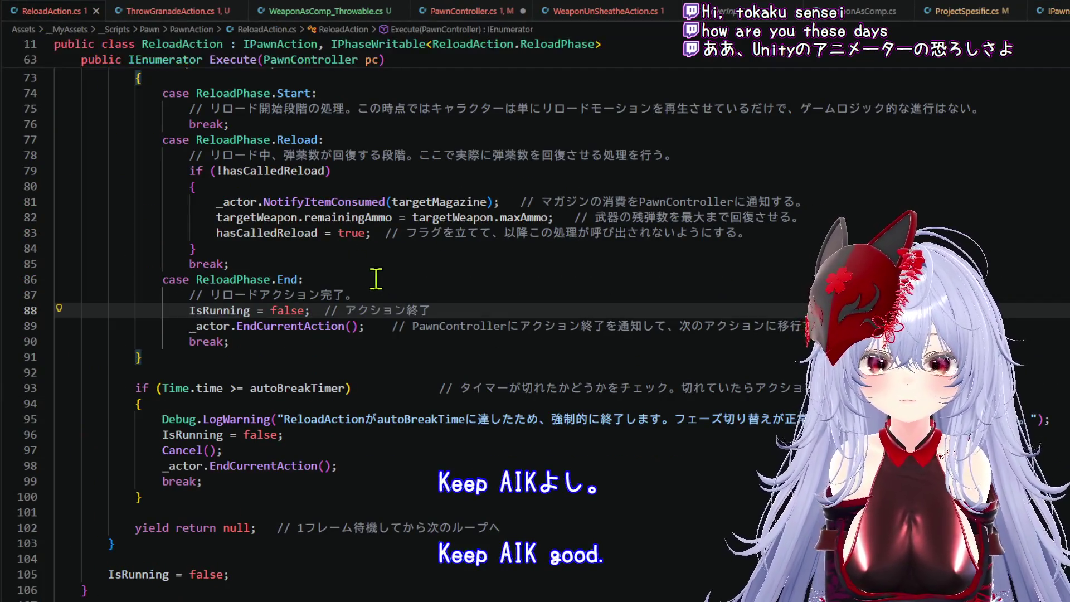
pyautogui.scroll(10, 395, 289)
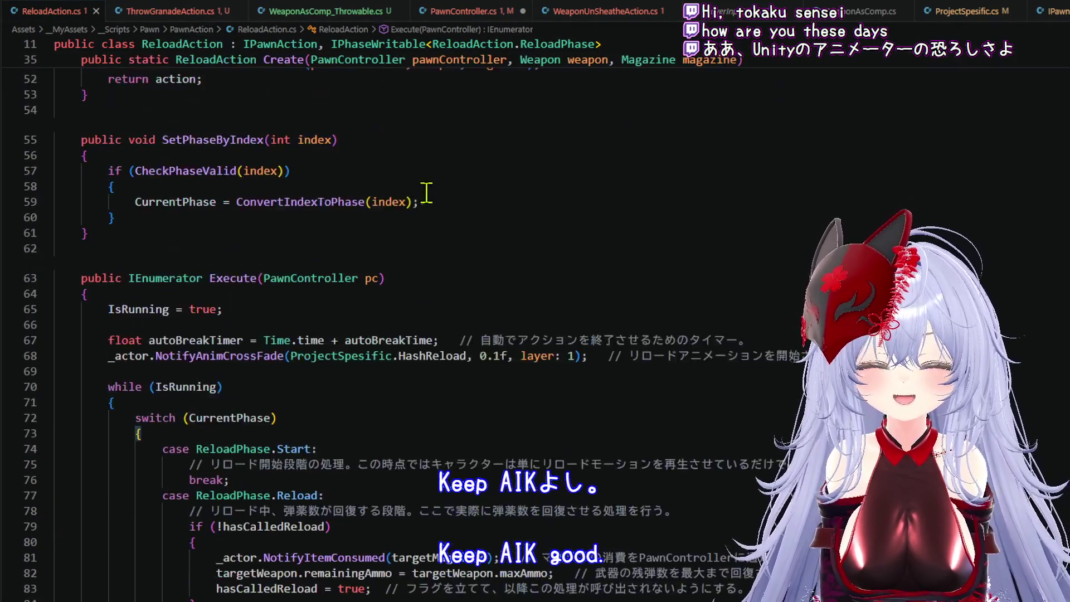
pyautogui.scroll(7, 464, 210)
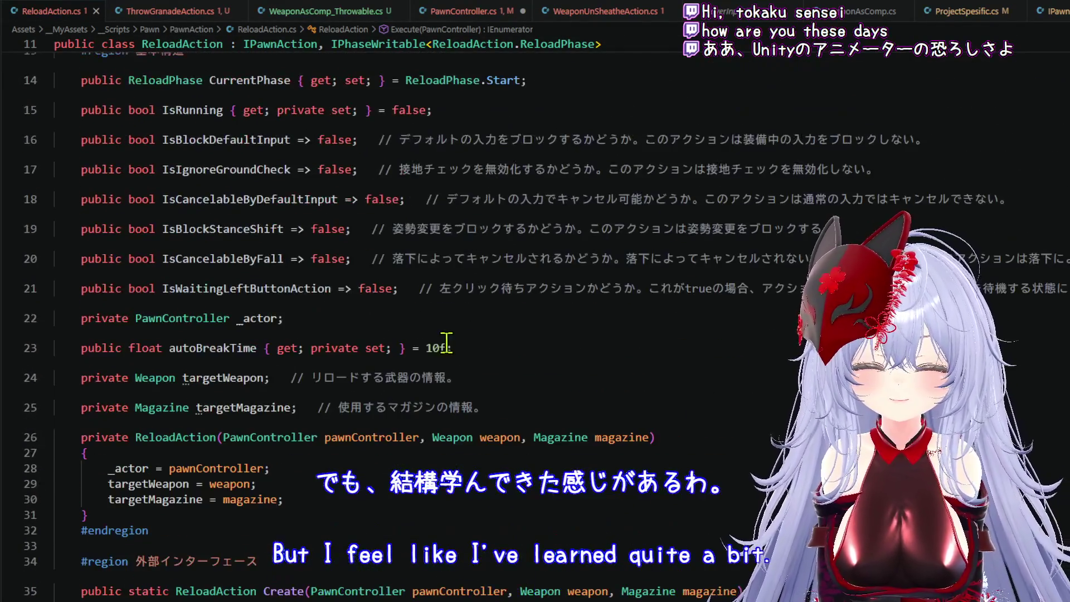
pyautogui.hscroll(10, 356, 309)
pyautogui.click(357, 303)
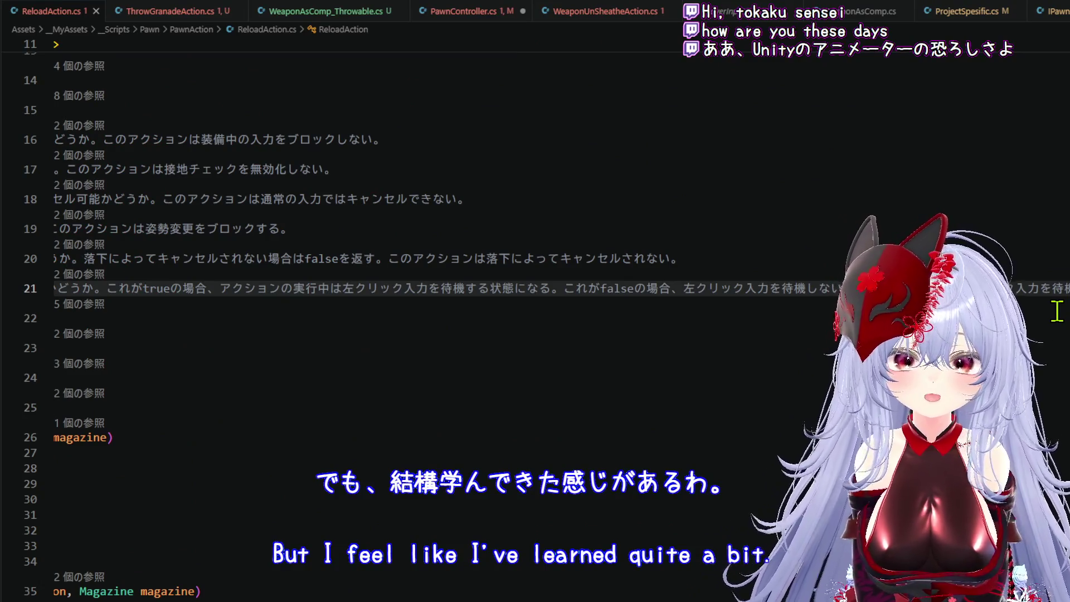
pyautogui.press('Return')
pyautogui.write('p')
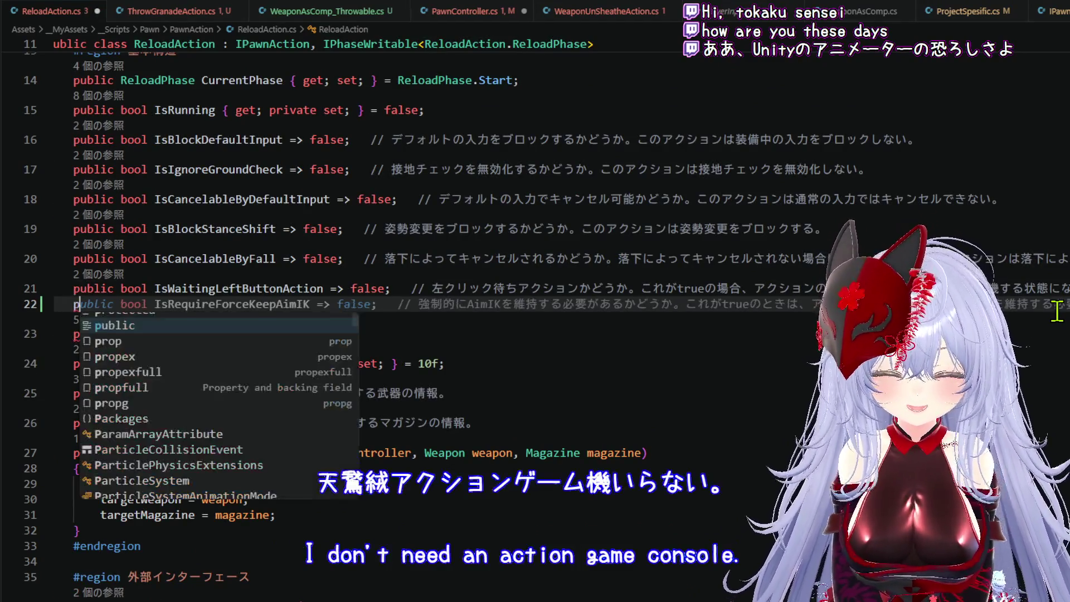
pyautogui.write('u')
pyautogui.press('Tab')
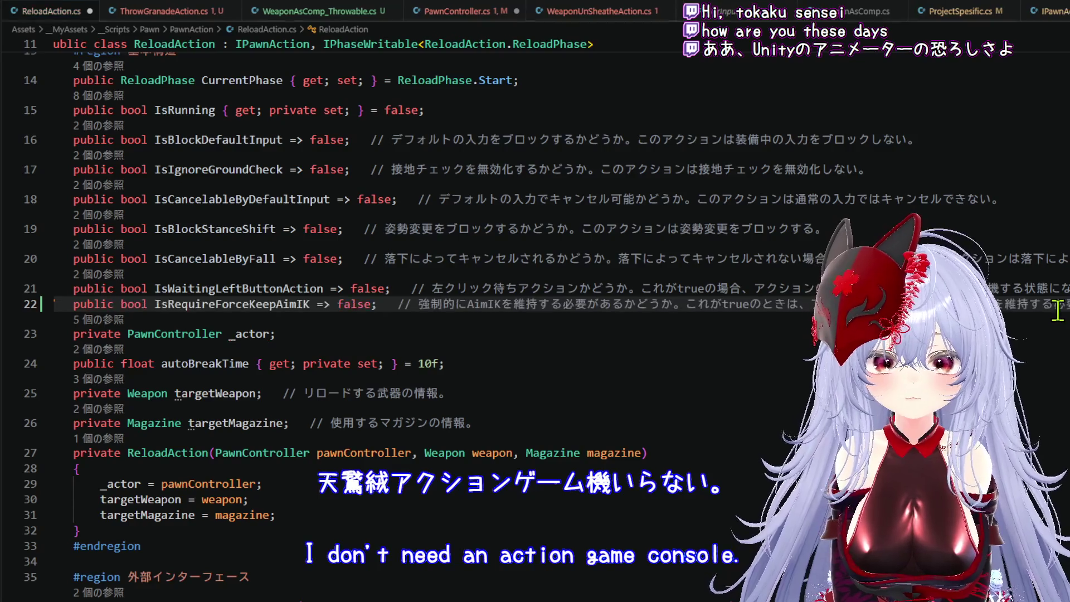
# - Add 'public bool IsRequireForceKeepAimIK => true' after line 15 of ThrowGranadeAction.cs
pyautogui.click(184, 13)
pyautogui.scroll(10, 585, 267)
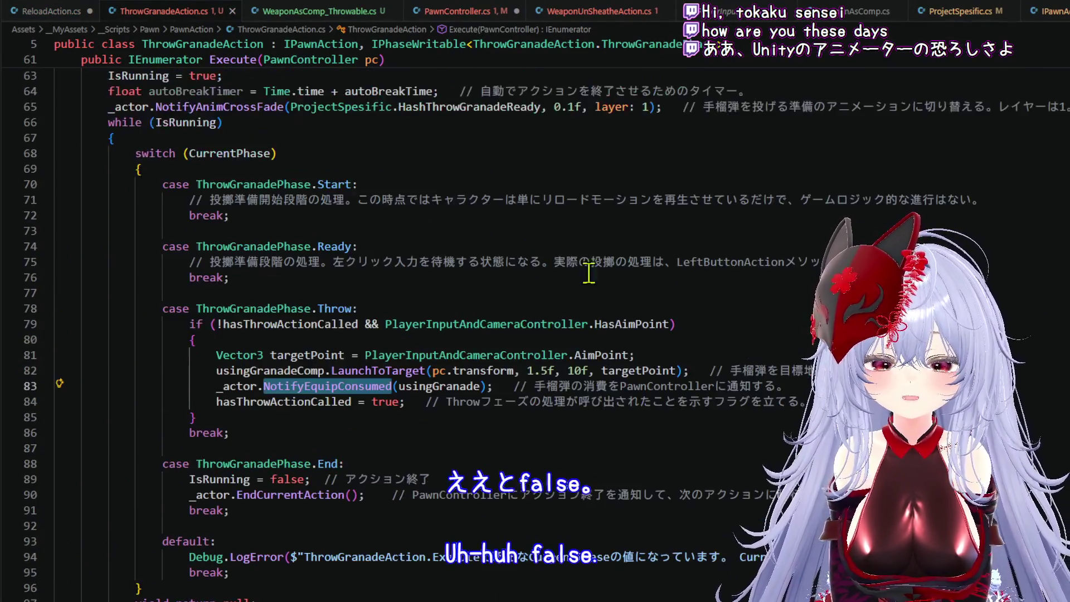
pyautogui.scroll(5, 641, 268)
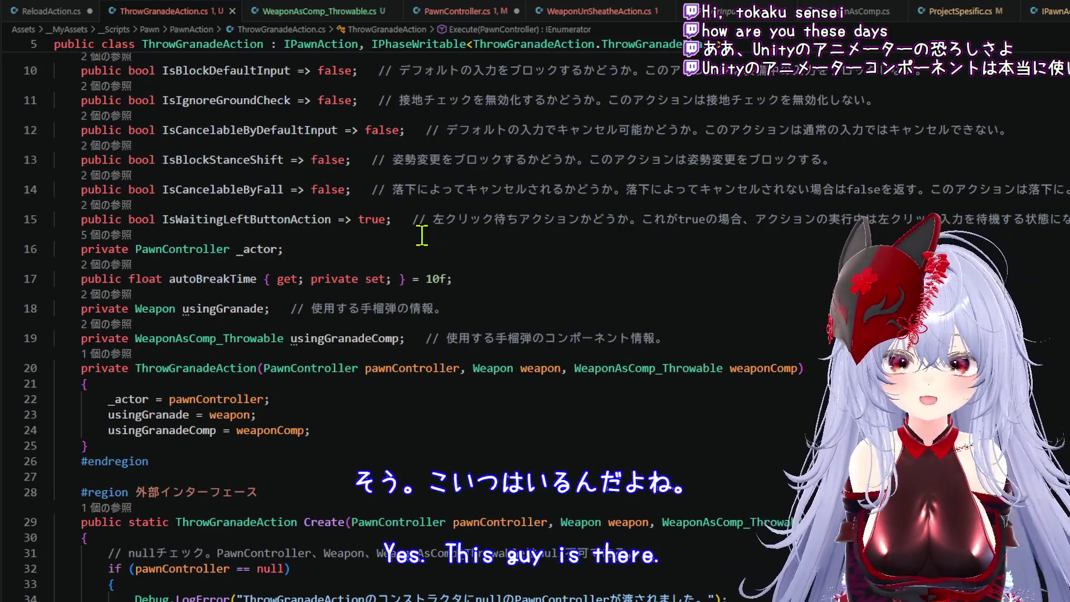
pyautogui.click(427, 223)
pyautogui.hscroll(8, 427, 229)
pyautogui.press('Return')
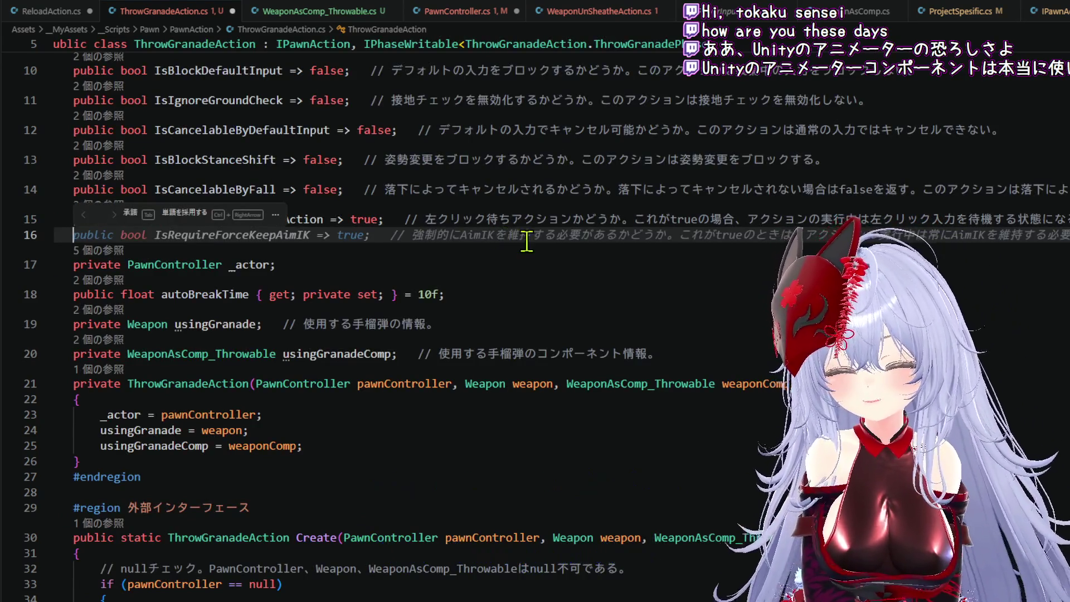
pyautogui.write('public')
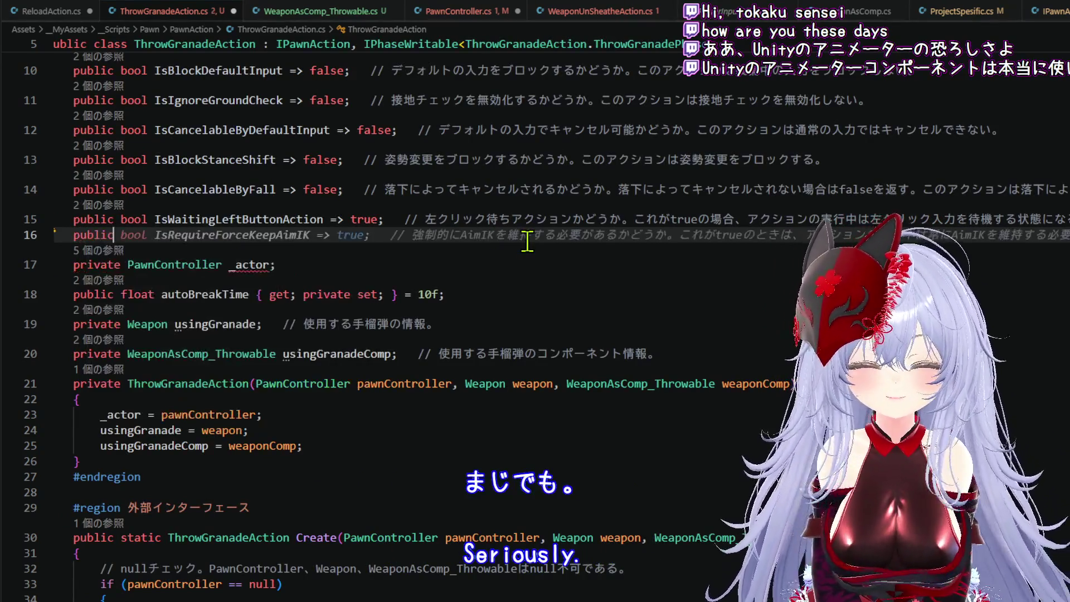
pyautogui.press('Tab')
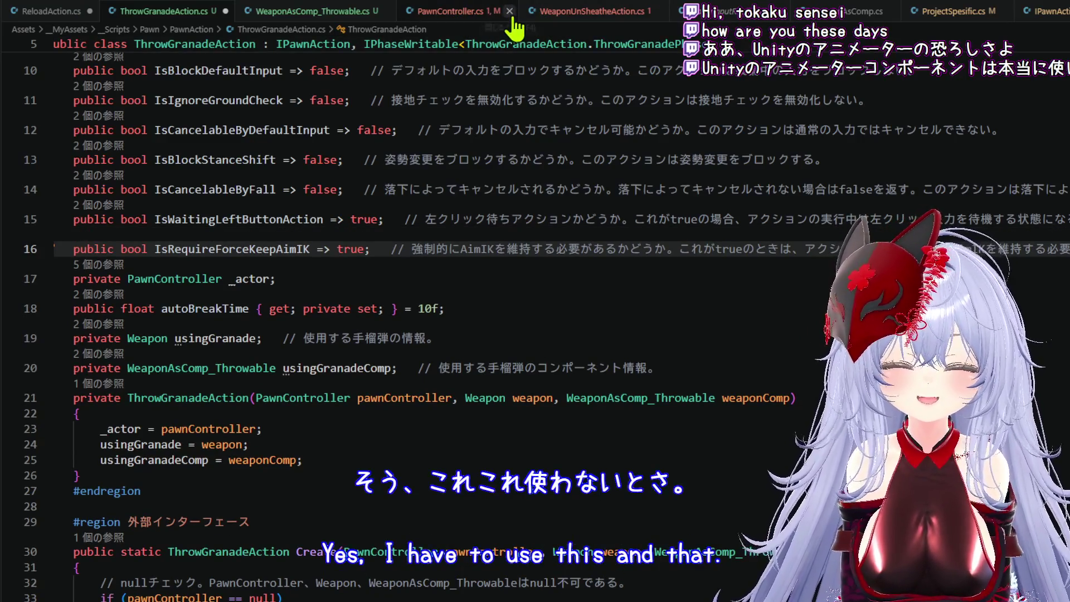
# - Save all modified scripts and bring up WeaponUnSheatheAction.cs
pyautogui.rightClick(16, 5)
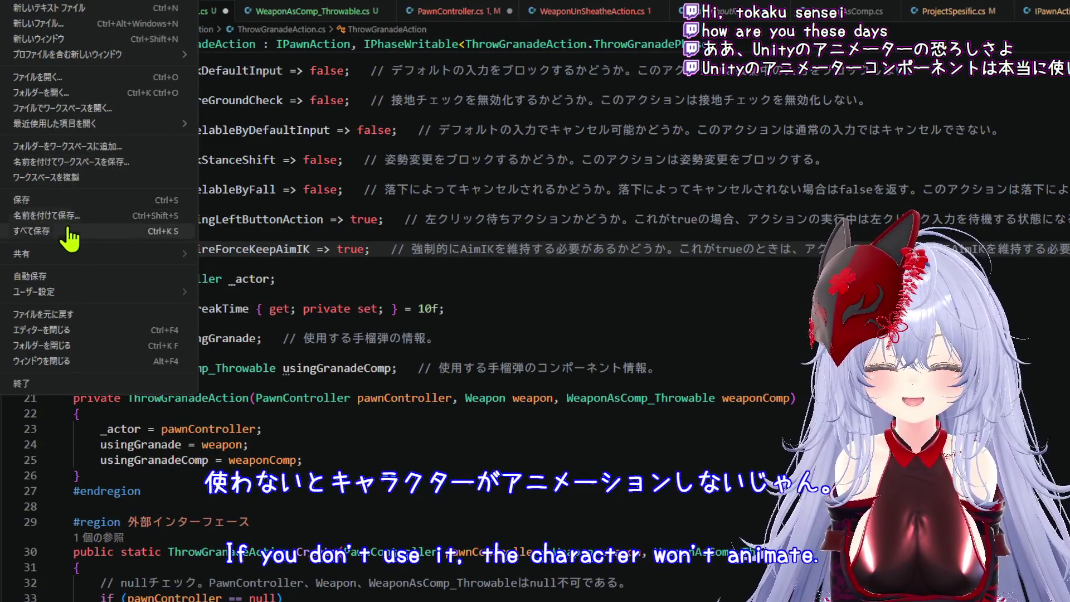
pyautogui.click(71, 231)
pyautogui.click(586, 12)
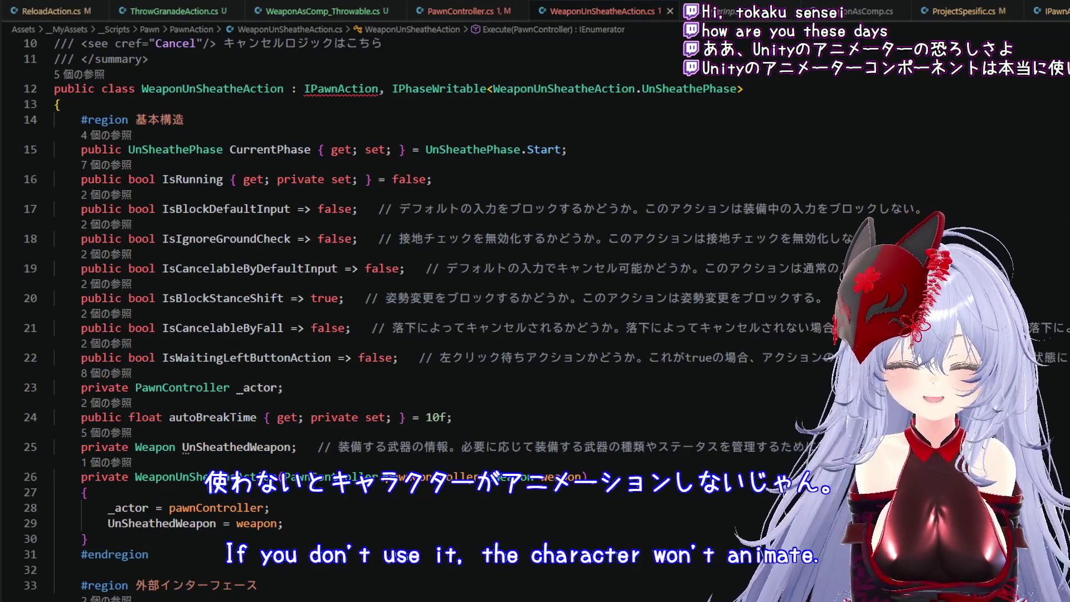
# - Add 'public bool IsRequireForceKeepAimIK => false;' with a comment after line 22 of WeaponUnSheatheAction.cs
pyautogui.click(160, 371)
pyautogui.press('End')
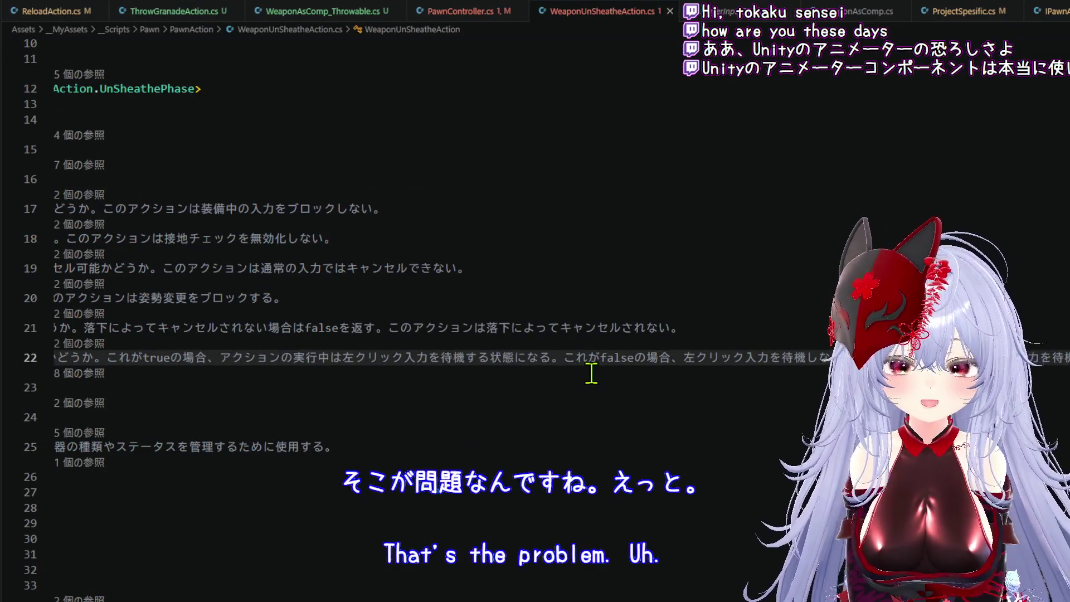
pyautogui.press('Return')
pyautogui.write('public')
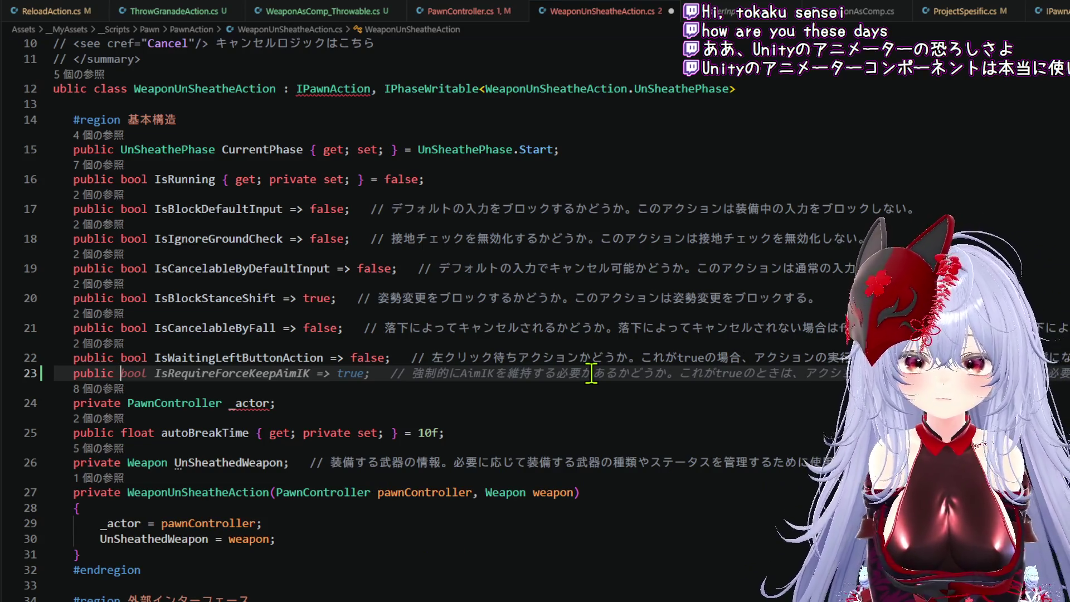
pyautogui.hotkey('ctrl', 'Right')
pyautogui.hotkey('ctrl', 'Right')
pyautogui.hotkey('ctrl', 'Right')
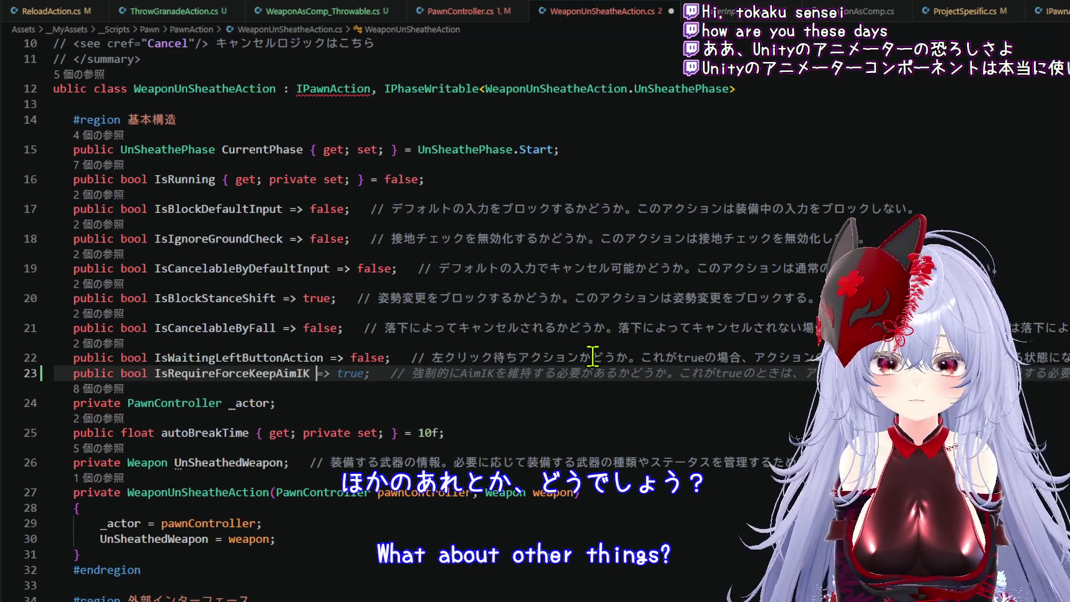
pyautogui.write('=> false')
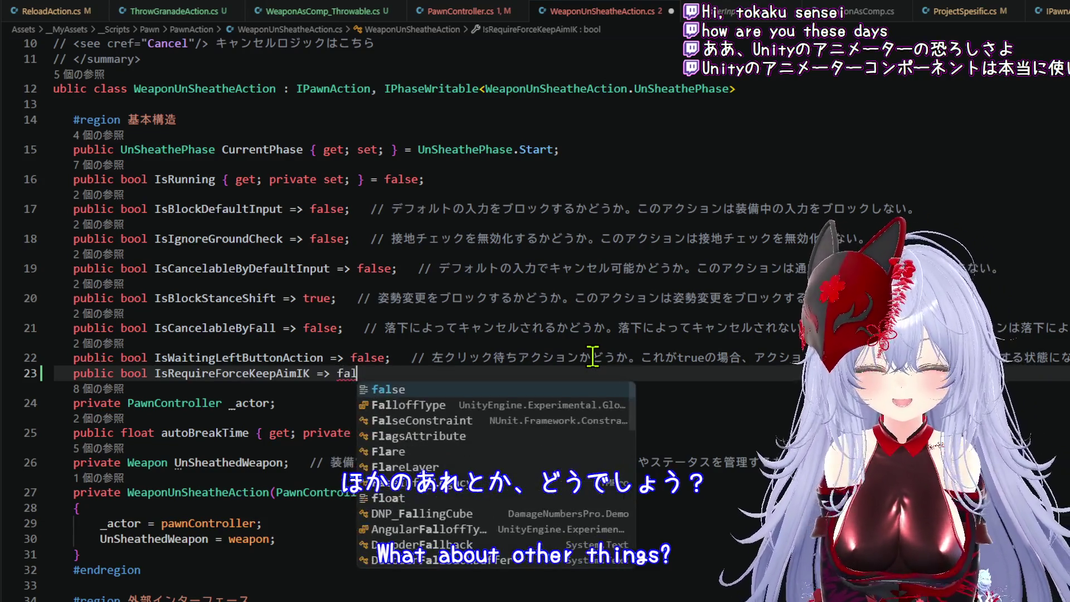
pyautogui.press('Escape')
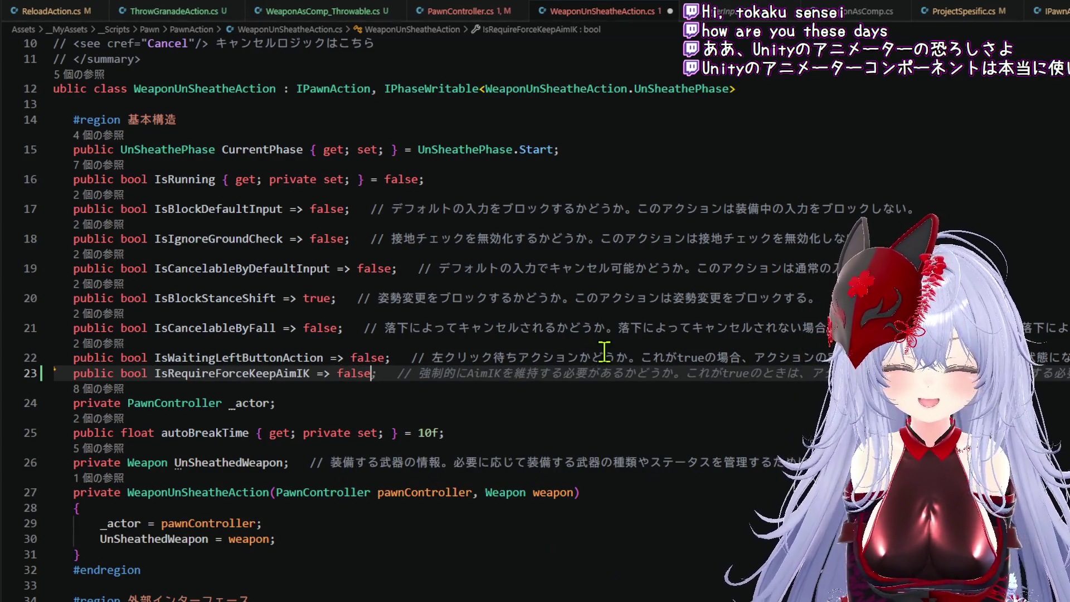
pyautogui.press('Tab')
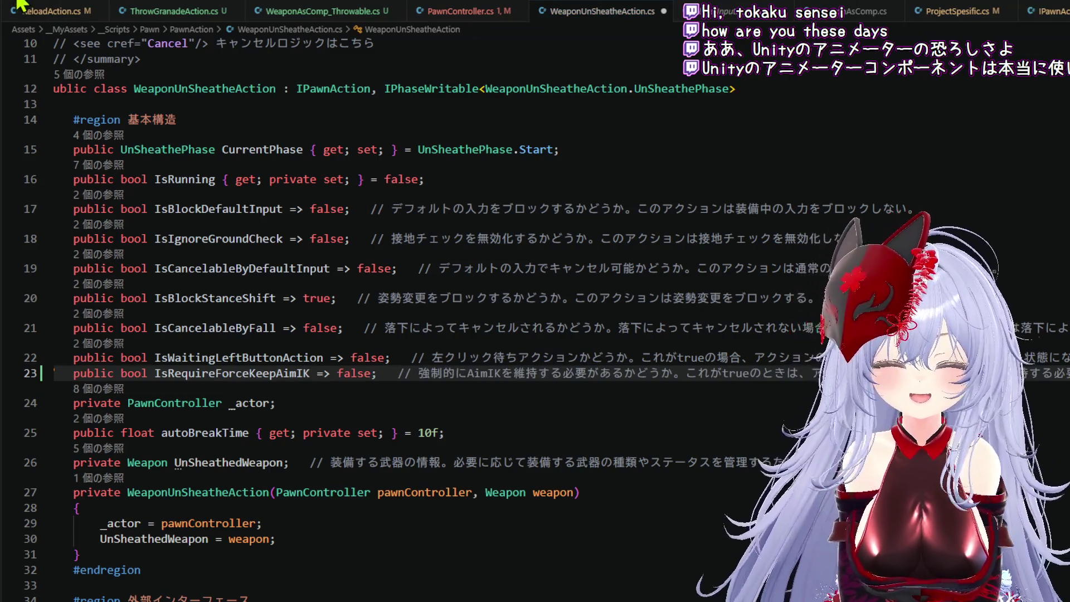
# - Save all modified scripts and switch to Unity
pyautogui.click(31, 4)
pyautogui.click(32, 230)
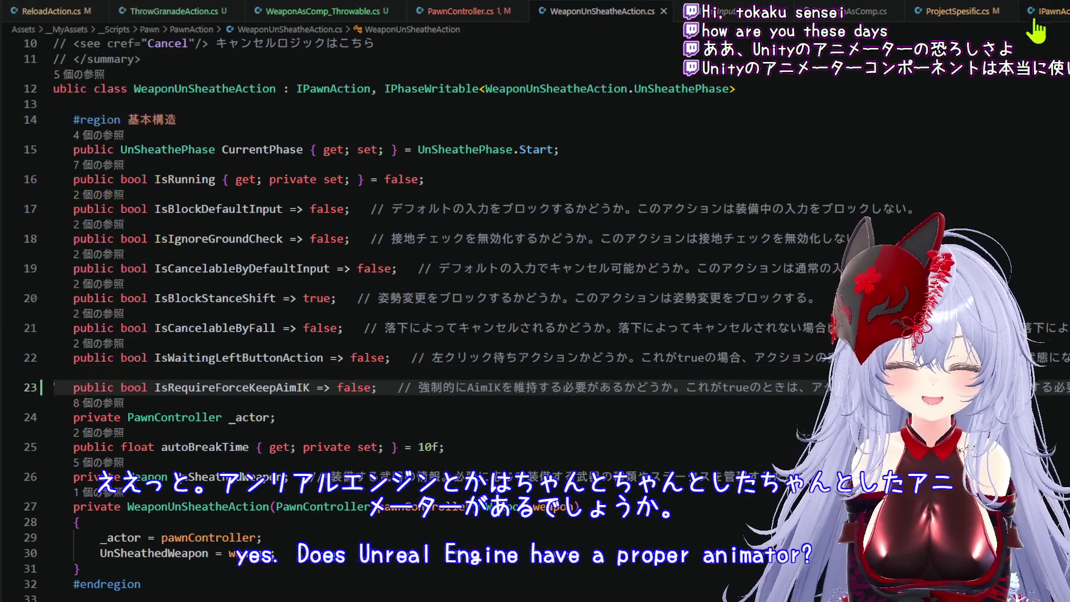
pyautogui.hotkey('alt', 'Tab')
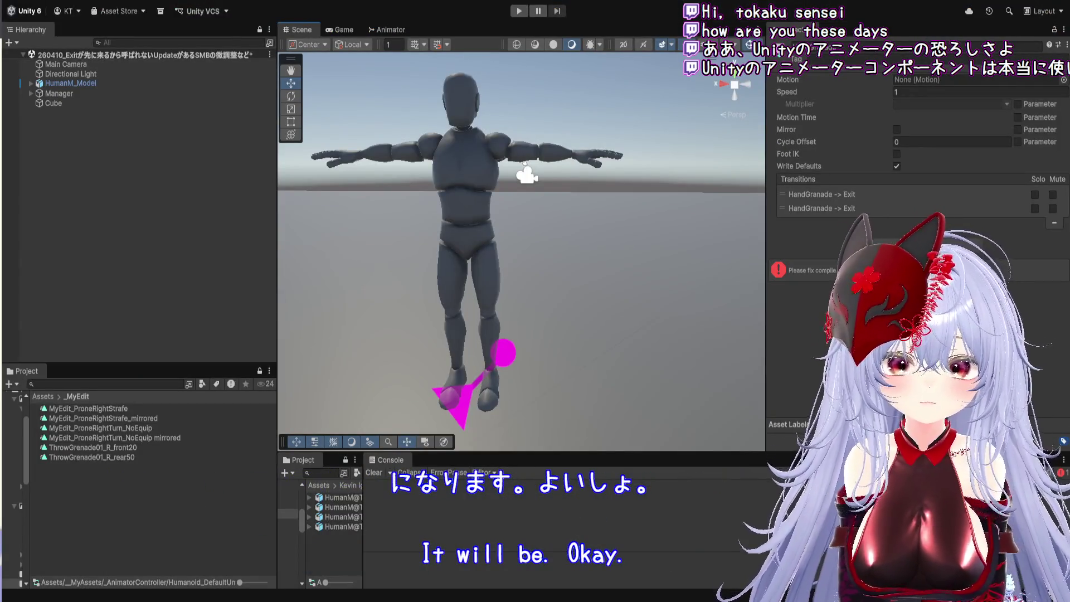
# - Filter the Console to errors and open the CS1001 'Identifier expected' error at PawnController.cs line 475
pyautogui.click(1063, 472)
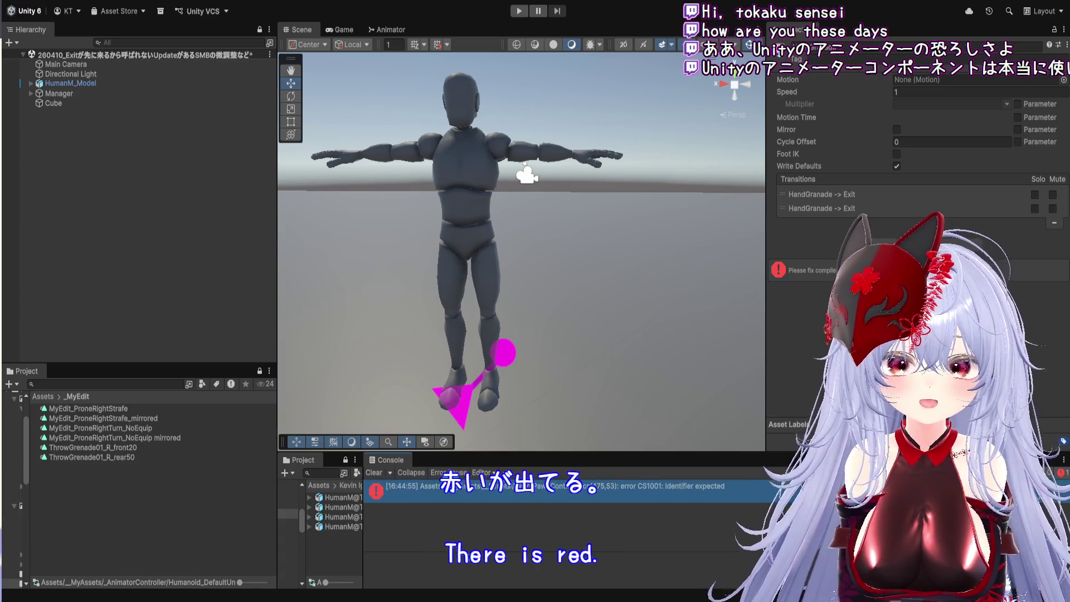
pyautogui.doubleClick(563, 489)
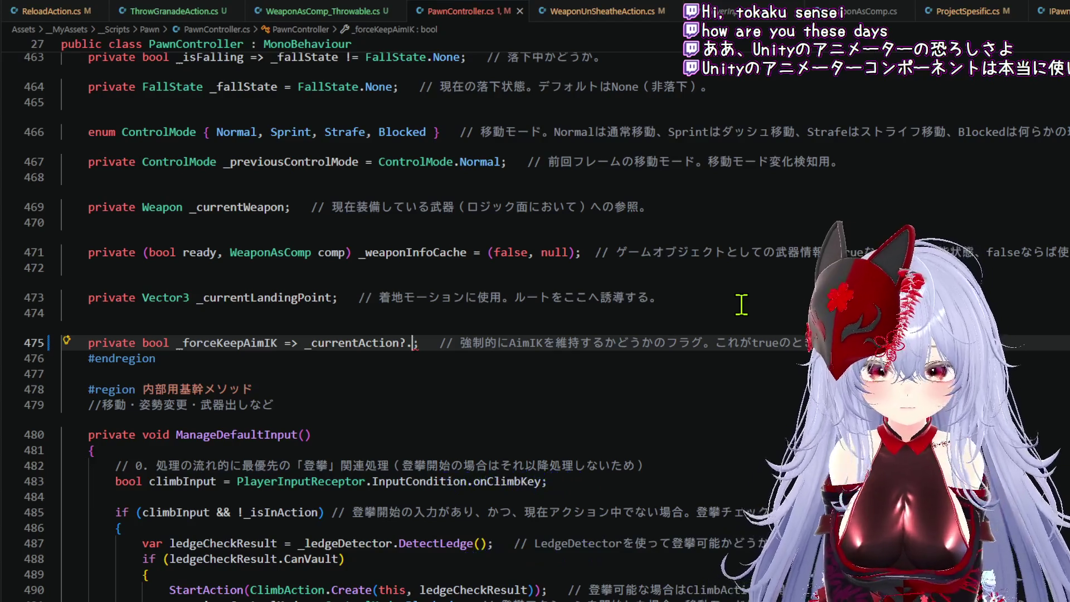
# - Complete line 475 as '_currentAction?.IsRequireForceKeepAimIK ?? false'
pyautogui.write('for')
pyautogui.press('BackSpace')
pyautogui.press('BackSpace')
pyautogui.press('BackSpace')
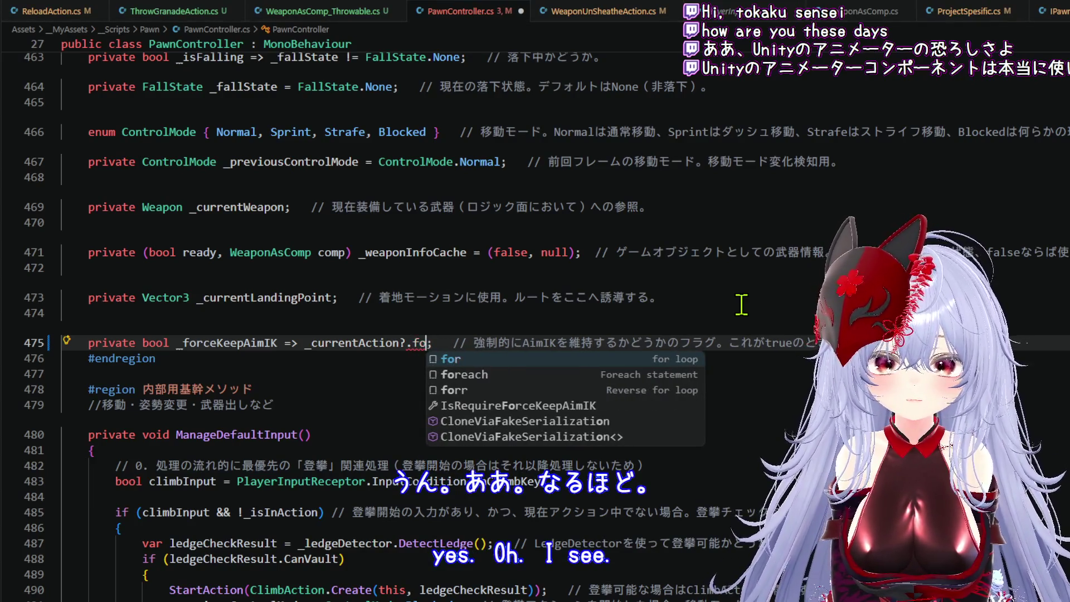
pyautogui.write('re')
pyautogui.press('Down')
pyautogui.press('Tab')
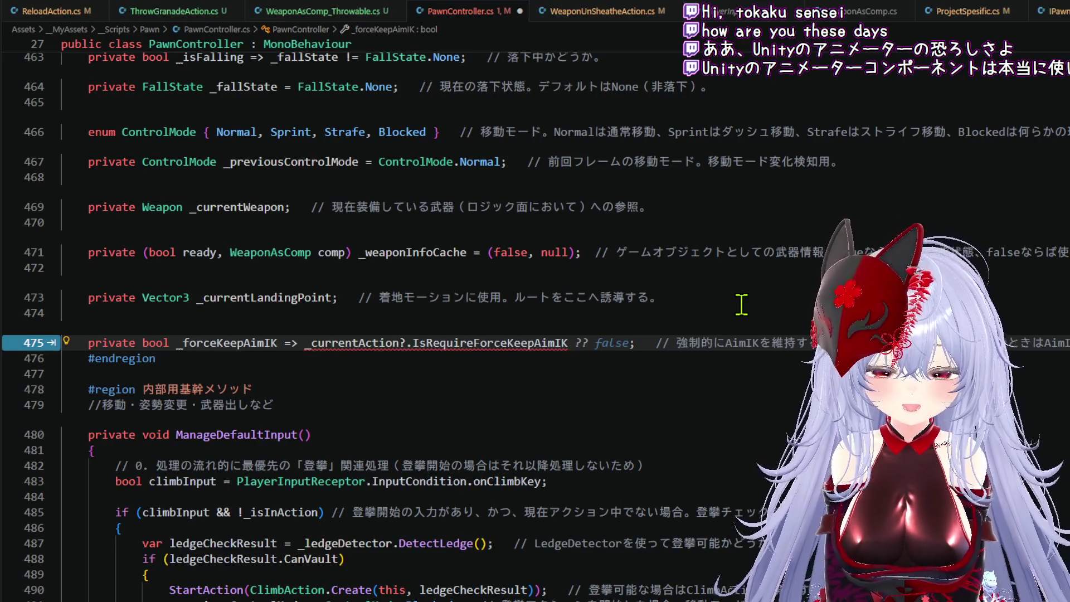
pyautogui.press('Tab')
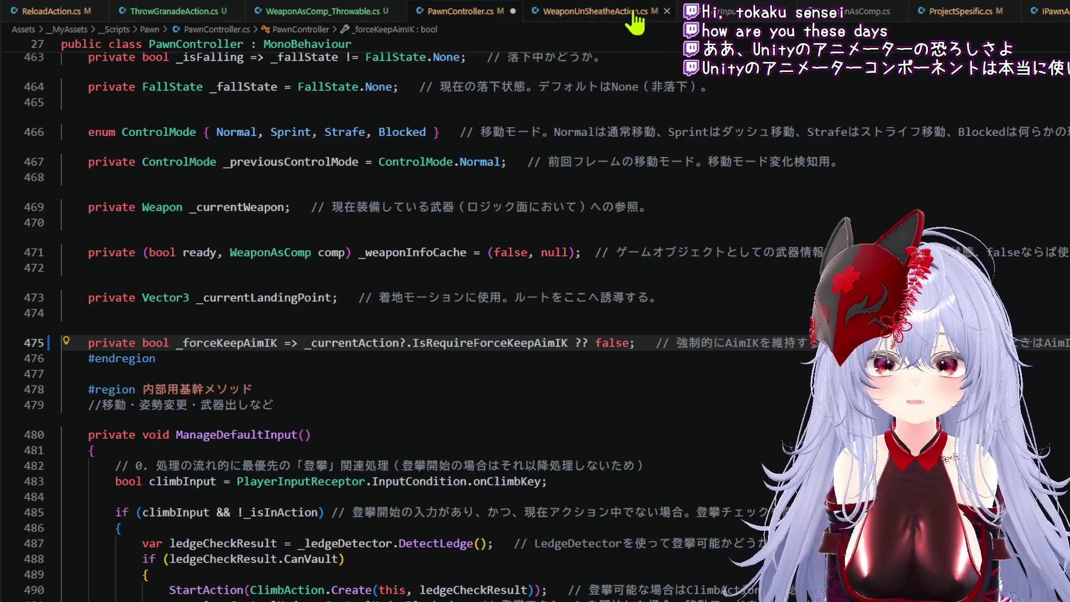
# - Save PawnController.cs, check compilation in Unity, and return to ClimbAction.cs
pyautogui.click(44, 6)
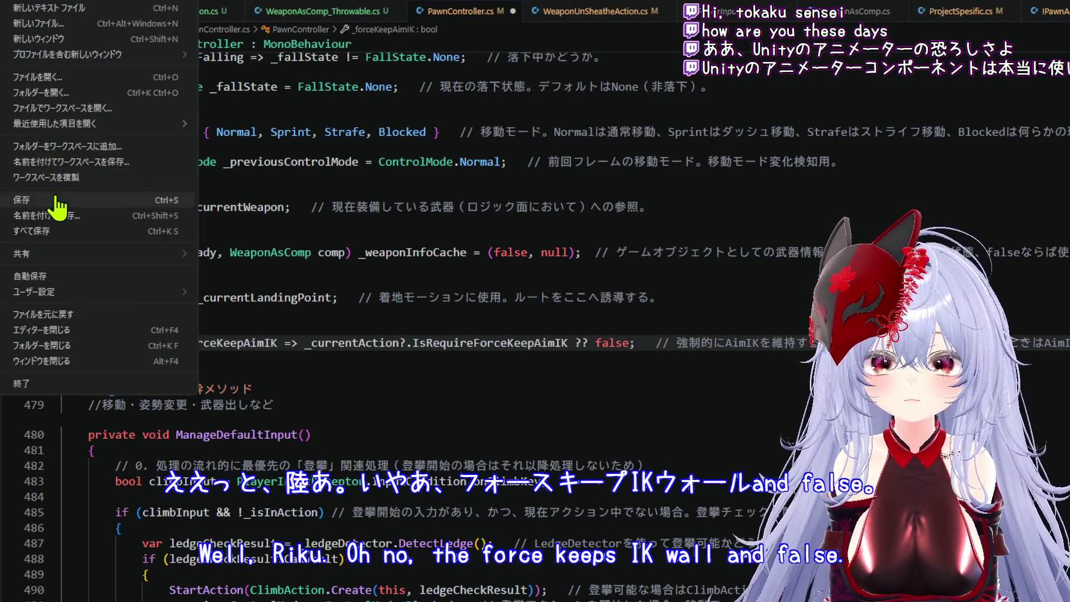
pyautogui.click(59, 203)
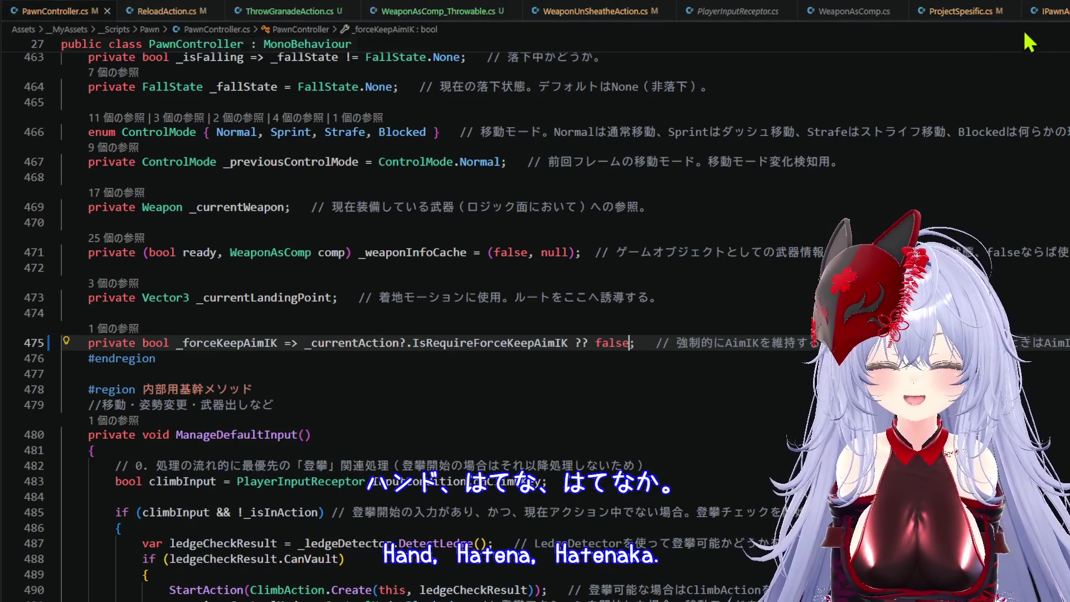
pyautogui.hotkey('alt', 'Tab')
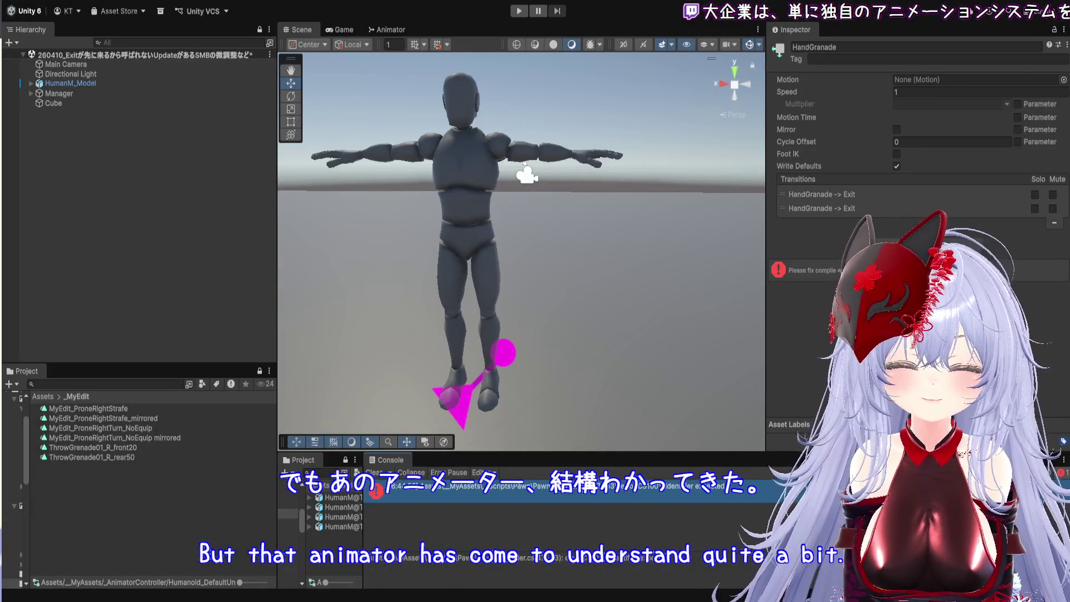
pyautogui.hotkey('alt', 'Tab')
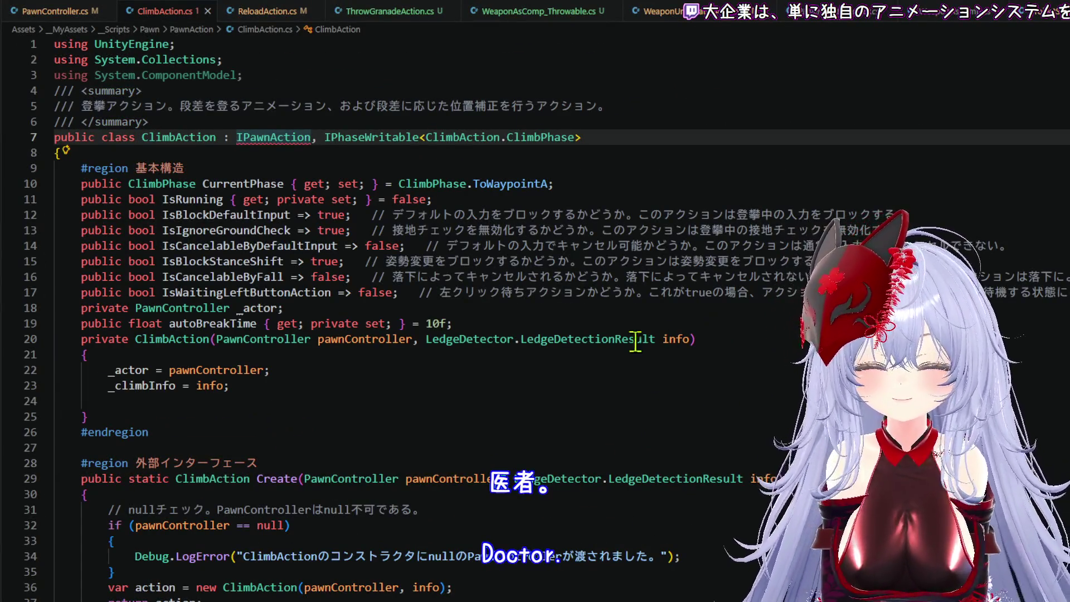
# - Insert 'public bool IsRequireForceKeepAimIK => false' with a comment at line 18 of ClimbAction.cs
pyautogui.click(318, 438)
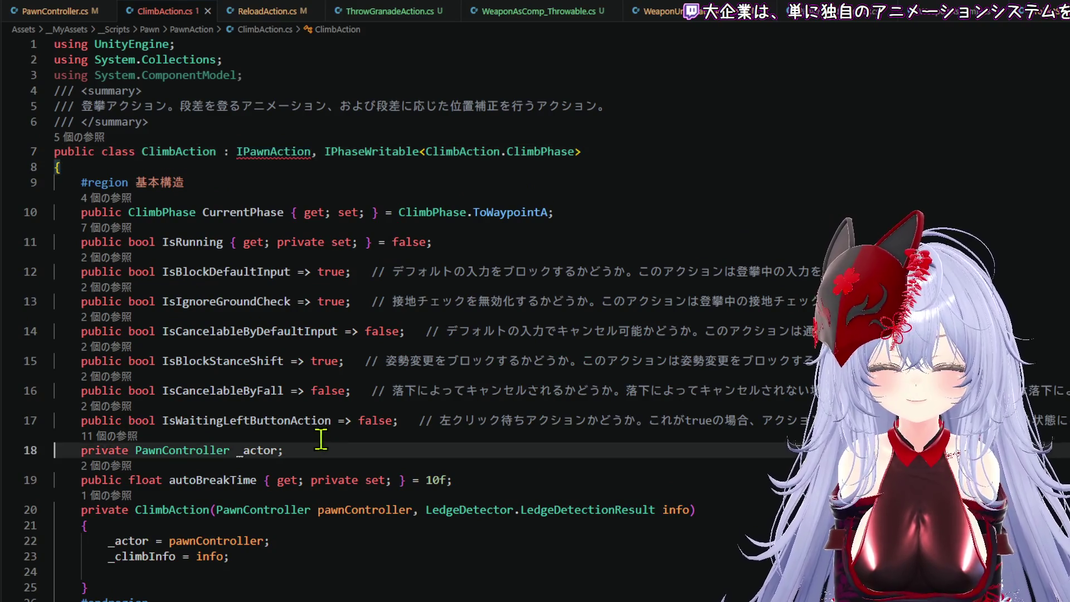
pyautogui.click(55, 420)
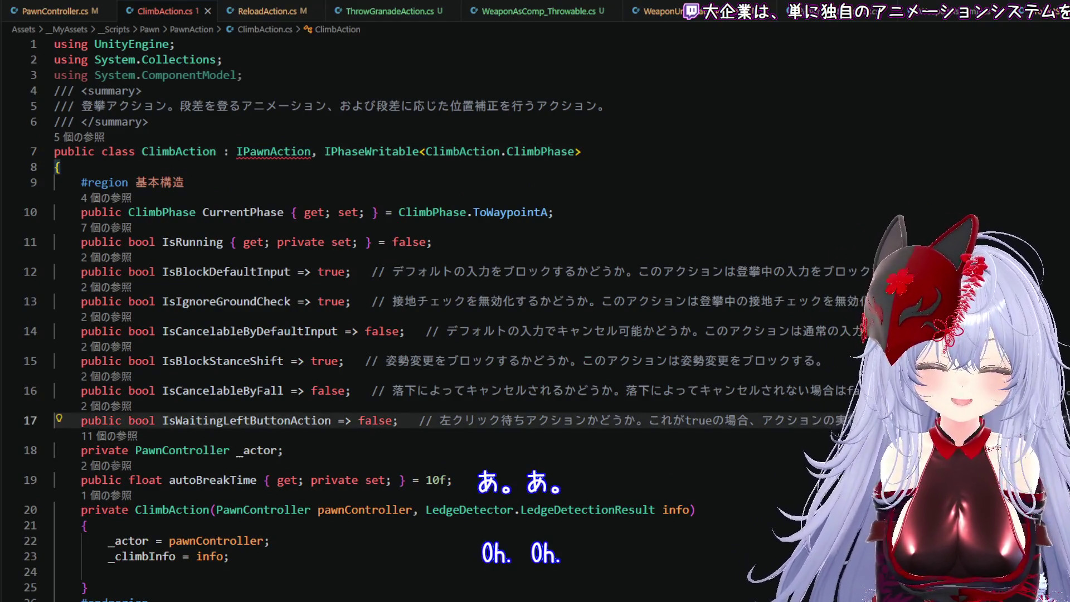
pyautogui.hscroll(10, 415, 320)
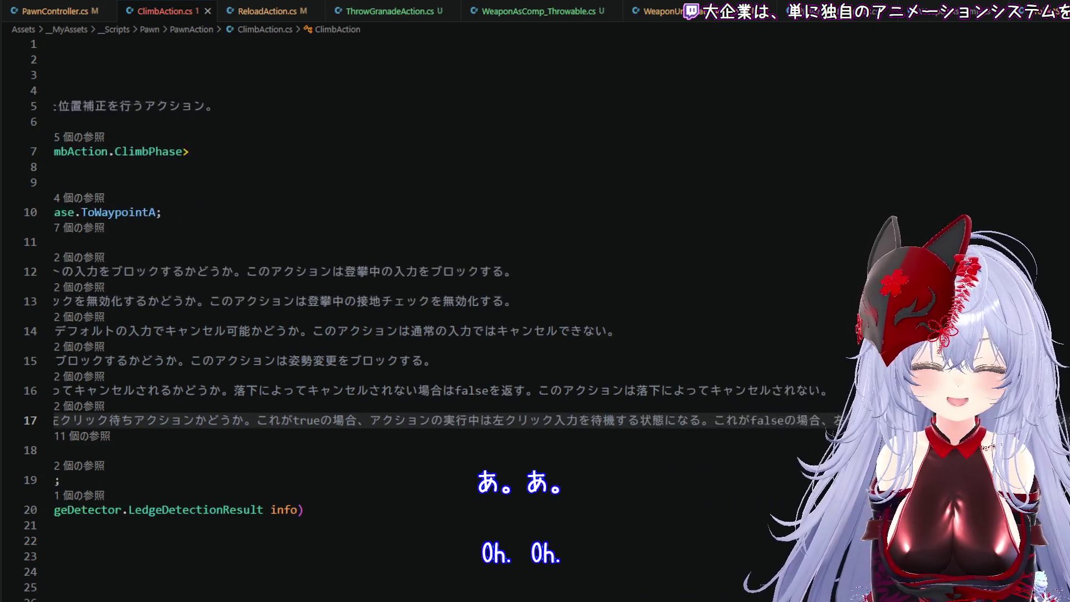
pyautogui.press('Down')
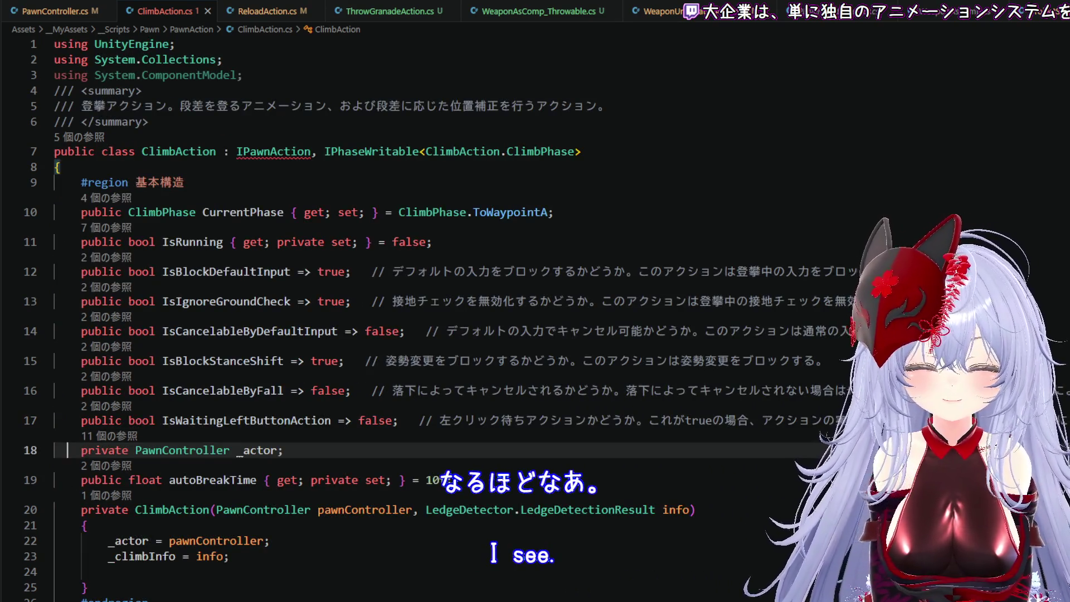
pyautogui.press('Return')
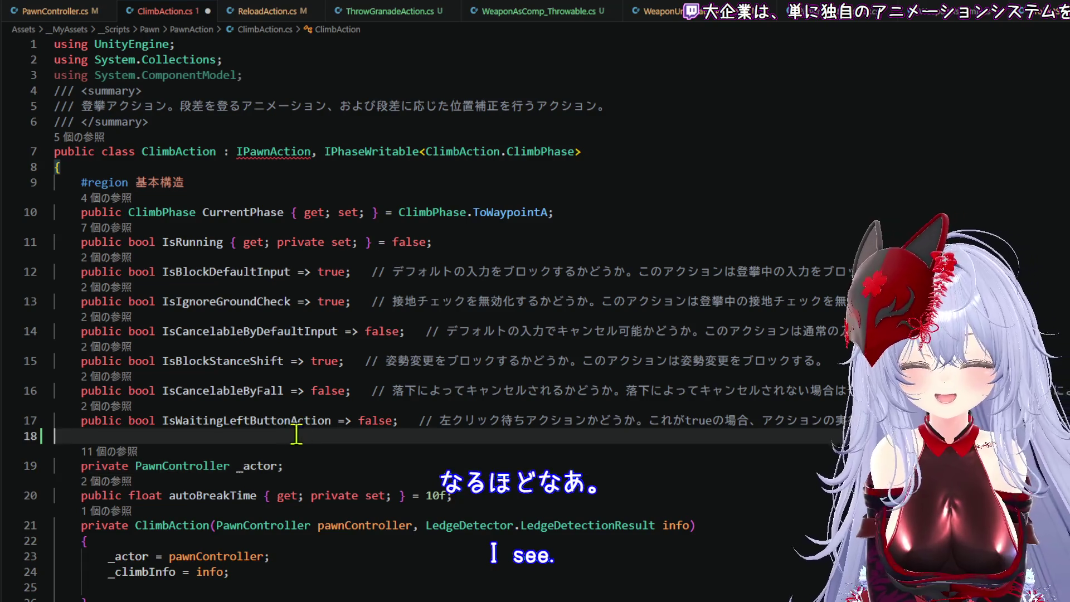
pyautogui.write('pu')
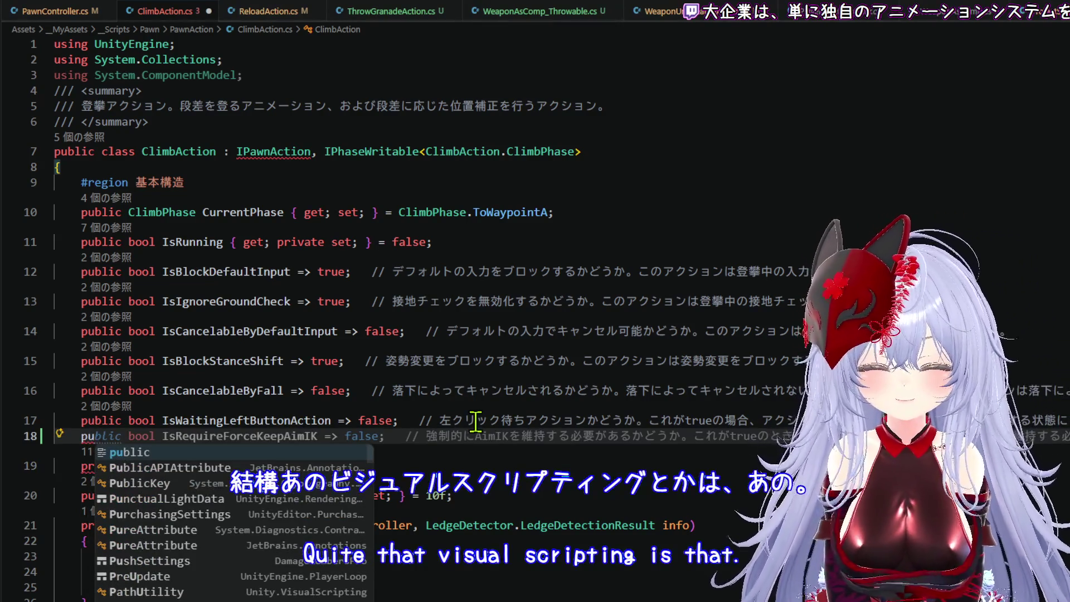
pyautogui.press('Tab')
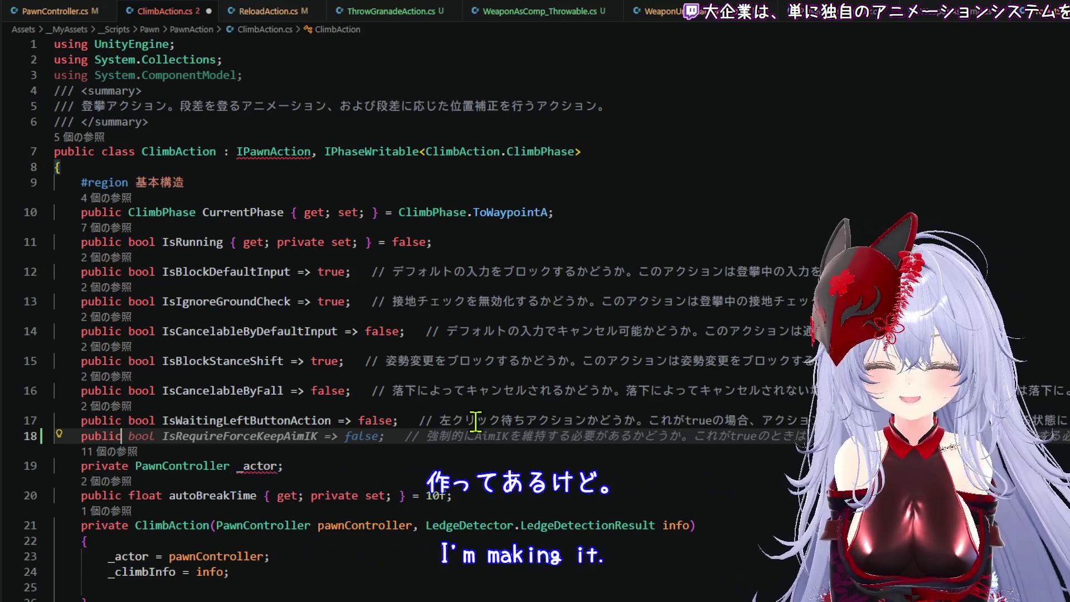
pyautogui.press('Tab')
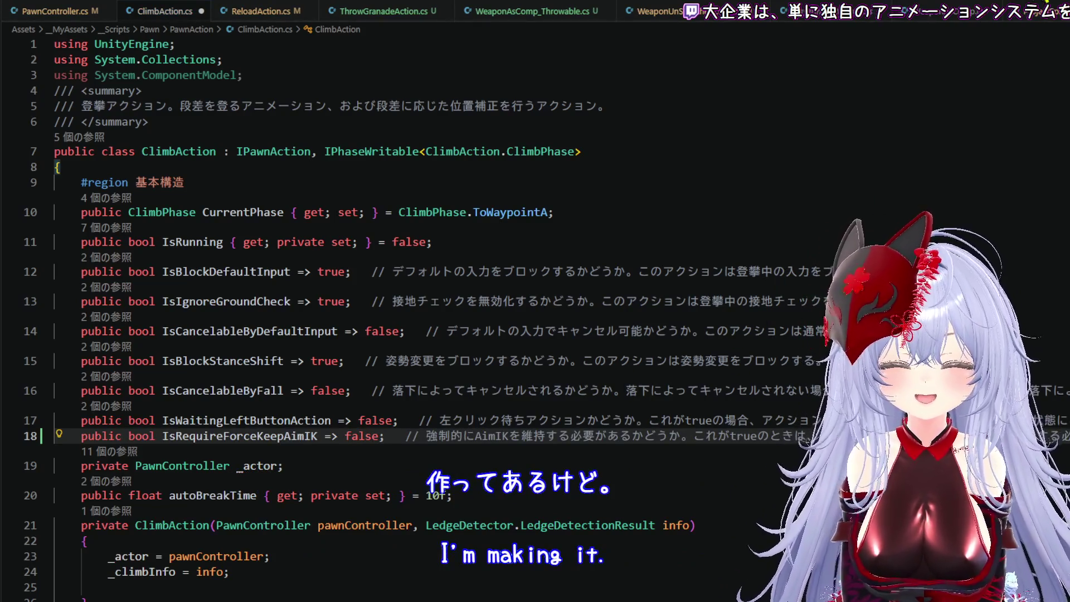
# - Save ClimbAction.cs and switch to Unity to recompile
pyautogui.scroll(-2, 1049, 17)
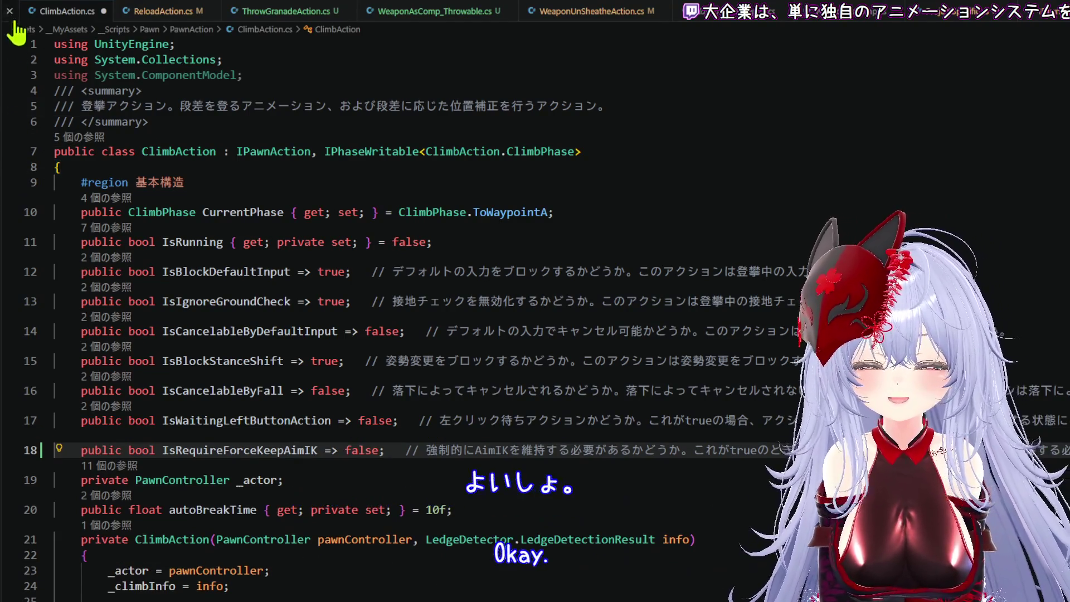
pyautogui.click(17, 3)
pyautogui.click(59, 200)
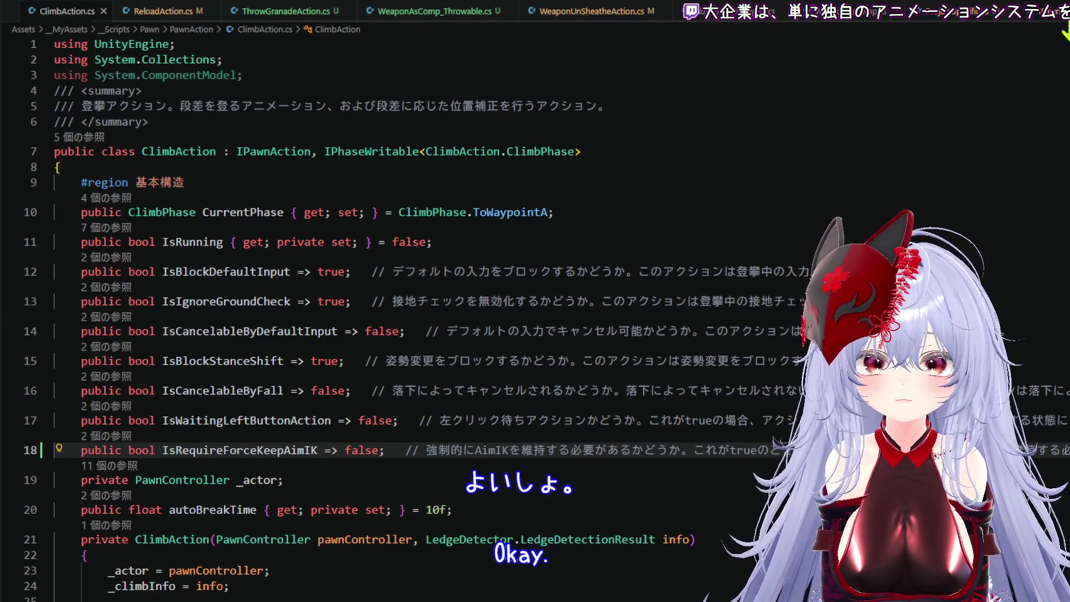
pyautogui.hotkey('alt', 'Tab')
# - From the Console error, add 'IsRequireForceKeepAimIK => false' at line 24 of WeaponSheatheAction.cs
pyautogui.doubleClick(747, 508)
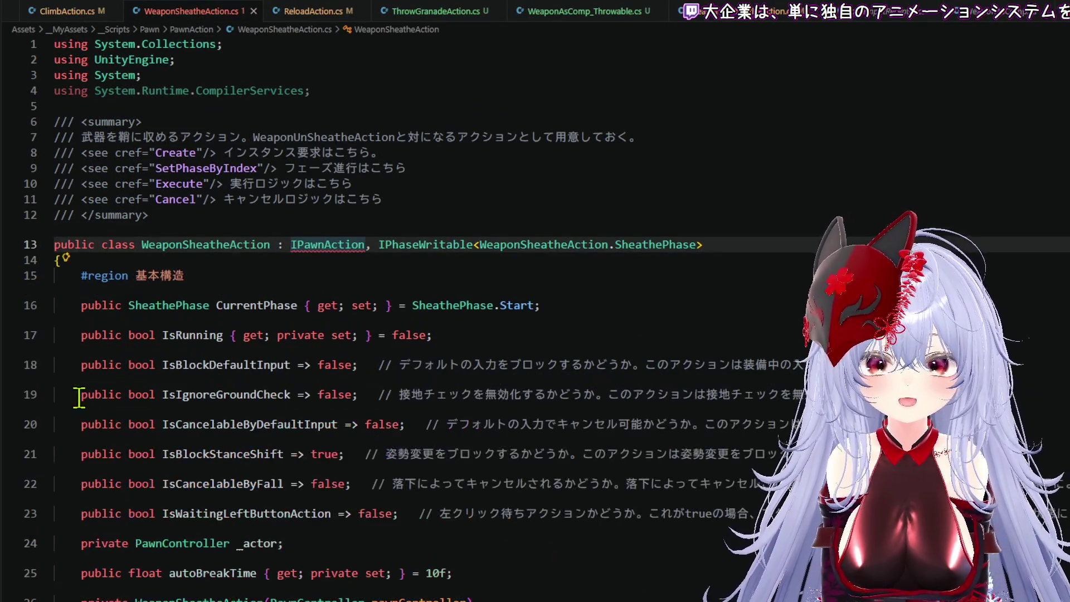
pyautogui.click(240, 538)
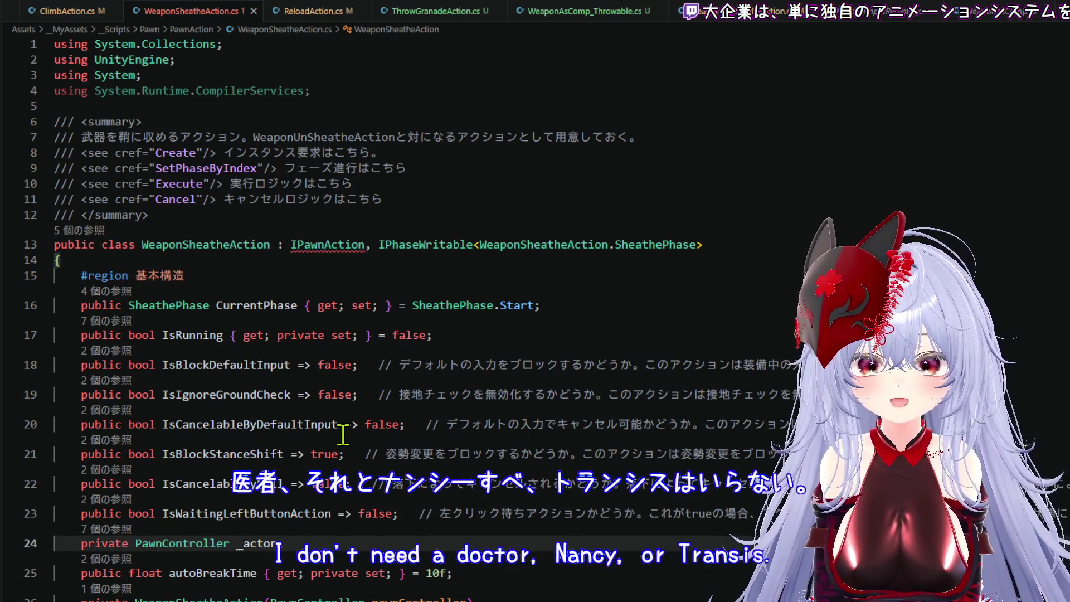
pyautogui.scroll(-1, 343, 435)
pyautogui.press('Return')
pyautogui.write('pu')
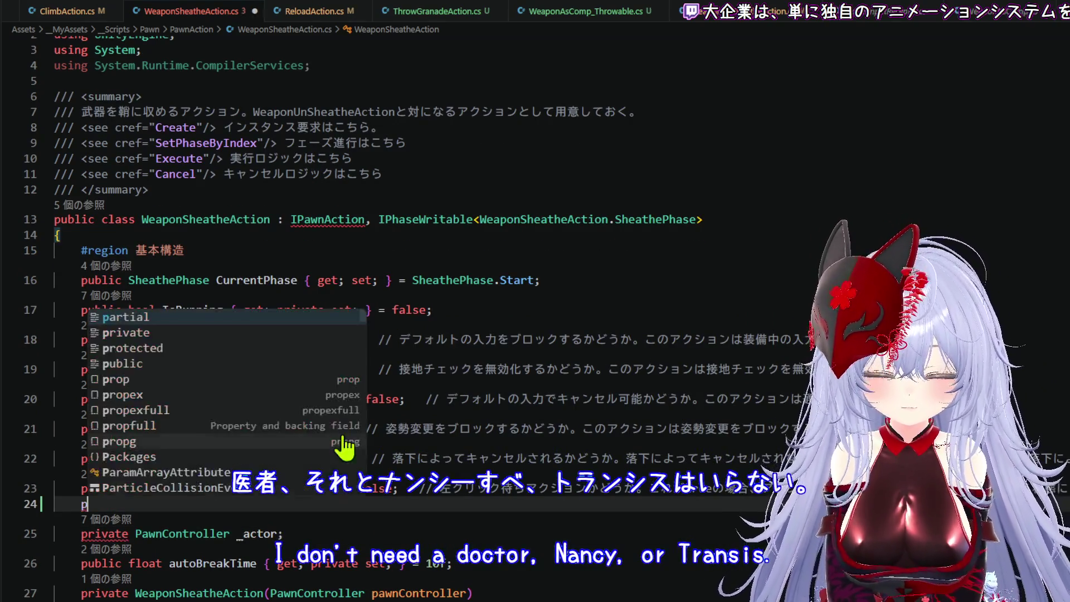
pyautogui.press('Tab')
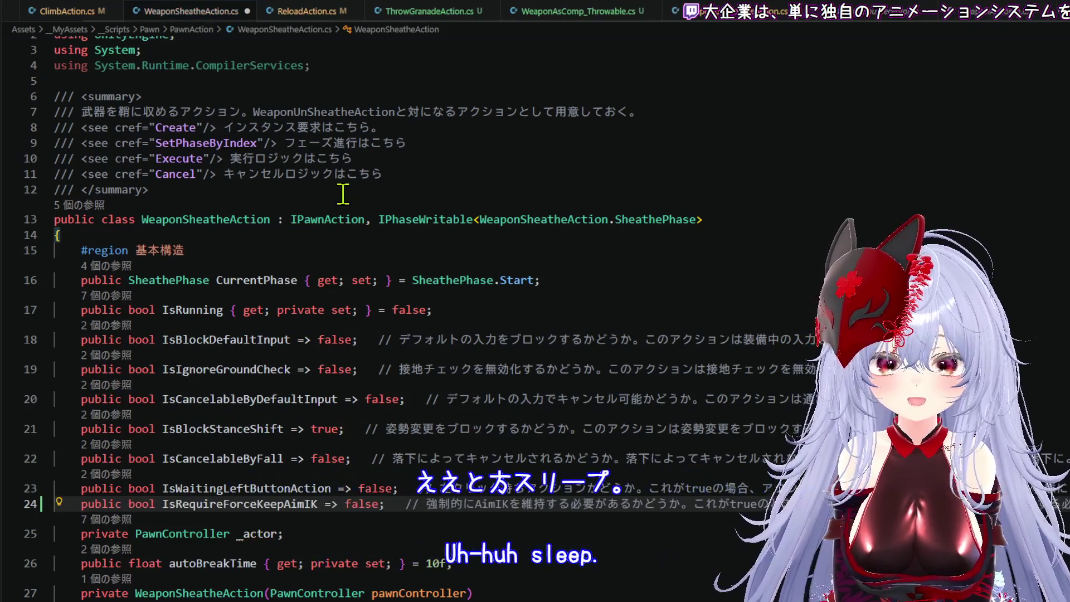
# - Save WeaponSheatheAction.cs, view ReloadAction.cs, and return to Unity
pyautogui.click(13, 6)
pyautogui.click(27, 208)
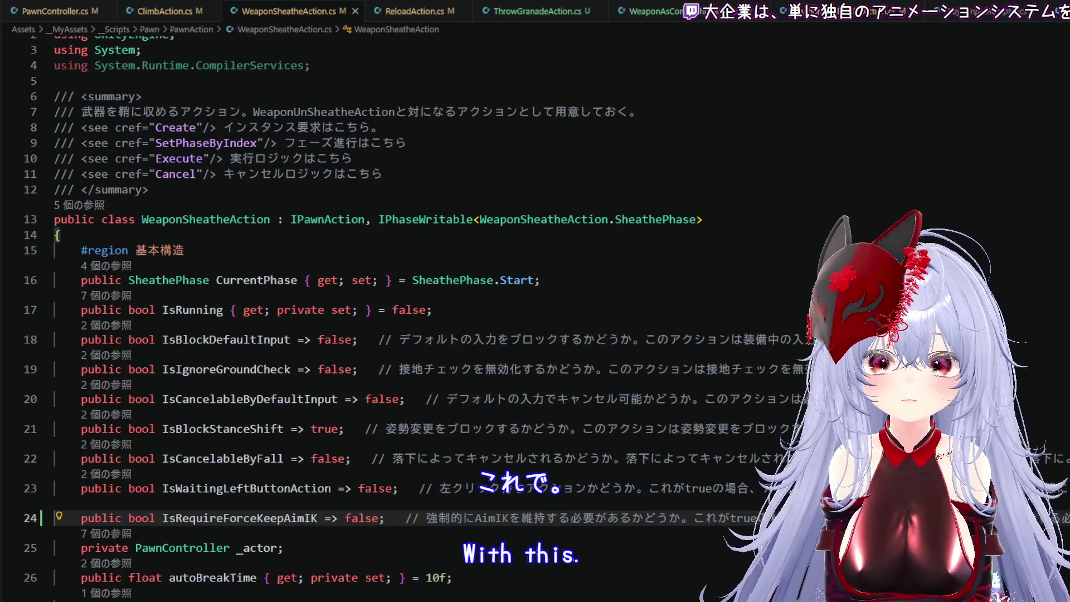
pyautogui.click(415, 12)
pyautogui.scroll(-9, 425, 259)
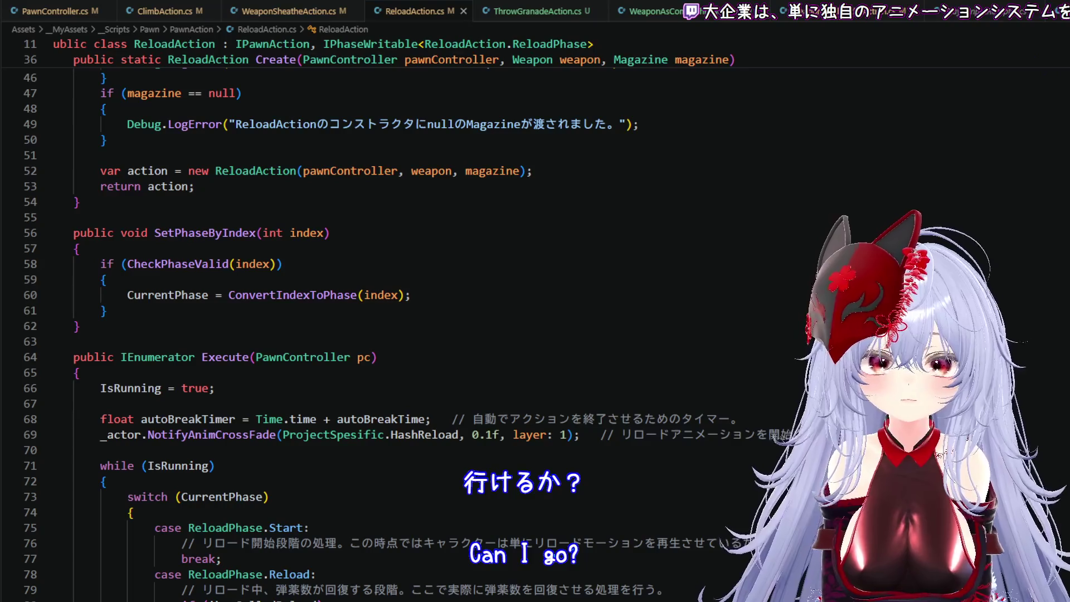
pyautogui.hotkey('alt', 'Tab')
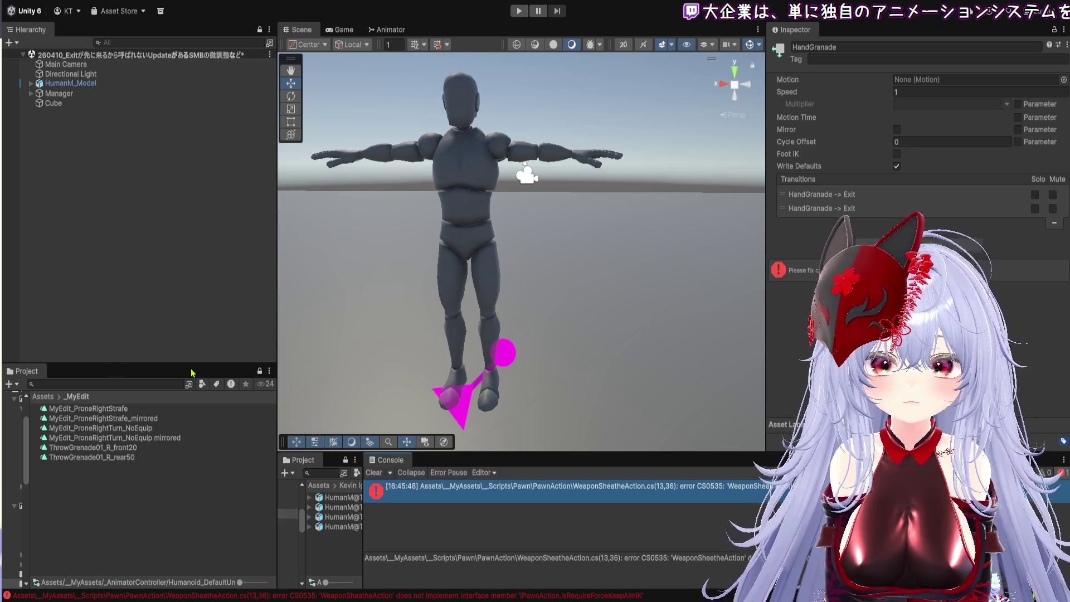
# - Enlarge the Project panel taller and wider, opening the _MyAssets/Prefab folder
pyautogui.moveTo(191, 363); pyautogui.dragTo(191, 188)
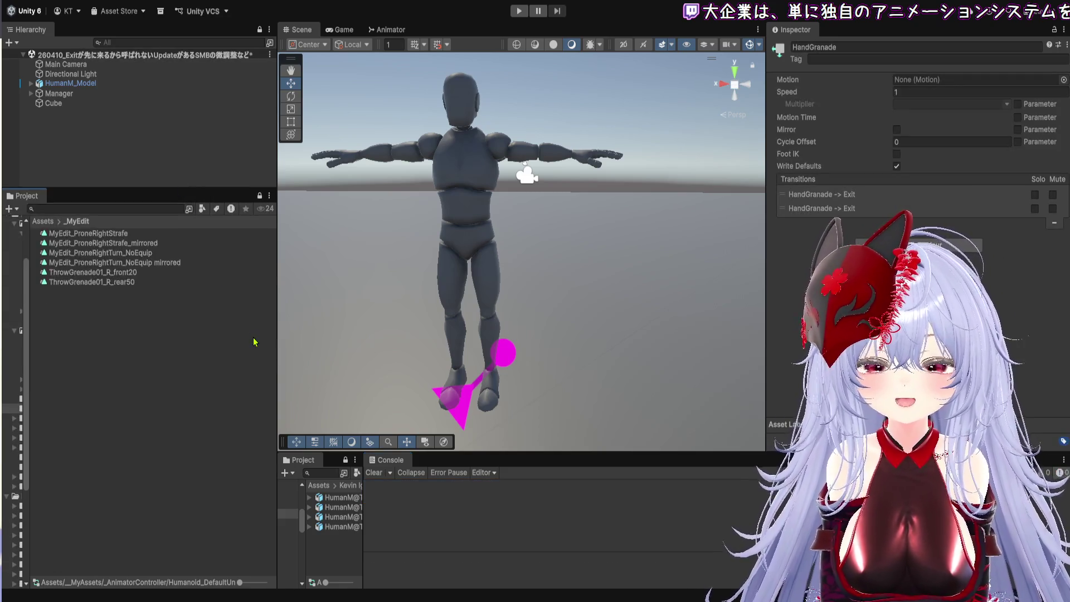
pyautogui.click(53, 224)
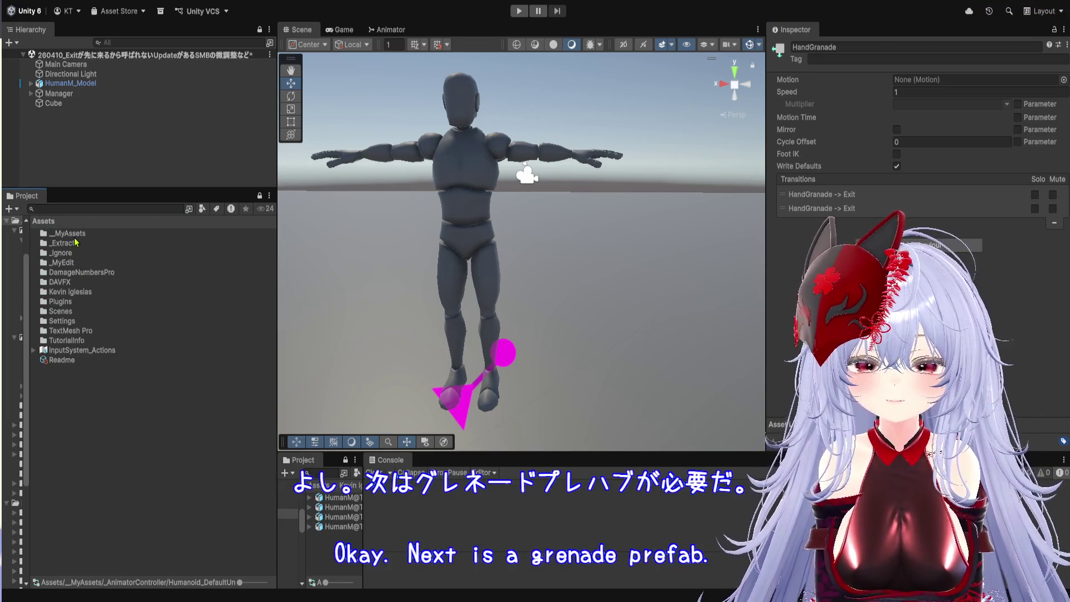
pyautogui.doubleClick(74, 238)
pyautogui.doubleClick(79, 263)
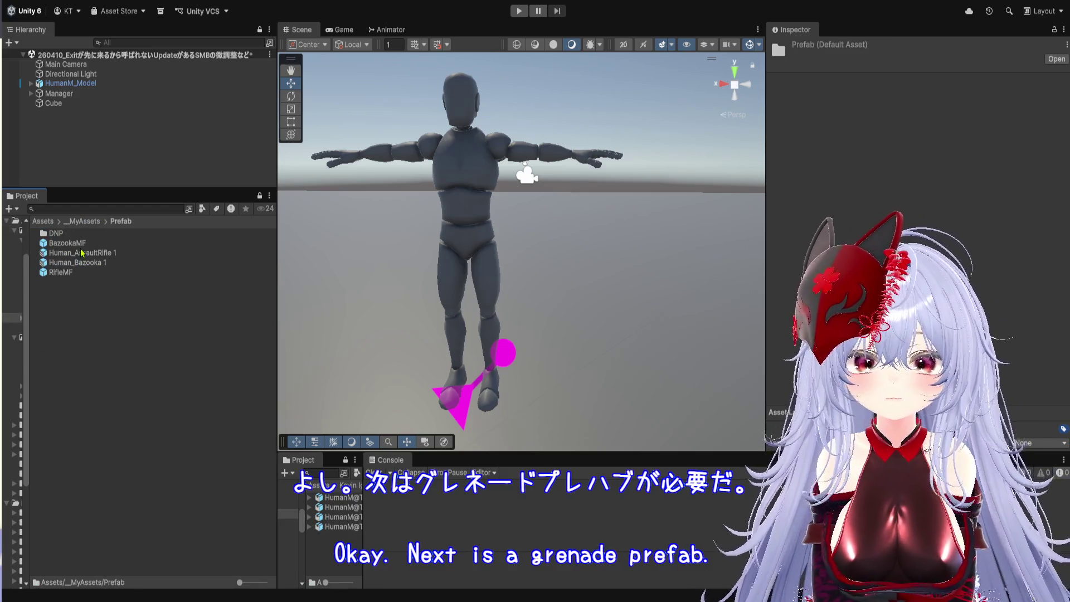
pyautogui.moveTo(429, 452); pyautogui.dragTo(386, 290)
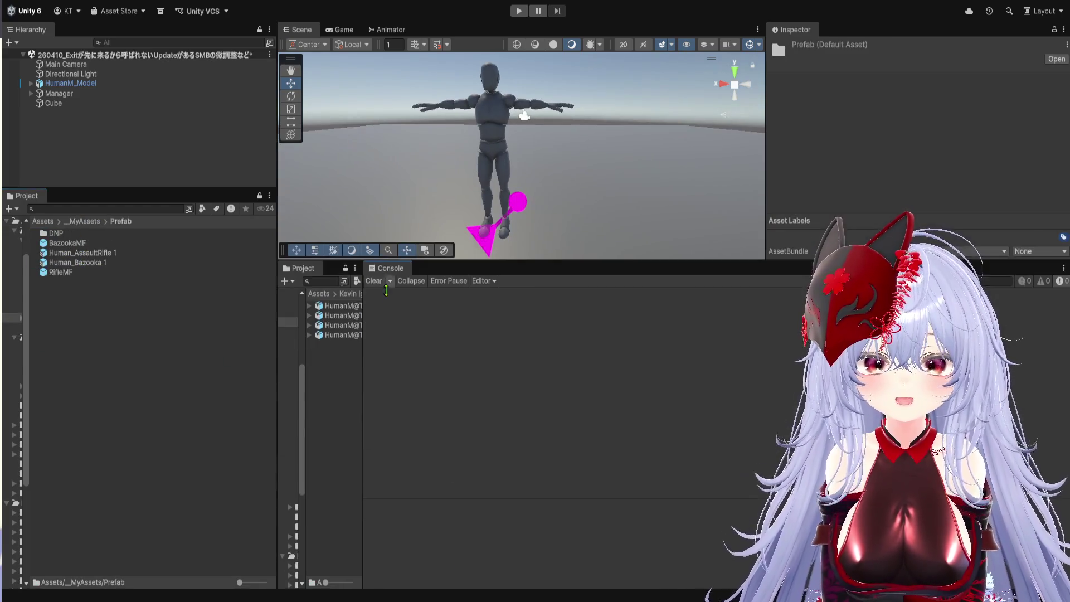
pyautogui.moveTo(363, 357); pyautogui.dragTo(813, 351)
# - Browse from Human Animations into Unity Demo Scenes, Human Soldier Animations, its prefabs and Weapons folders
pyautogui.click(545, 294)
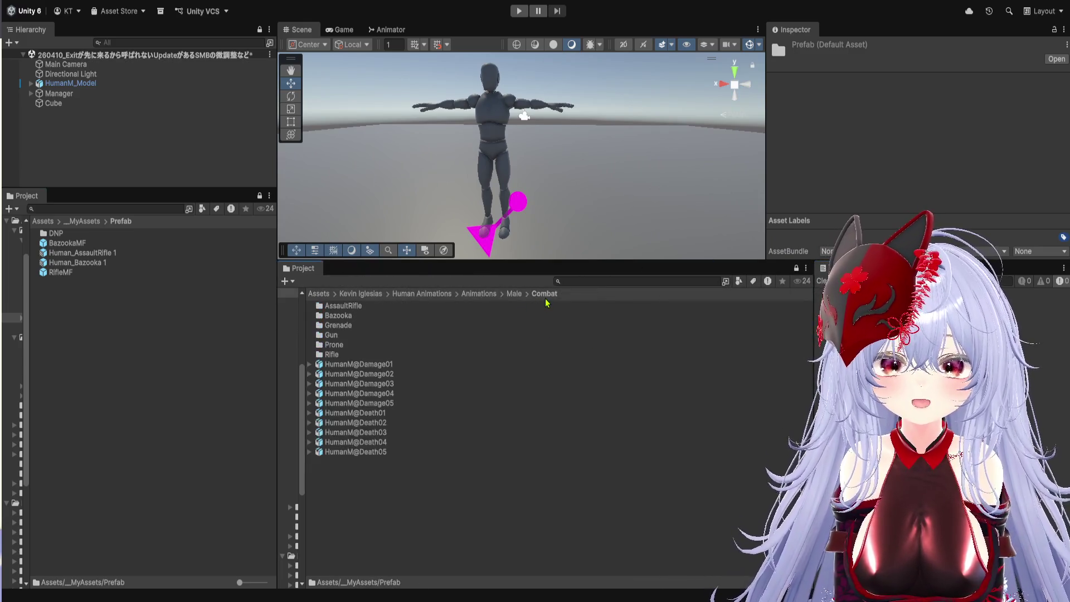
pyautogui.click(514, 294)
pyautogui.click(478, 294)
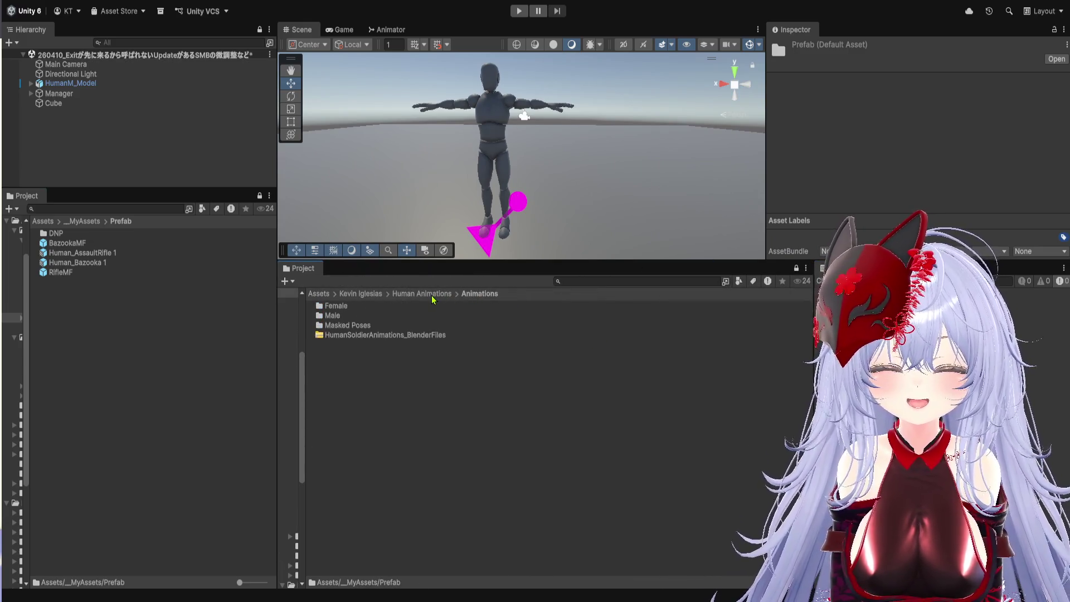
pyautogui.click(422, 294)
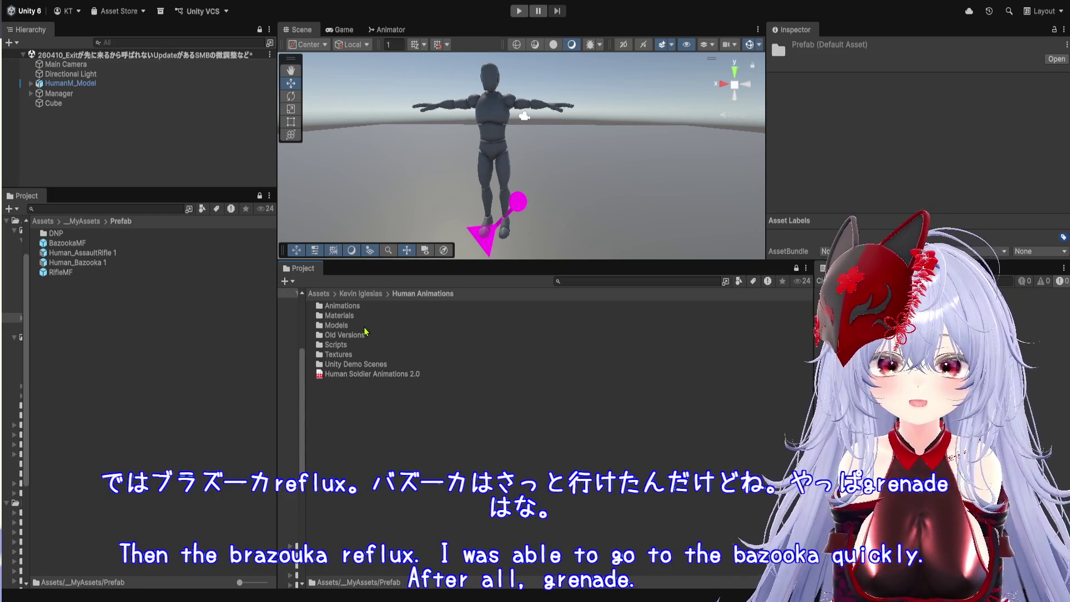
pyautogui.doubleClick(360, 365)
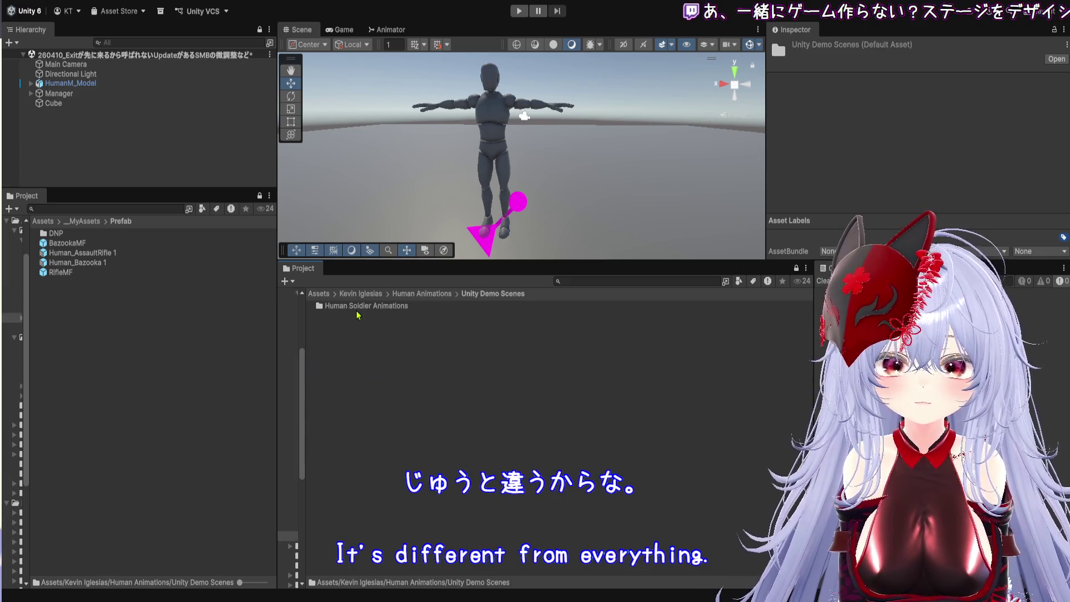
pyautogui.doubleClick(358, 307)
pyautogui.doubleClick(352, 334)
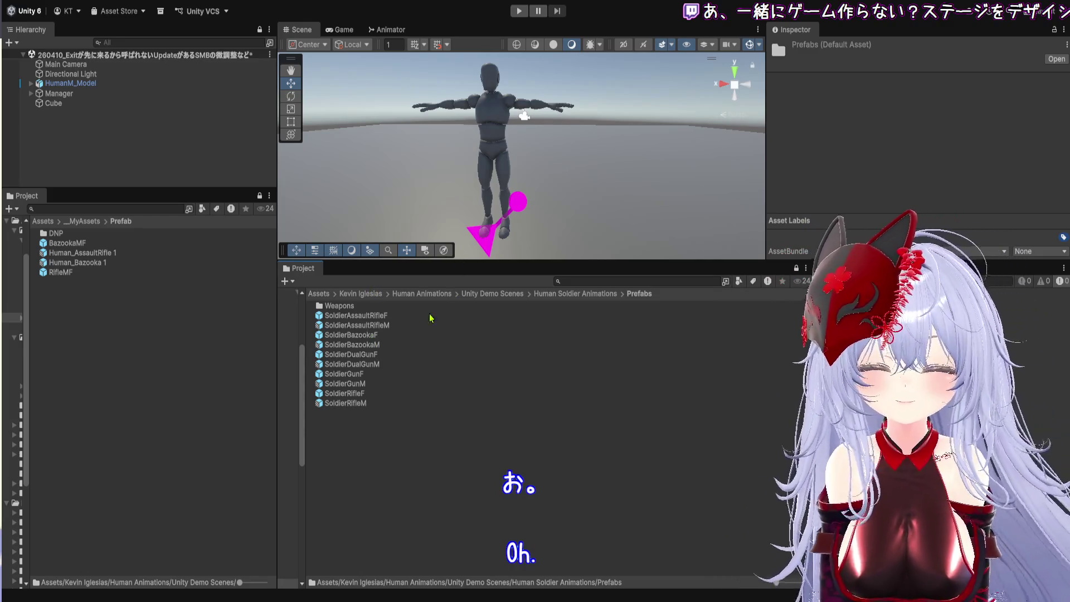
pyautogui.doubleClick(368, 308)
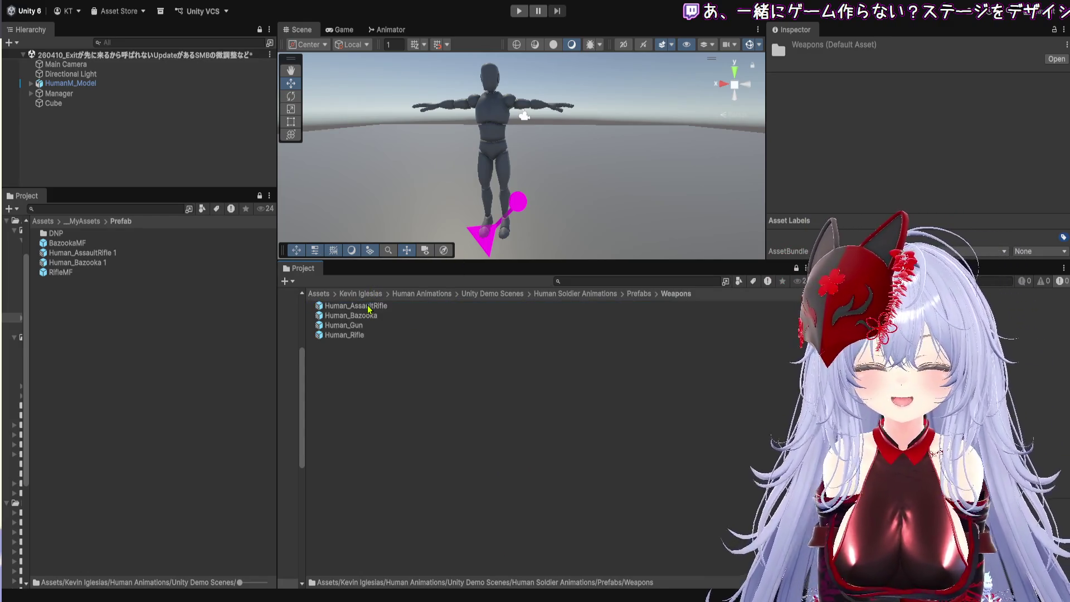
# - Step back to Human Animations, check Unity Demo Scenes and Models, then select the new sphere
pyautogui.click(637, 296)
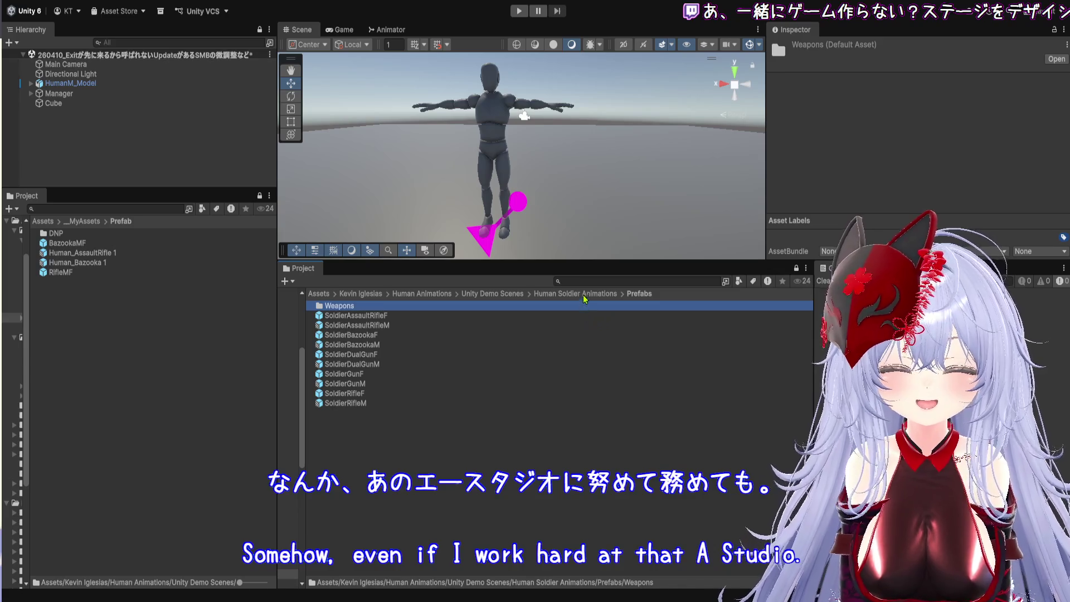
pyautogui.click(601, 296)
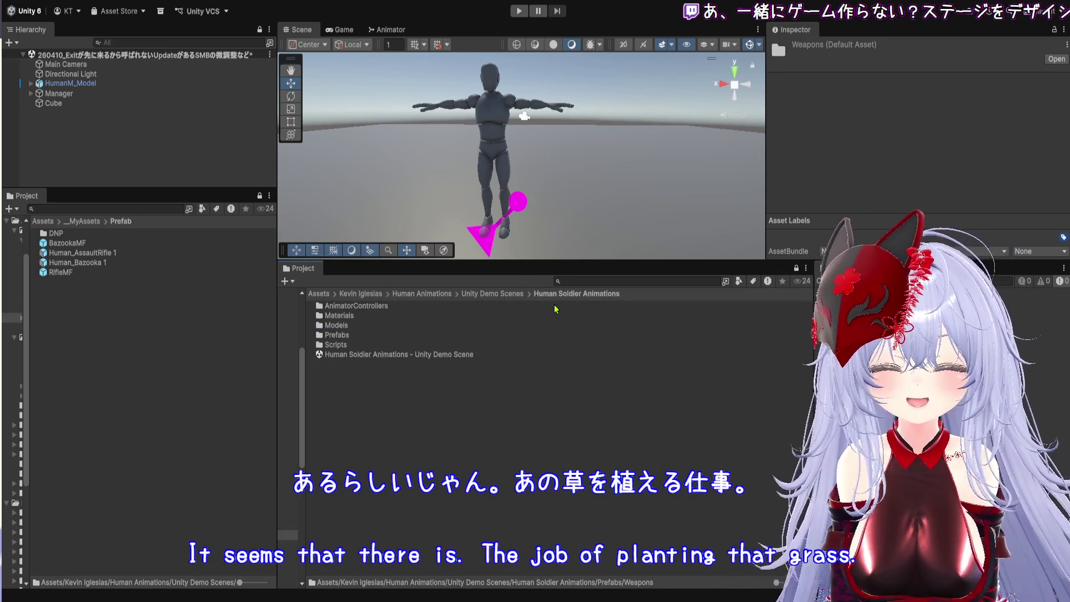
pyautogui.click(501, 296)
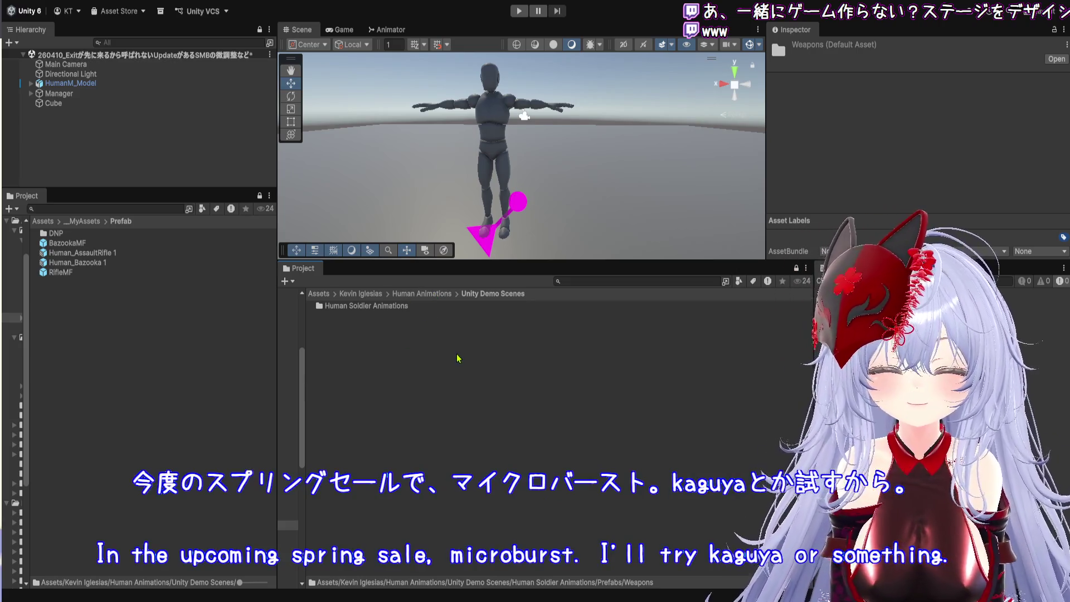
pyautogui.click(427, 296)
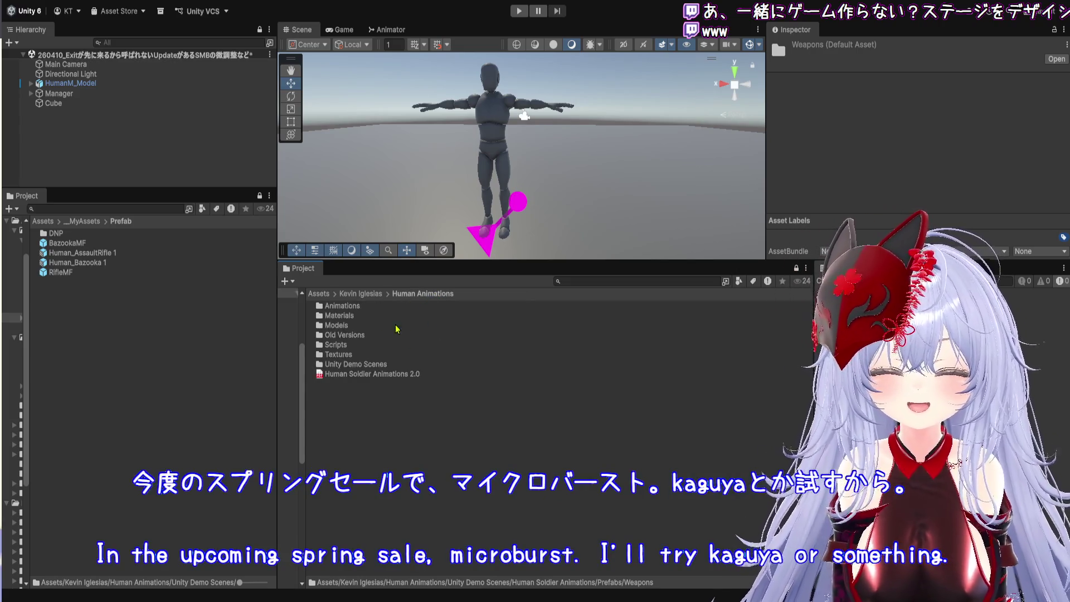
pyautogui.doubleClick(360, 365)
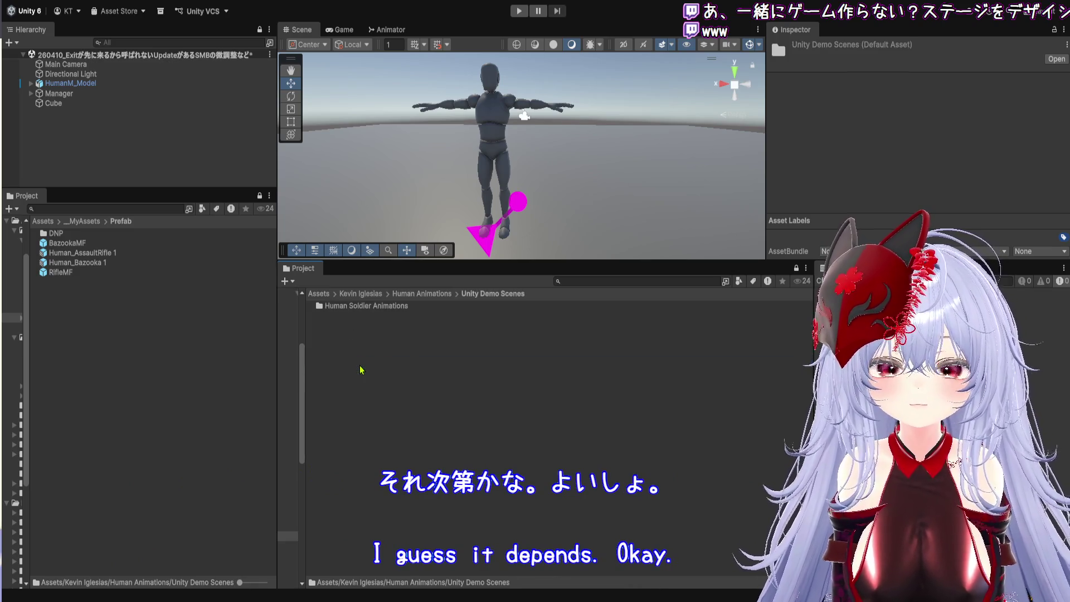
pyautogui.click(418, 298)
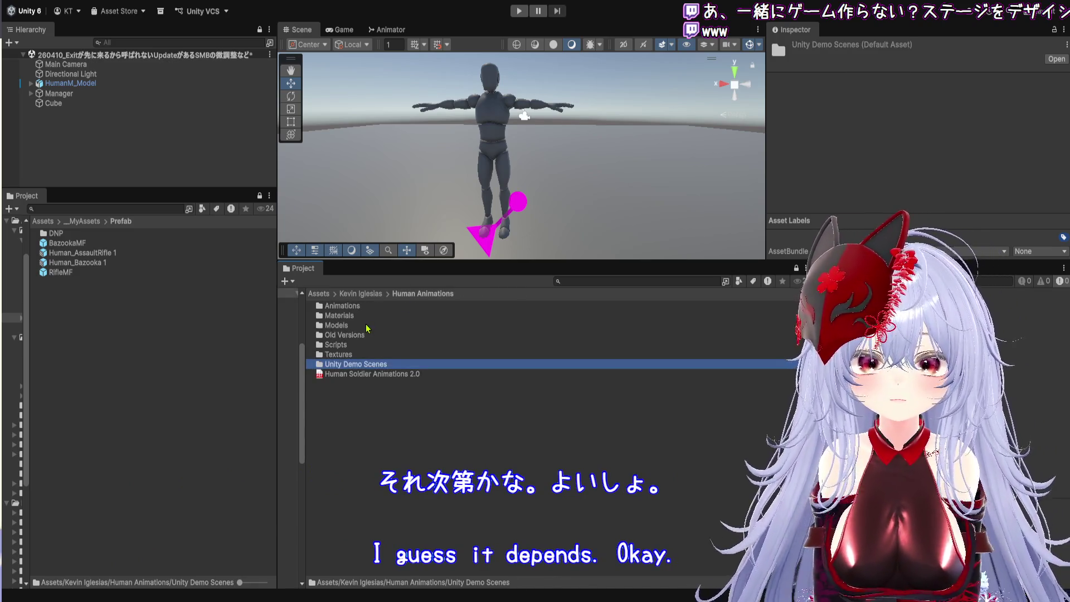
pyautogui.doubleClick(367, 327)
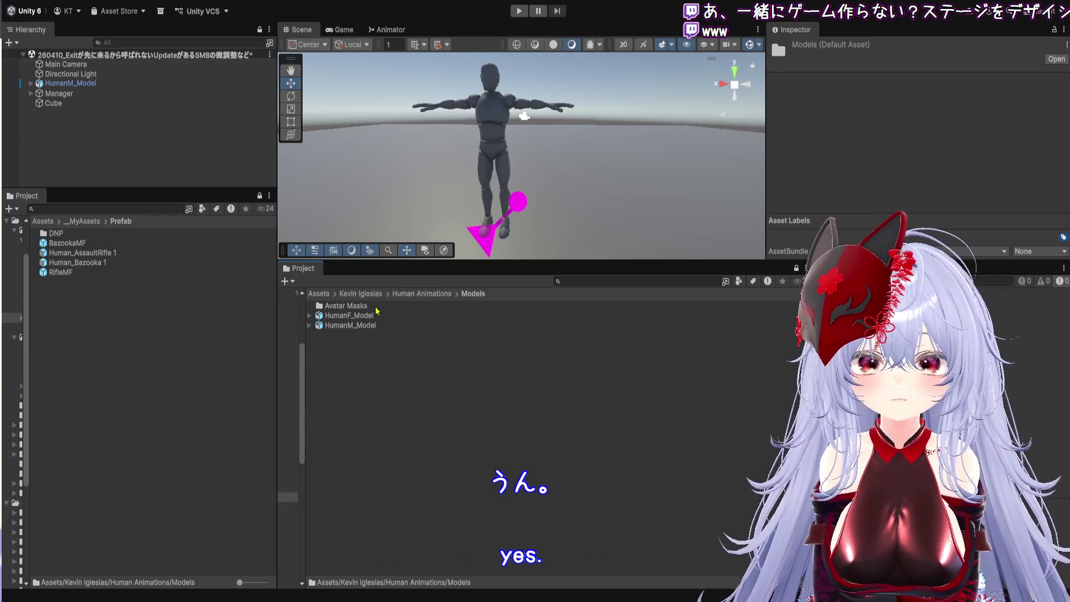
pyautogui.click(414, 295)
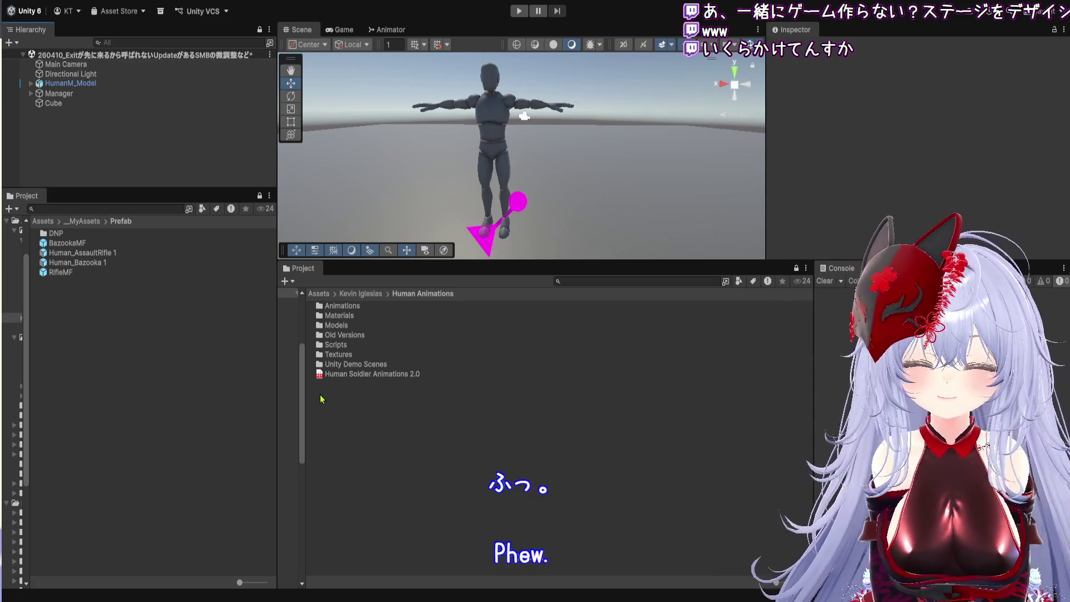
pyautogui.click(151, 173)
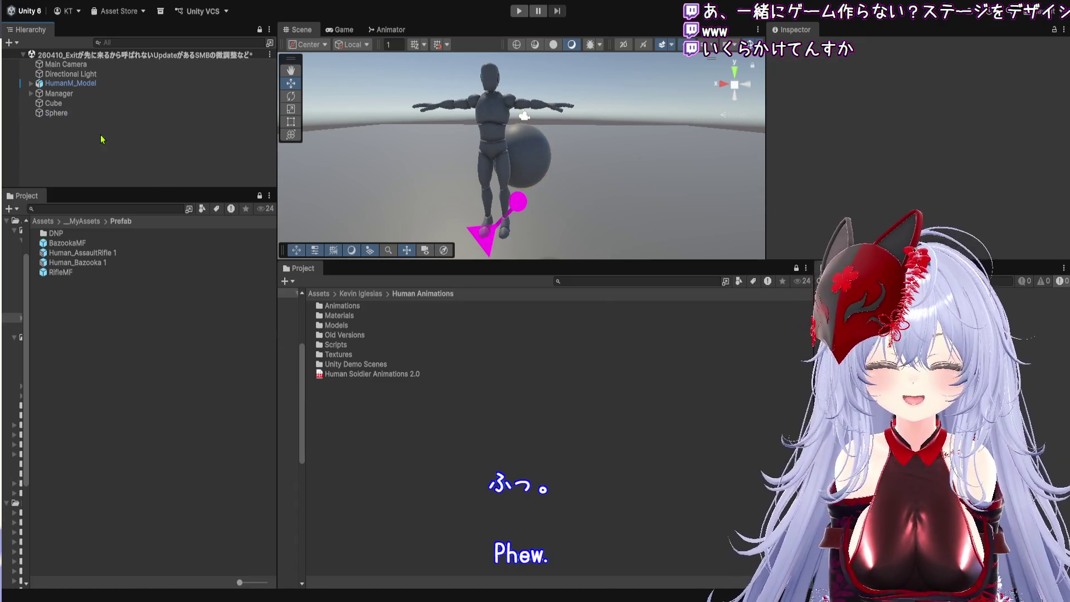
# - Zero the sphere's position at 0, 0, 0, then move it forward in front of the character and slightly up
pyautogui.doubleClick(93, 115)
pyautogui.moveTo(557, 178)
pyautogui.mouseDown()
pyautogui.moveTo(487, 177)
pyautogui.moveTo(569, 179)
pyautogui.mouseUp()
pyautogui.click(934, 96)
pyautogui.write('0')
pyautogui.press('Tab')
pyautogui.write('0')
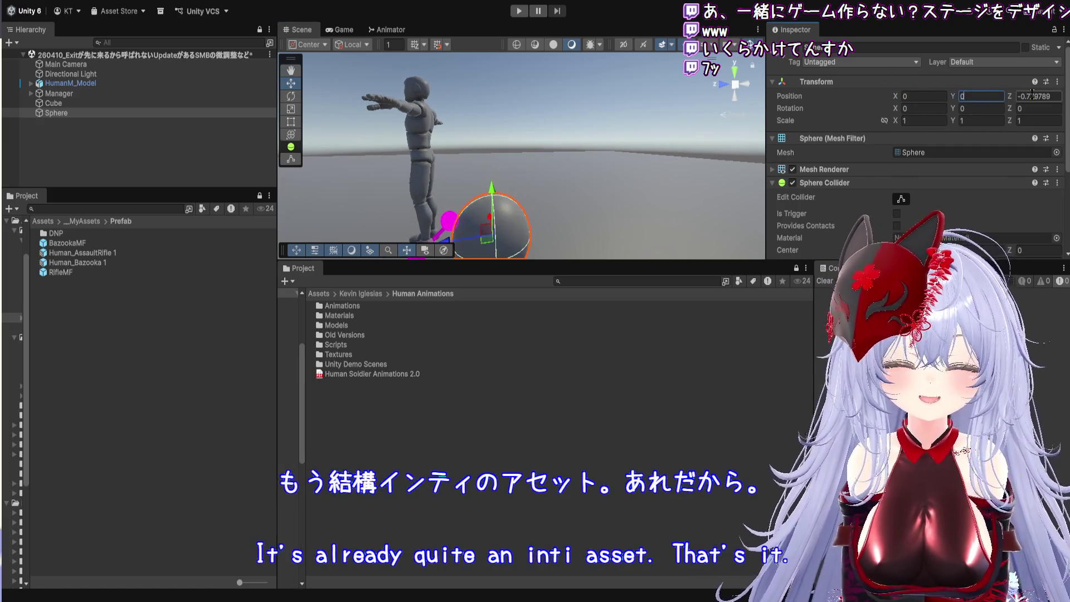
pyautogui.press('Tab')
pyautogui.write('0')
pyautogui.press('Return')
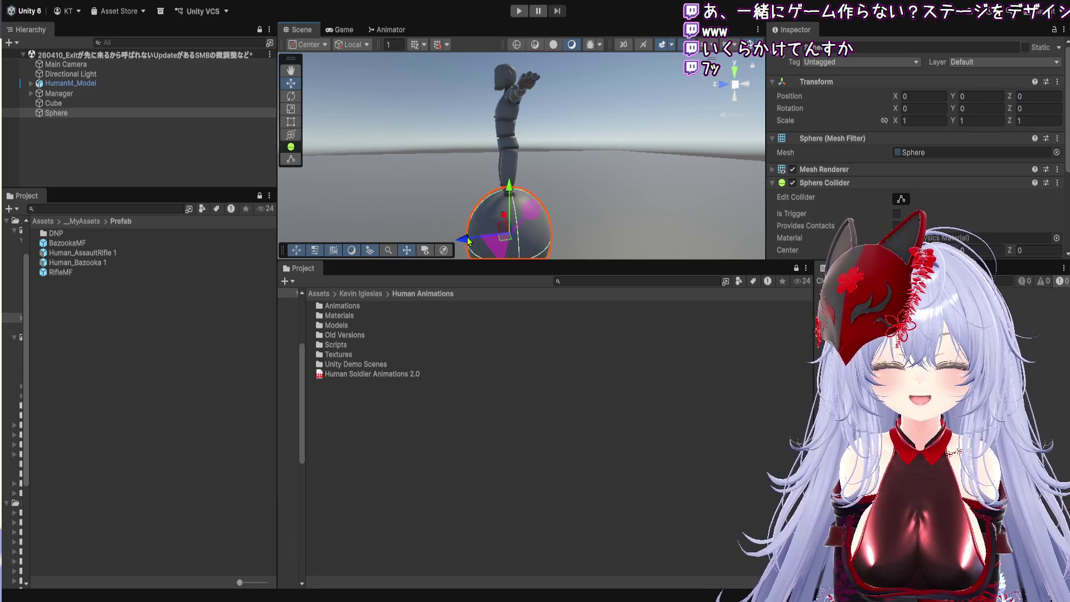
pyautogui.moveTo(502, 237); pyautogui.dragTo(491, 231)
pyautogui.moveTo(609, 98)
pyautogui.mouseDown()
pyautogui.moveTo(568, 160)
pyautogui.moveTo(629, 199)
pyautogui.mouseUp()
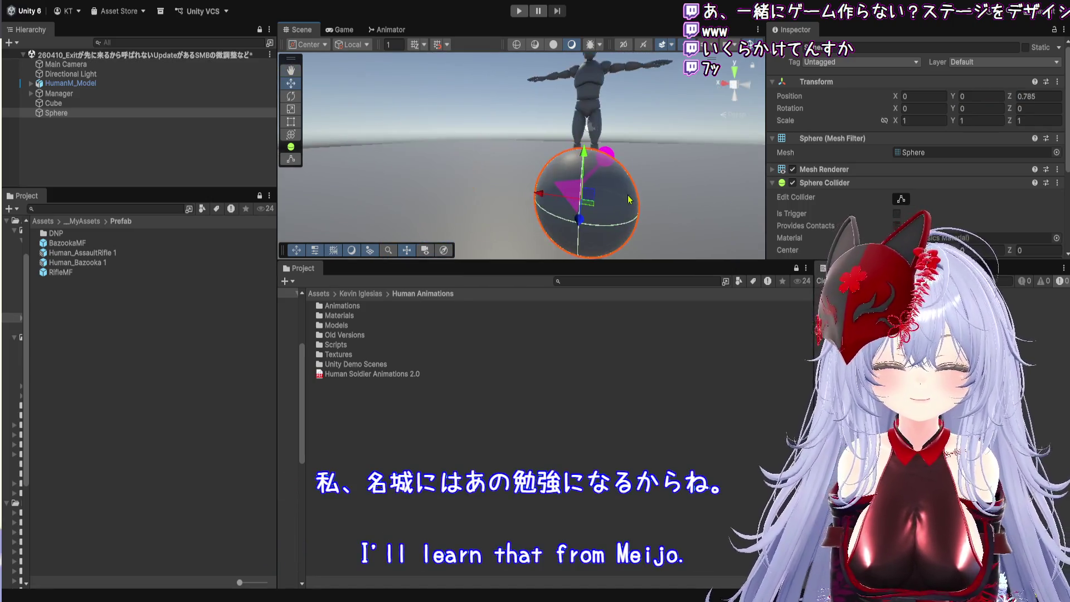
pyautogui.moveTo(582, 163)
pyautogui.mouseDown()
pyautogui.moveTo(584, 132)
pyautogui.moveTo(501, 139)
pyautogui.mouseUp()
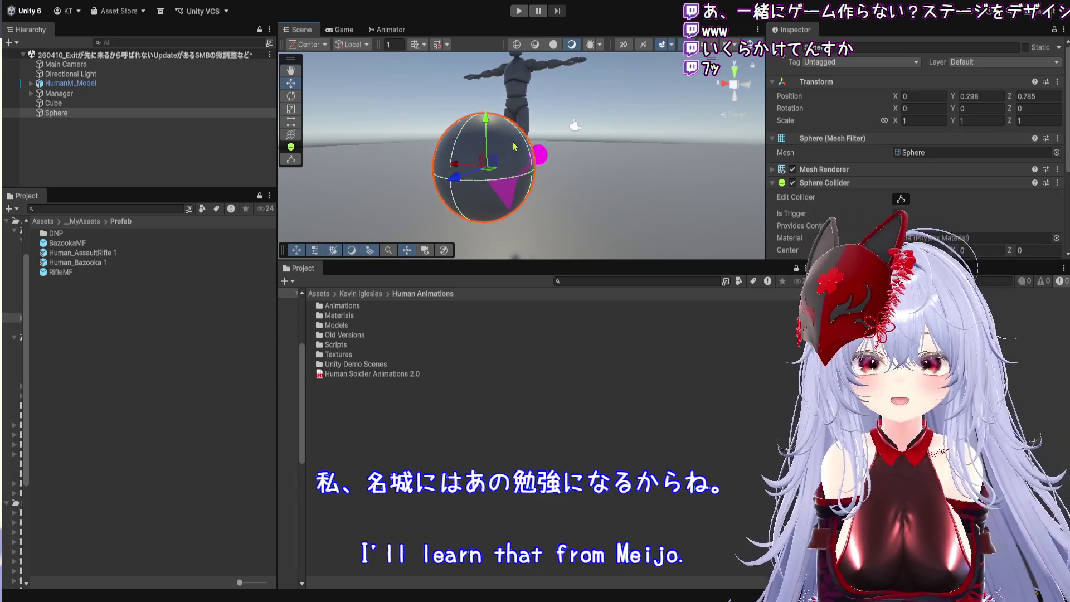
pyautogui.click(81, 222)
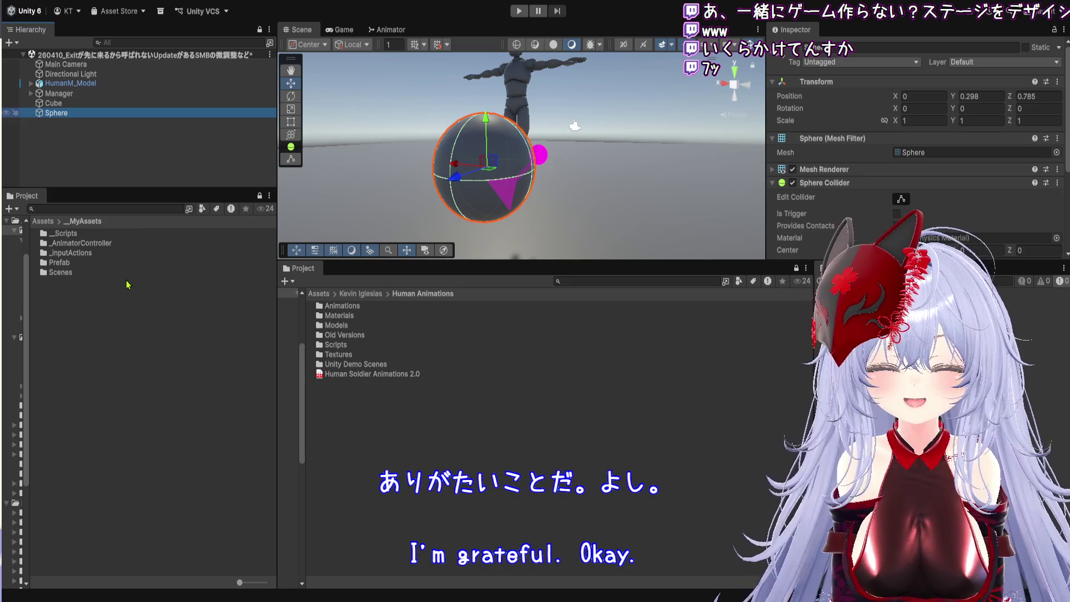
# - Rename the sphere to Granade and make the Scene view taller
pyautogui.press('F2')
pyautogui.write('Garanade')
pyautogui.press('Return')
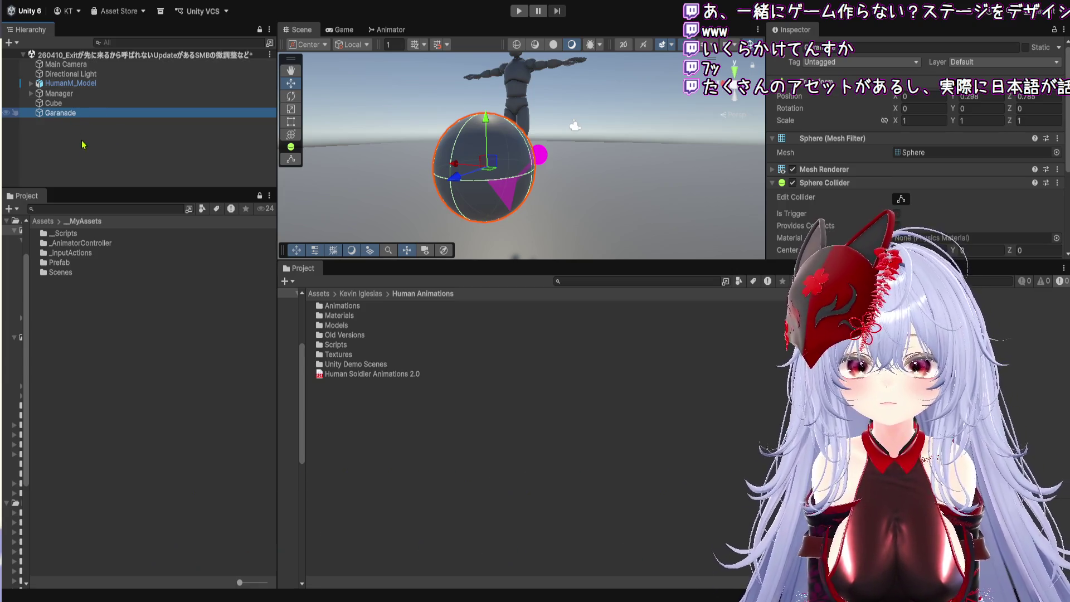
pyautogui.press('F2')
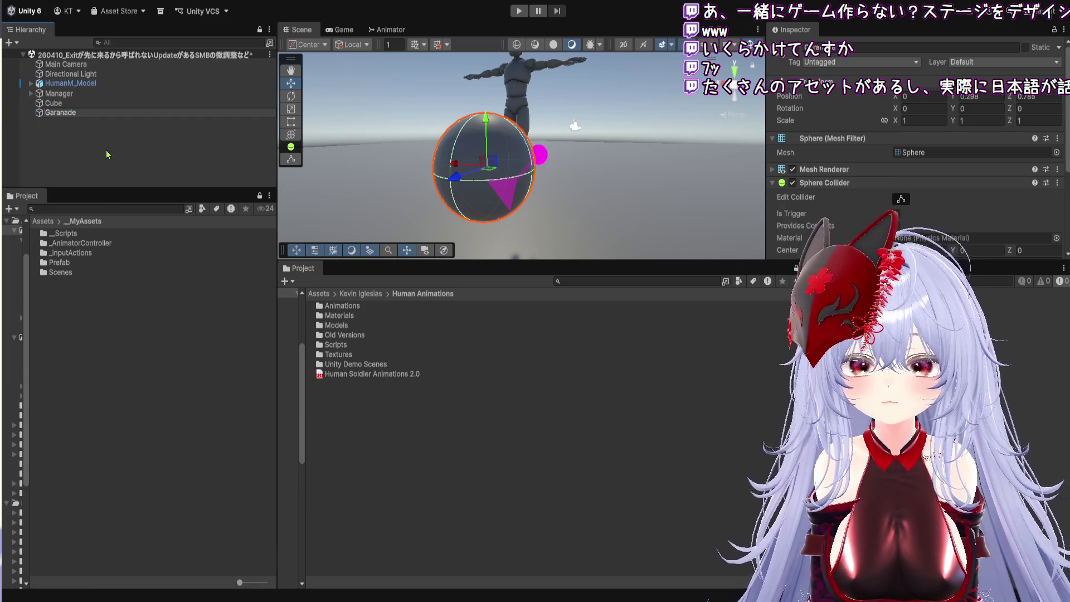
pyautogui.press('BackSpace')
pyautogui.press('Return')
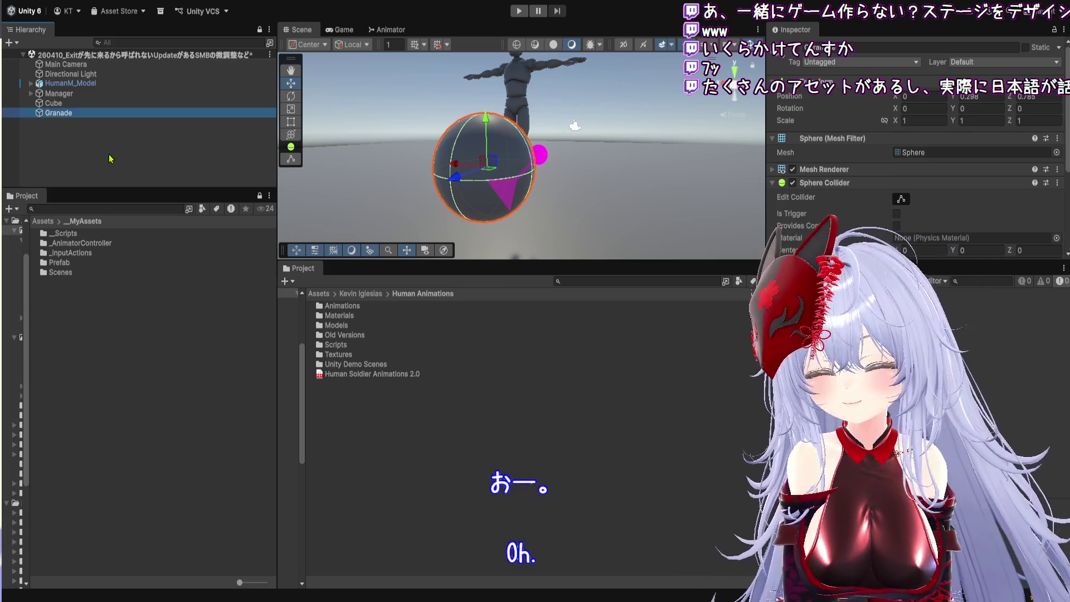
pyautogui.click(74, 136)
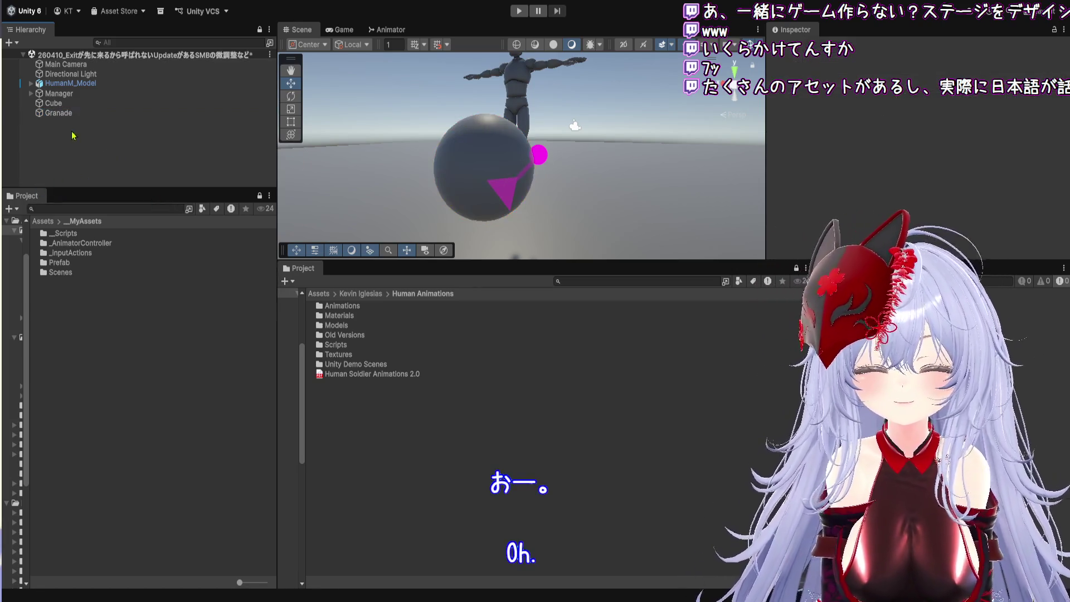
pyautogui.click(65, 113)
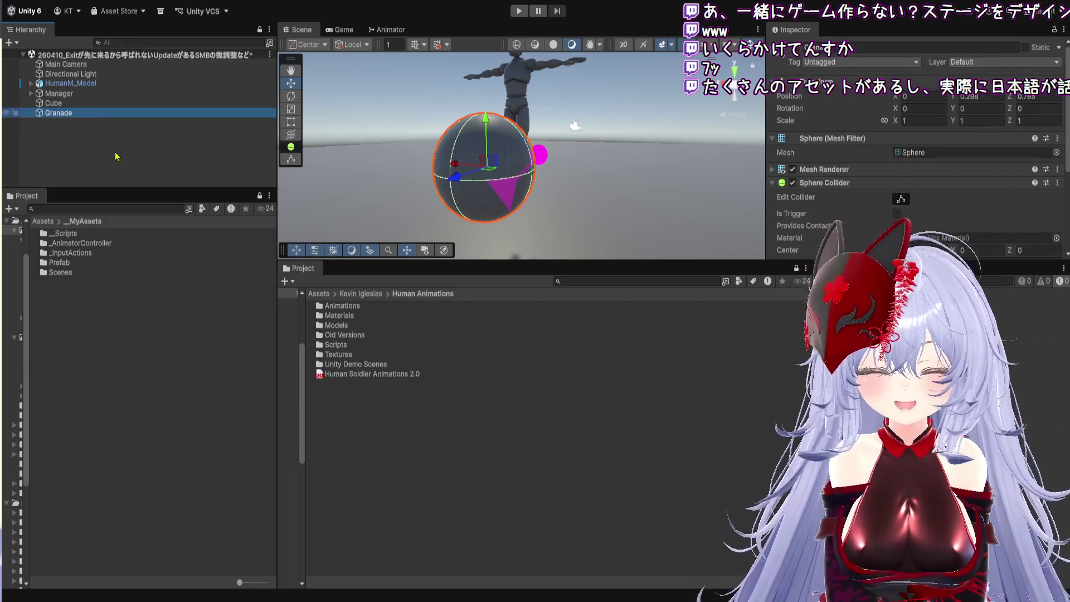
pyautogui.press('F2')
pyautogui.write('Granade')
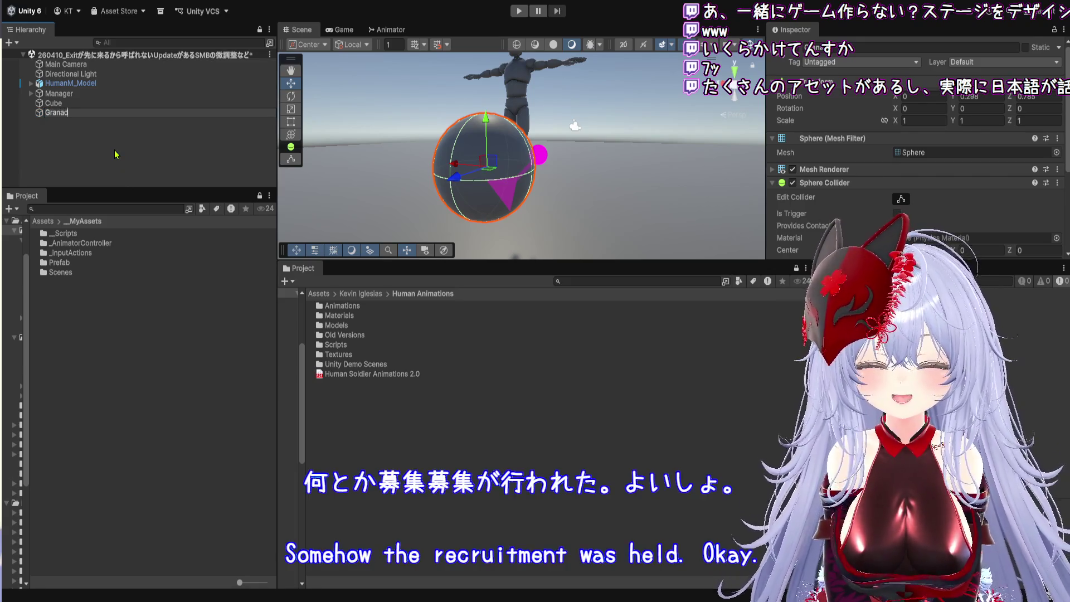
pyautogui.press('Return')
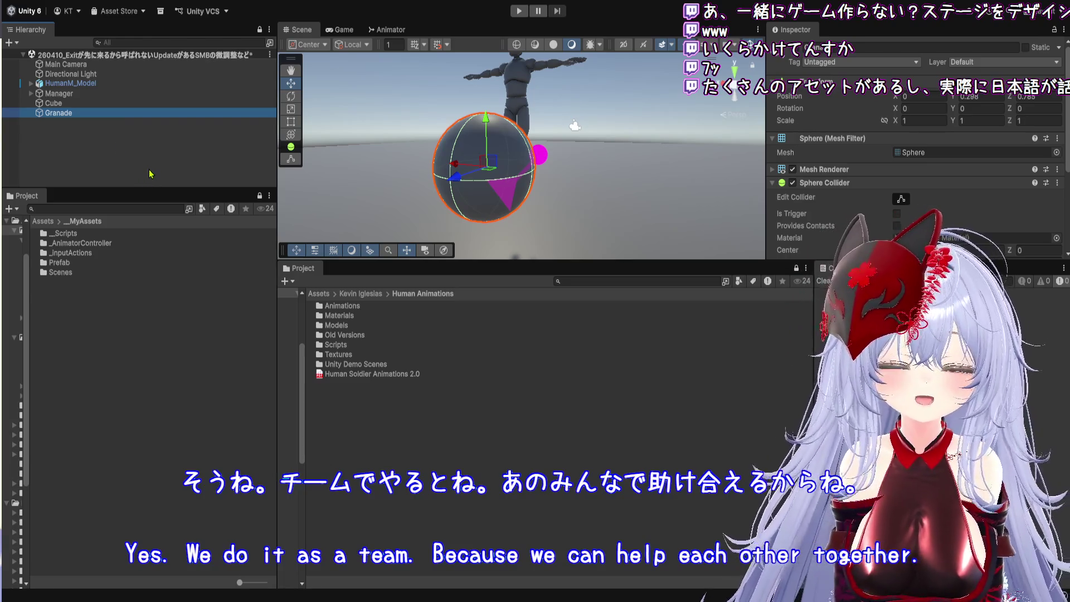
pyautogui.moveTo(390, 259); pyautogui.dragTo(390, 505)
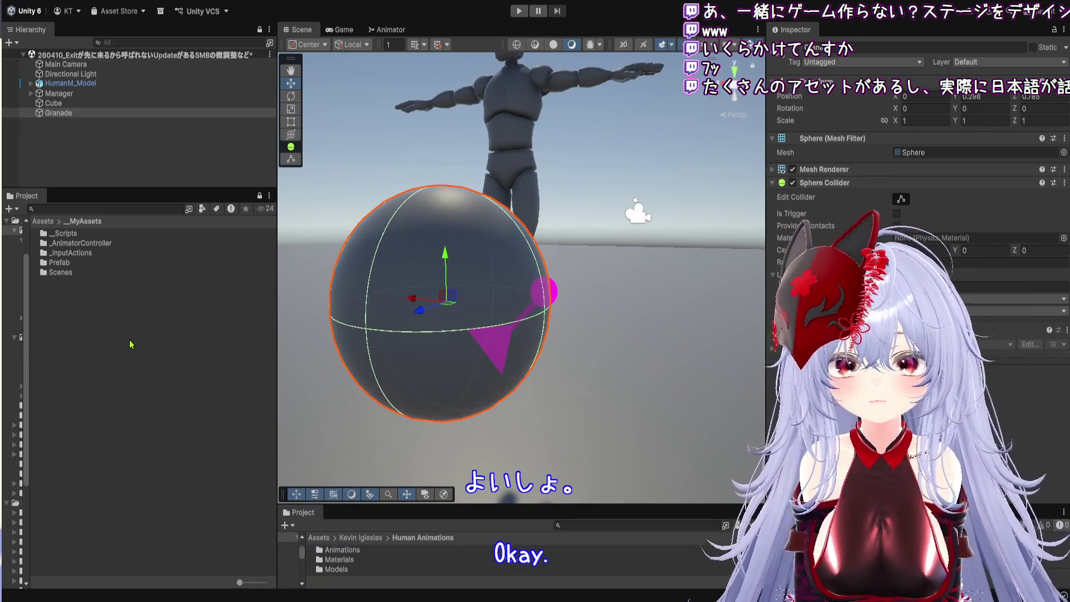
# - Set the Granade's X, Y and Z scale to 0.1
pyautogui.click(64, 114)
pyautogui.click(925, 120)
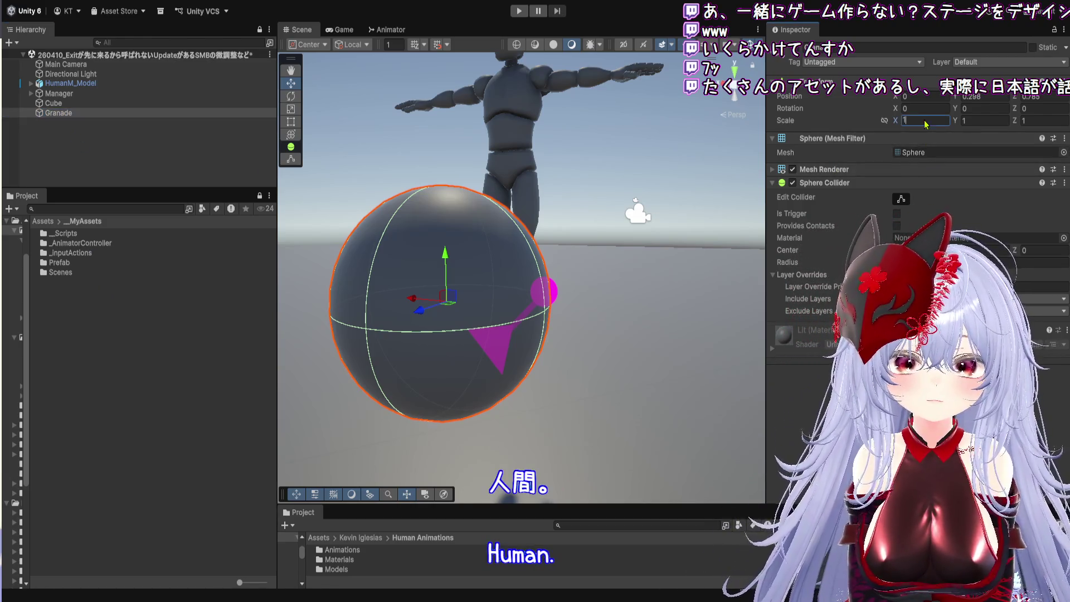
pyautogui.write('0.1')
pyautogui.click(981, 120)
pyautogui.write('0.1')
pyautogui.click(1034, 121)
pyautogui.write('0.1')
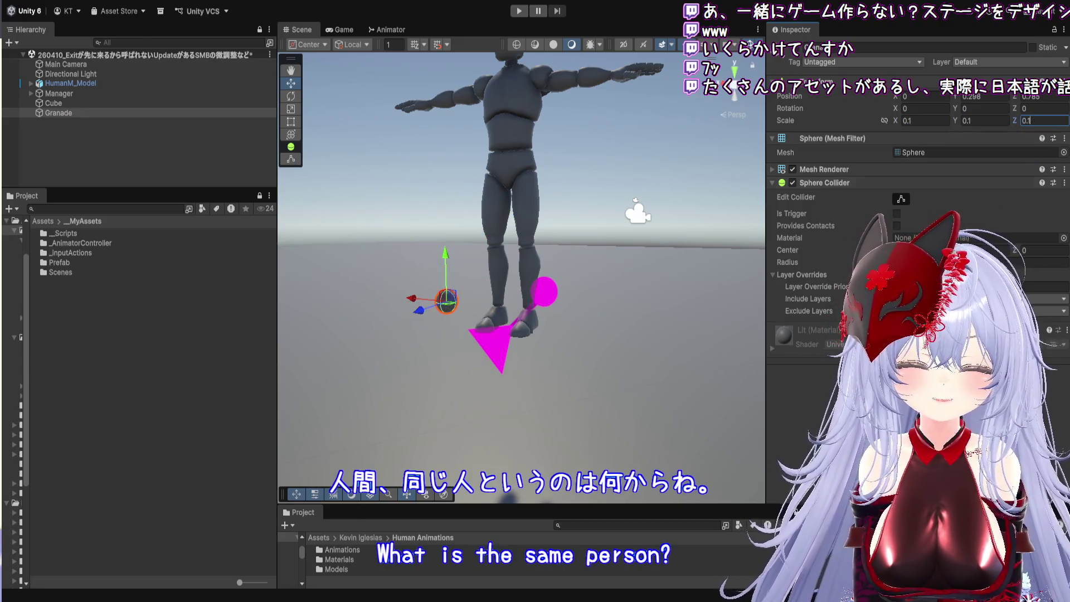
pyautogui.press('Return')
pyautogui.press('f')
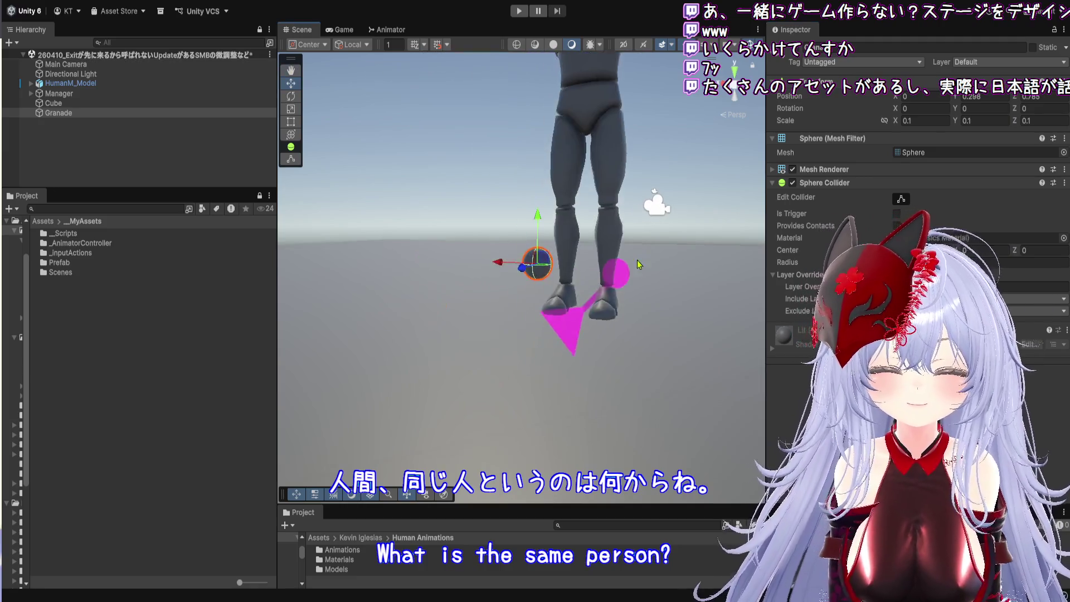
# - Reselect Granade and pick the _Ignore folder at the Assets root
pyautogui.click(82, 113)
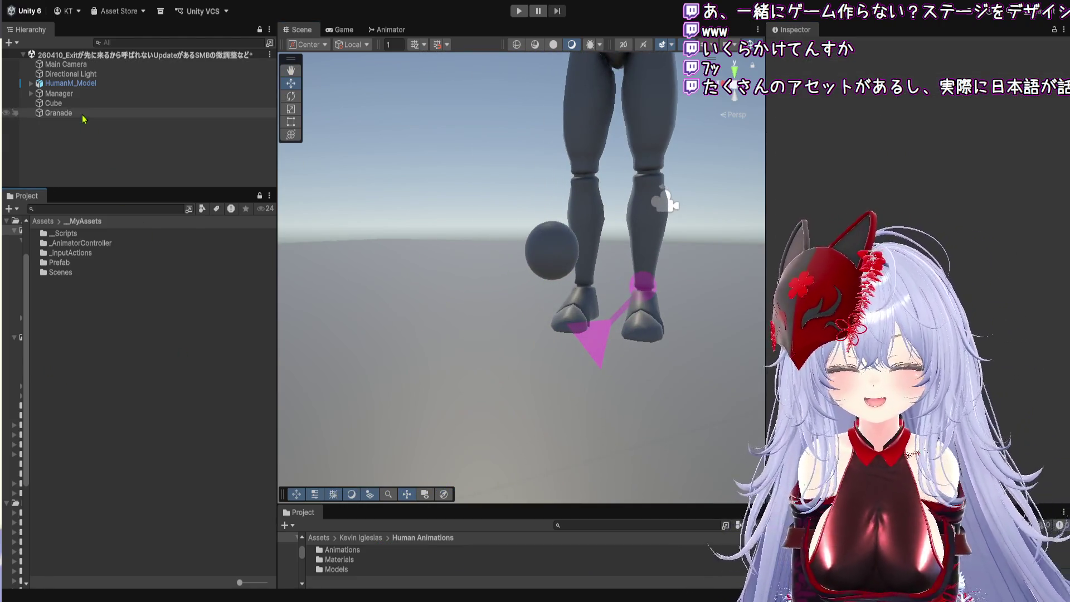
pyautogui.click(44, 221)
pyautogui.click(84, 255)
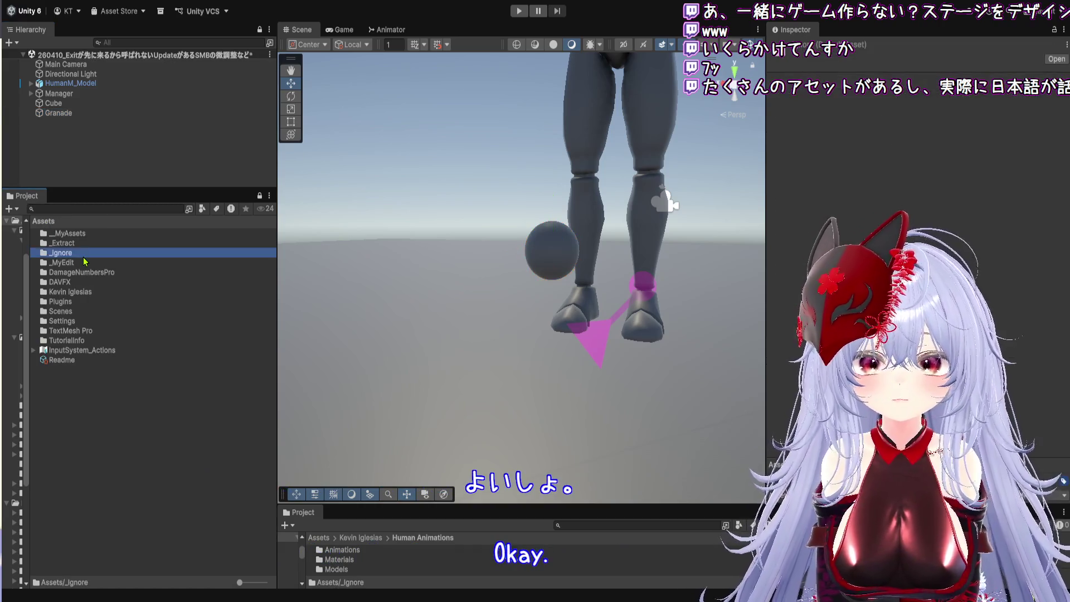
# - In _Ignore, create a material named granade with a black base colour
pyautogui.press('Return')
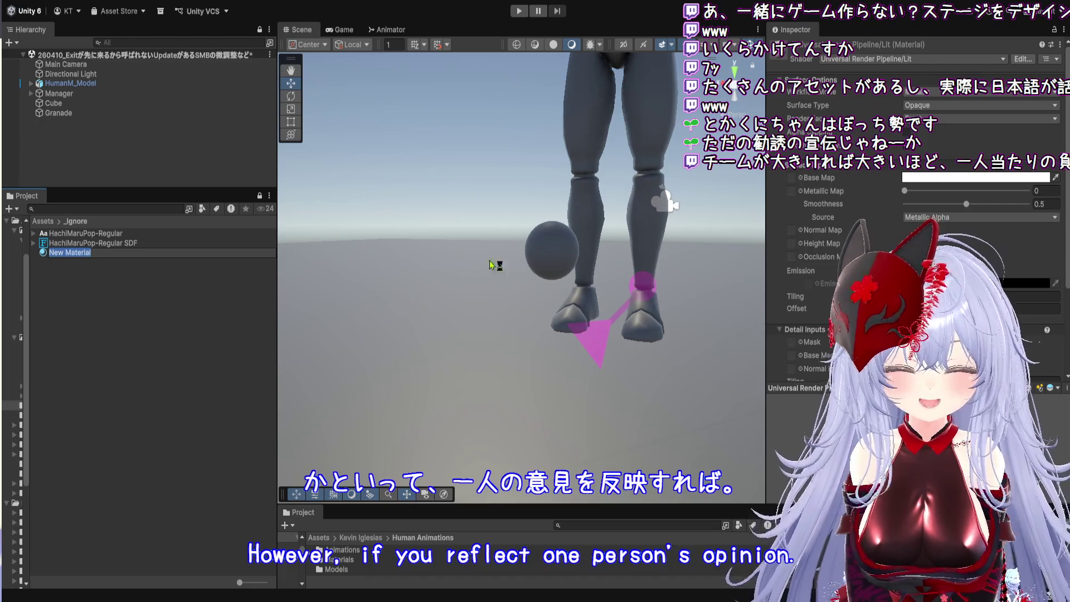
pyautogui.write('granade')
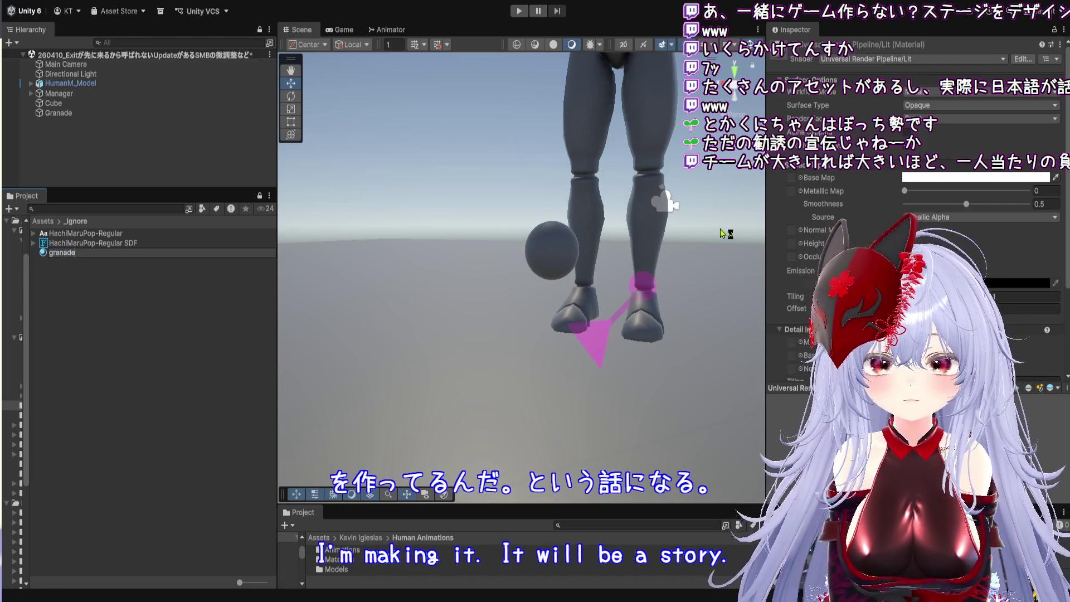
pyautogui.press('Return')
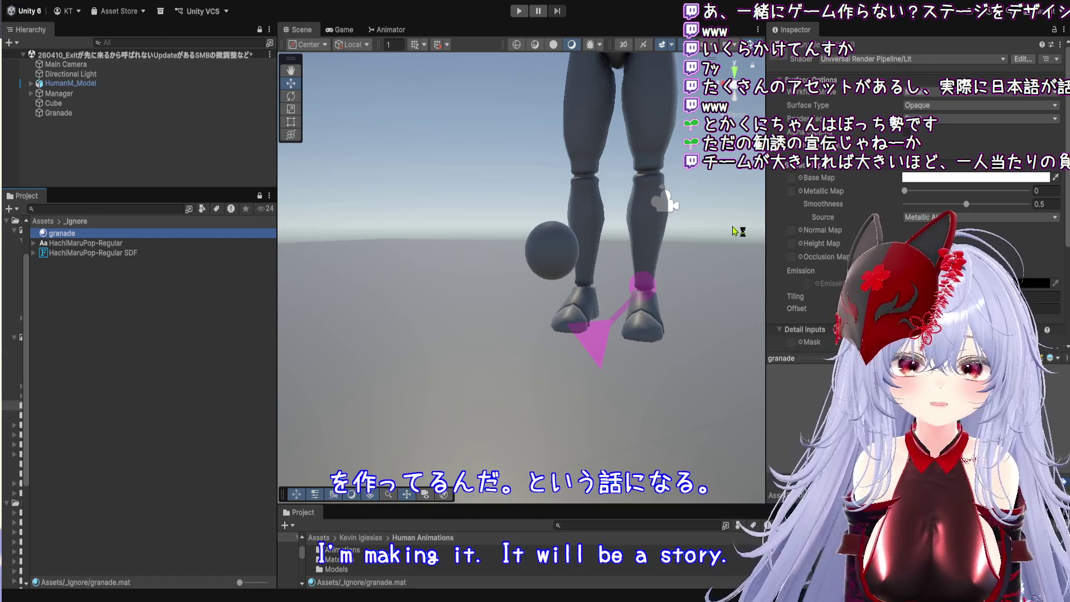
pyautogui.click(976, 177)
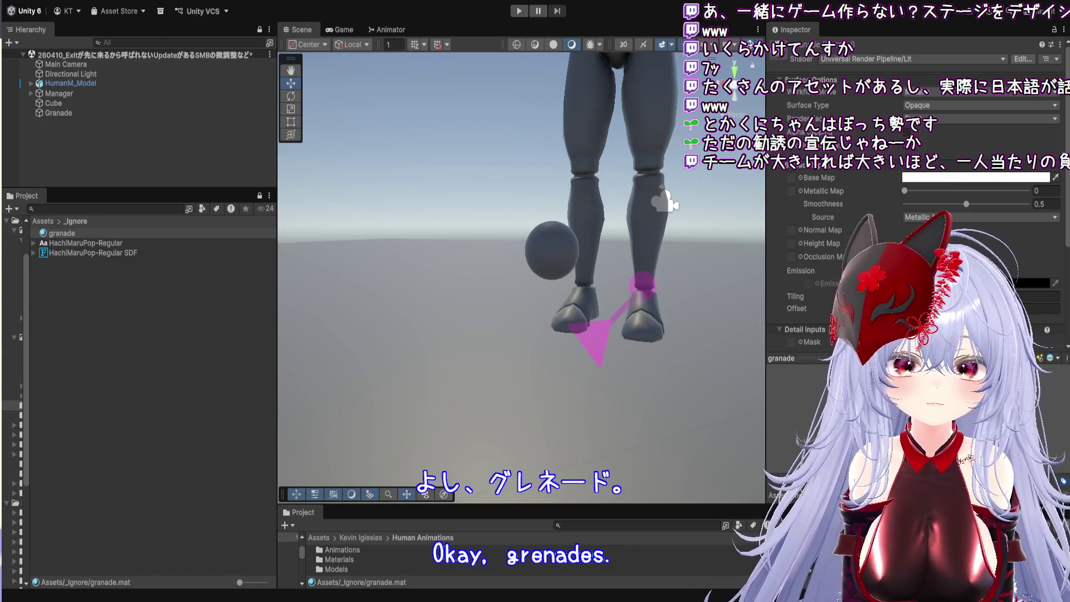
pyautogui.hotkey('ctrl', 'z')
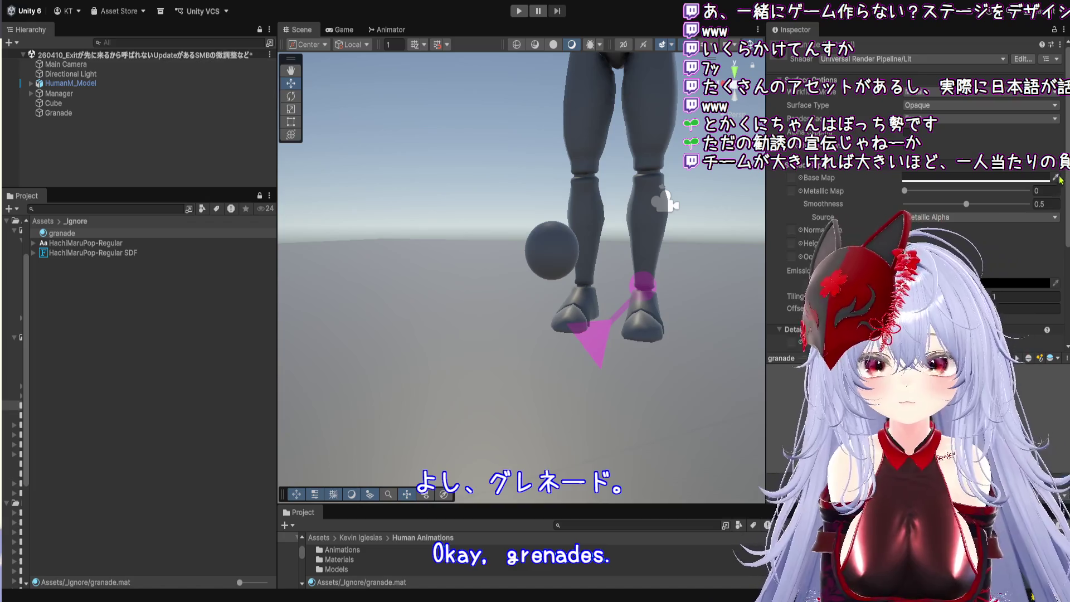
# - Apply the granade material to the Granade sphere and look at the result
pyautogui.moveTo(76, 237)
pyautogui.mouseDown()
pyautogui.moveTo(56, 113)
pyautogui.moveTo(73, 115)
pyautogui.mouseUp()
pyautogui.moveTo(435, 264); pyautogui.dragTo(497, 247)
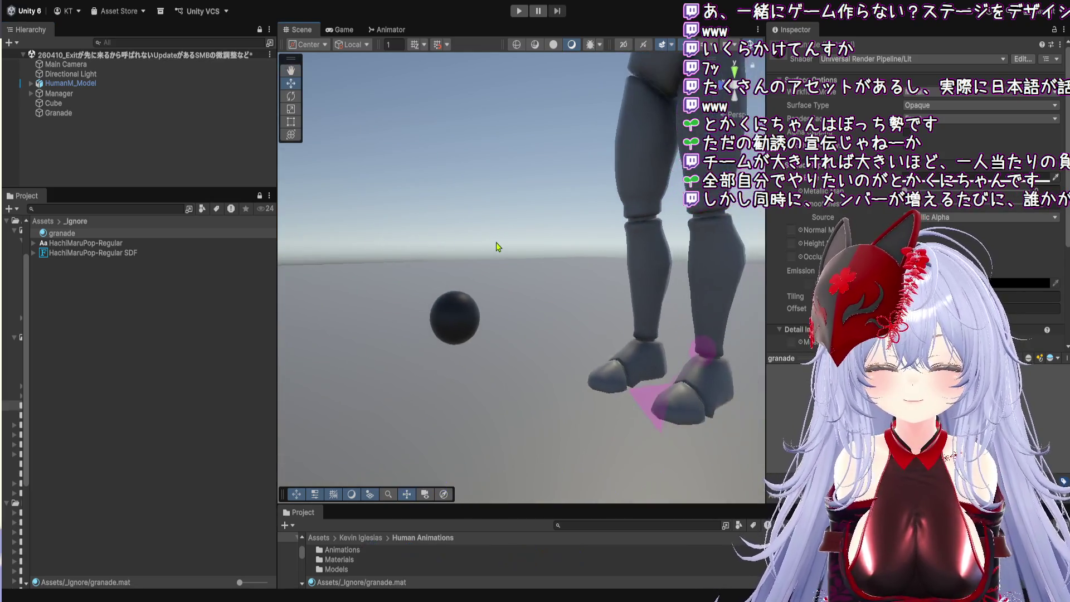
pyautogui.click(159, 332)
# - Lower the Granade's Y position so it sits at the character's feet
pyautogui.click(164, 114)
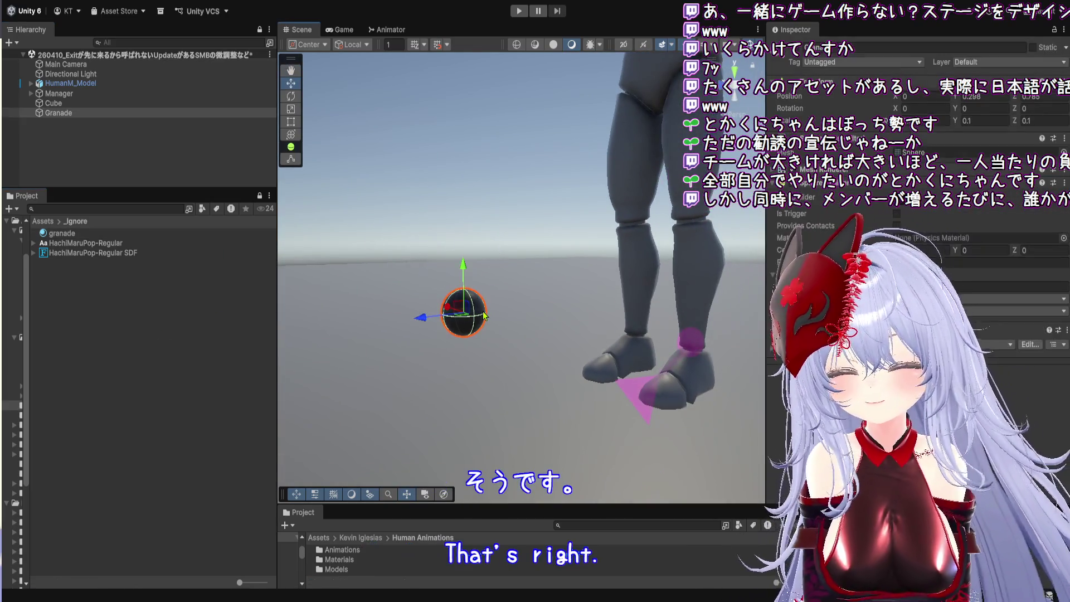
pyautogui.click(162, 175)
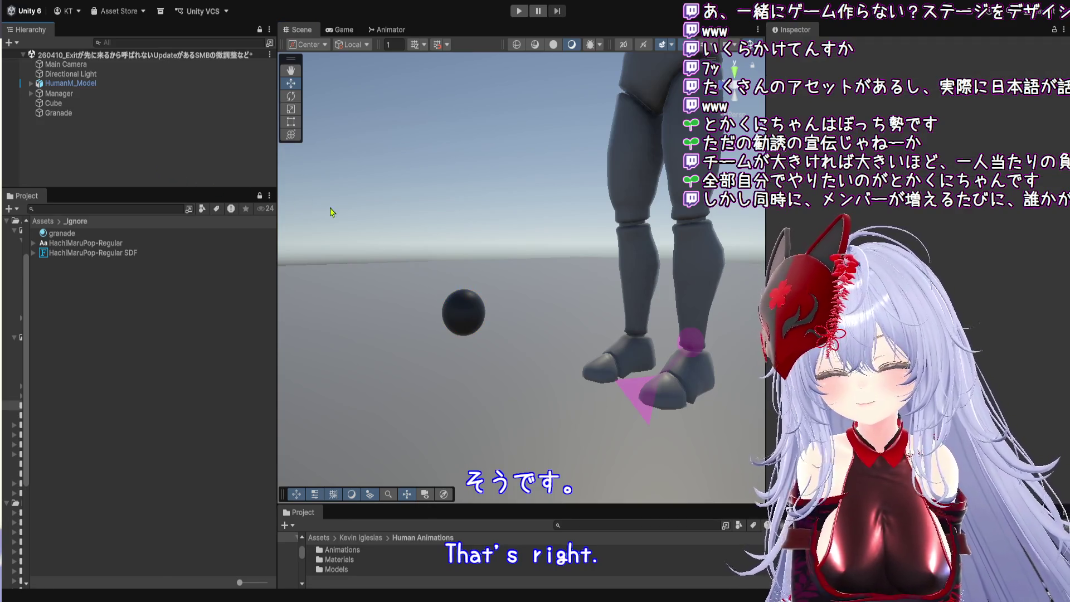
pyautogui.moveTo(484, 273)
pyautogui.mouseDown()
pyautogui.moveTo(525, 258)
pyautogui.moveTo(550, 297)
pyautogui.moveTo(507, 335)
pyautogui.mouseUp()
pyautogui.click(472, 360)
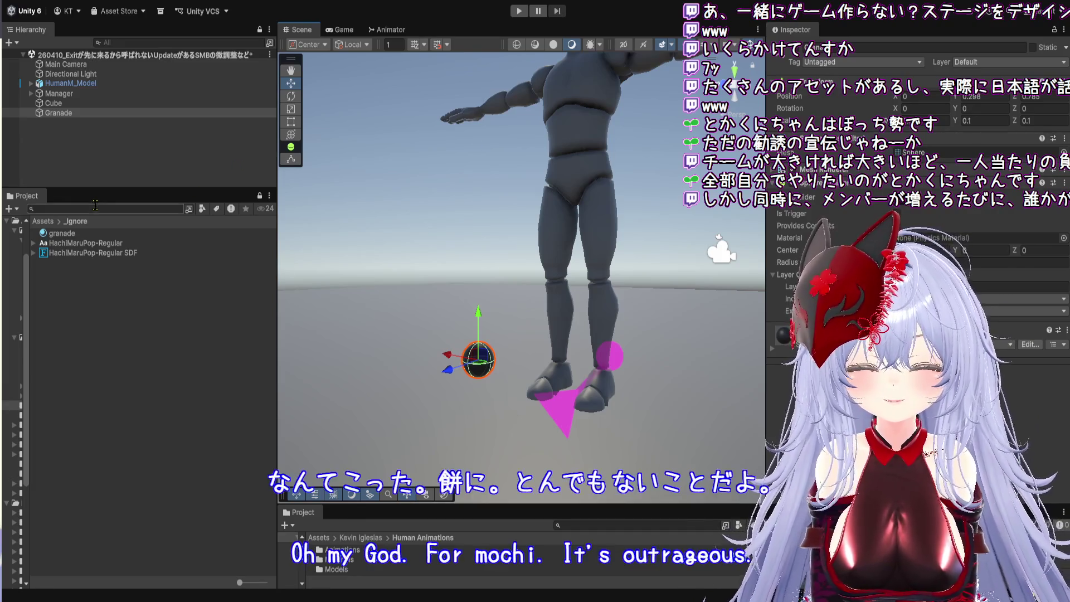
pyautogui.click(43, 221)
pyautogui.doubleClick(92, 234)
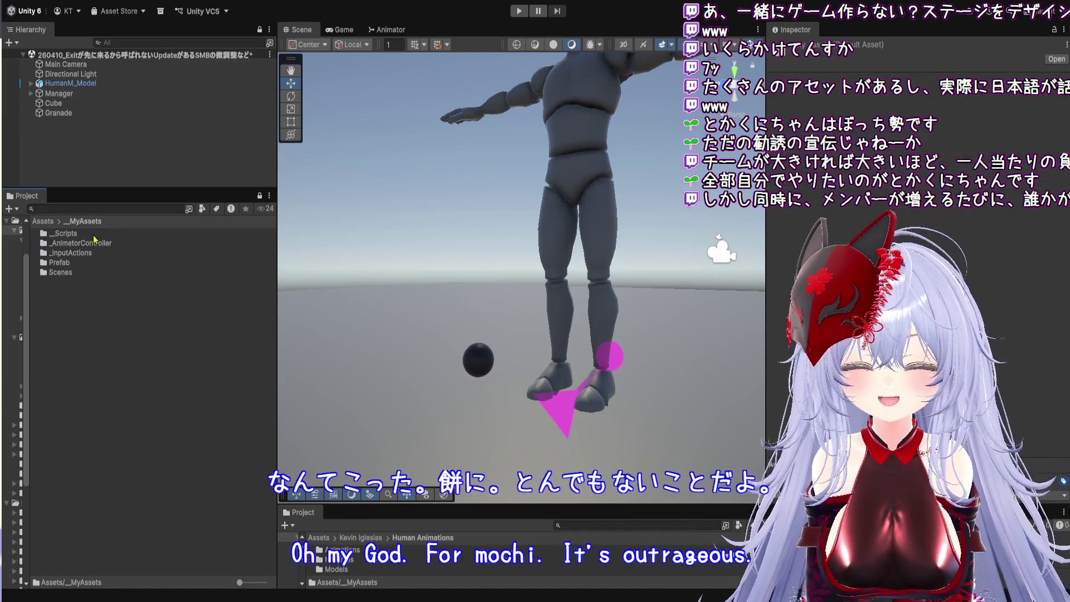
pyautogui.click(62, 113)
pyautogui.click(981, 97)
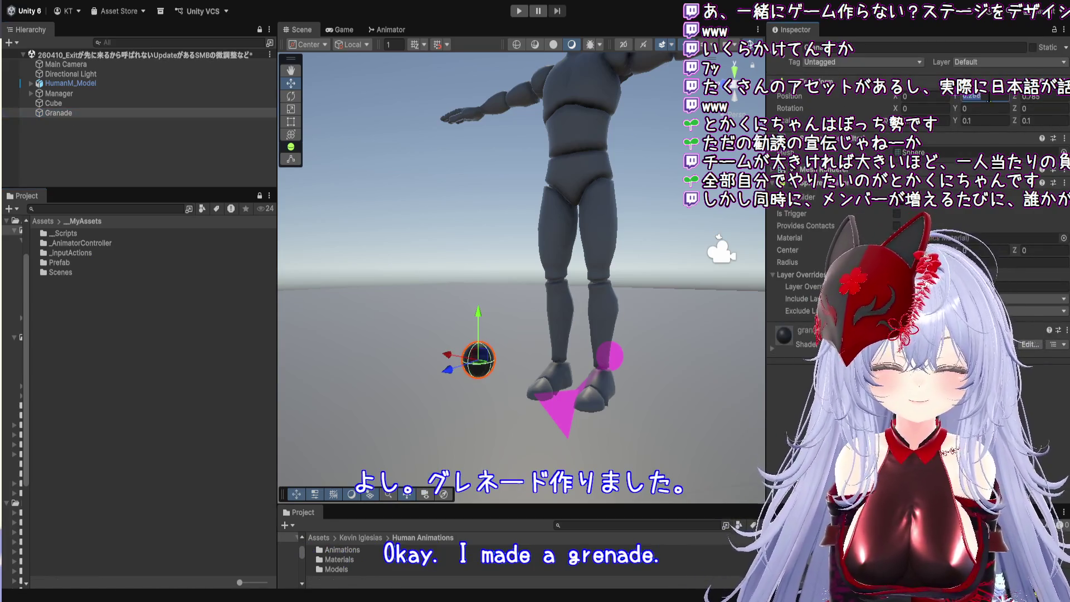
pyautogui.click(176, 330)
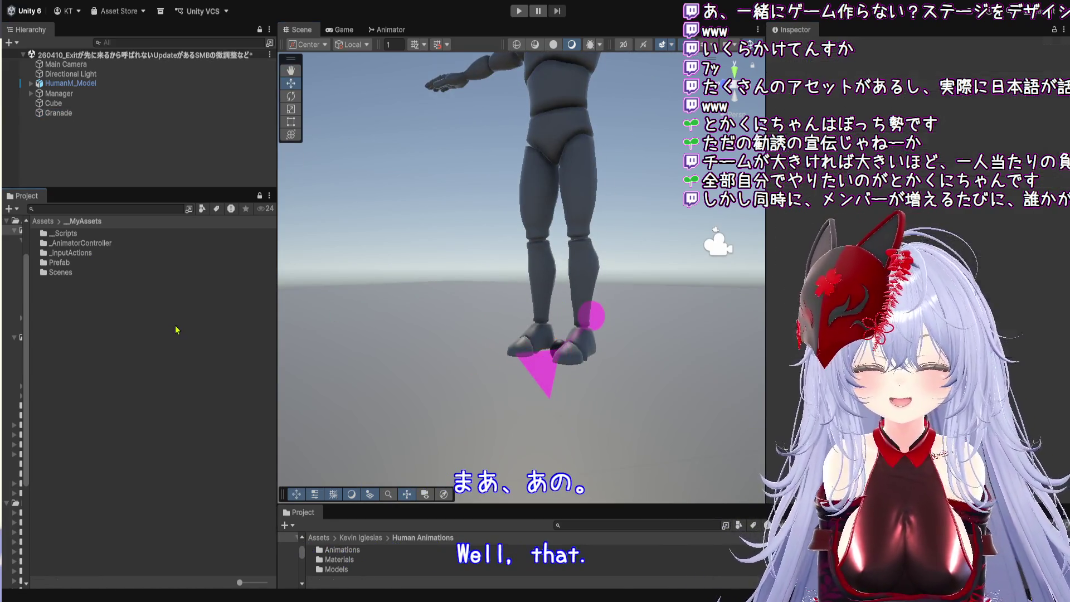
pyautogui.click(63, 114)
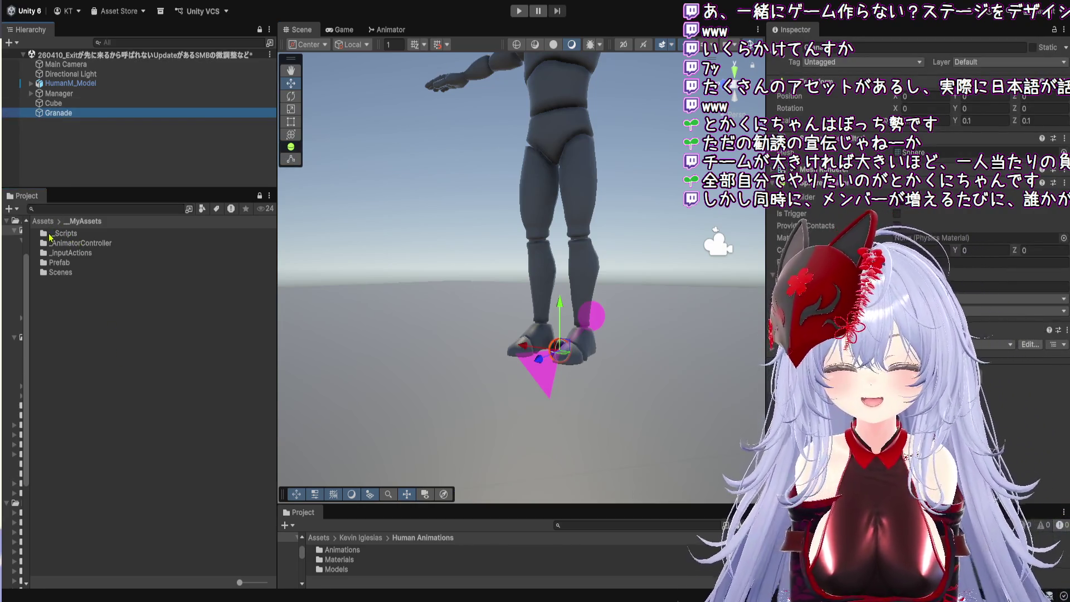
# - Open _MyAssets/Prefab and drop Granade into it as a prefab
pyautogui.click(45, 221)
pyautogui.doubleClick(70, 232)
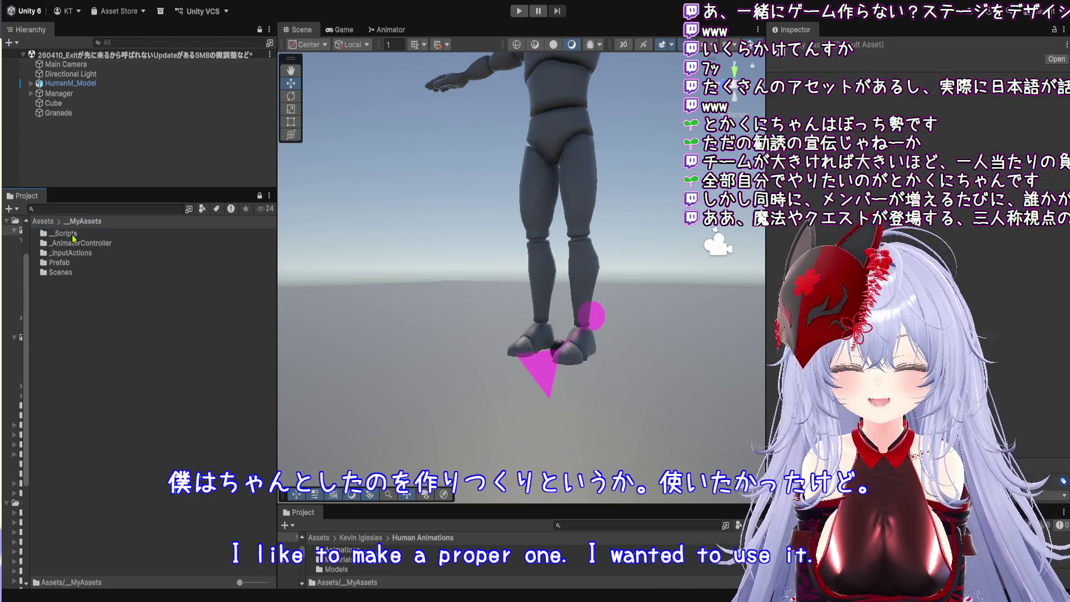
pyautogui.doubleClick(82, 267)
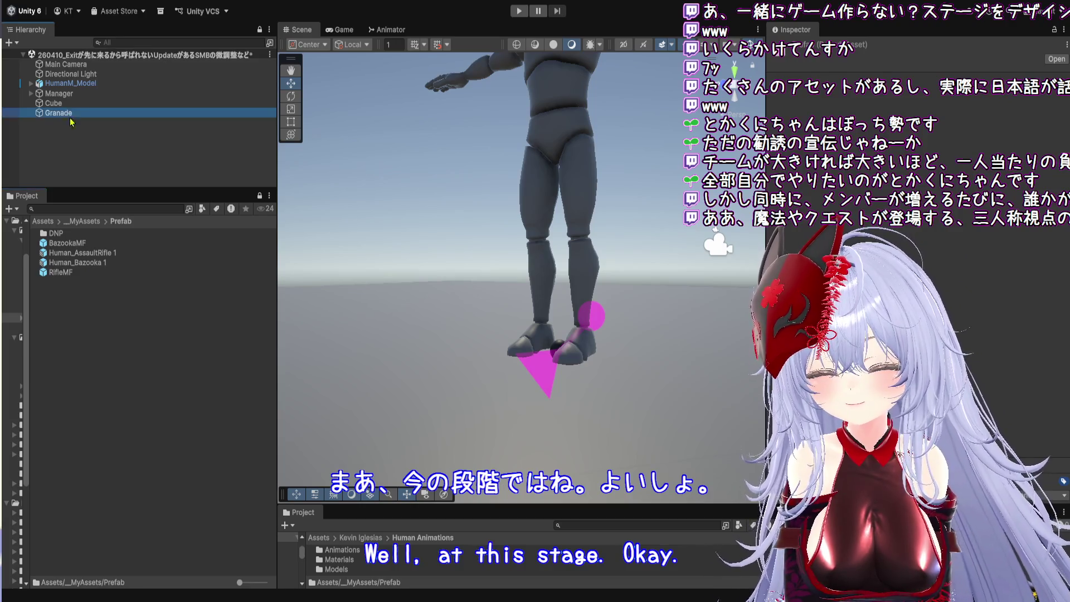
pyautogui.moveTo(144, 325); pyautogui.dragTo(144, 325)
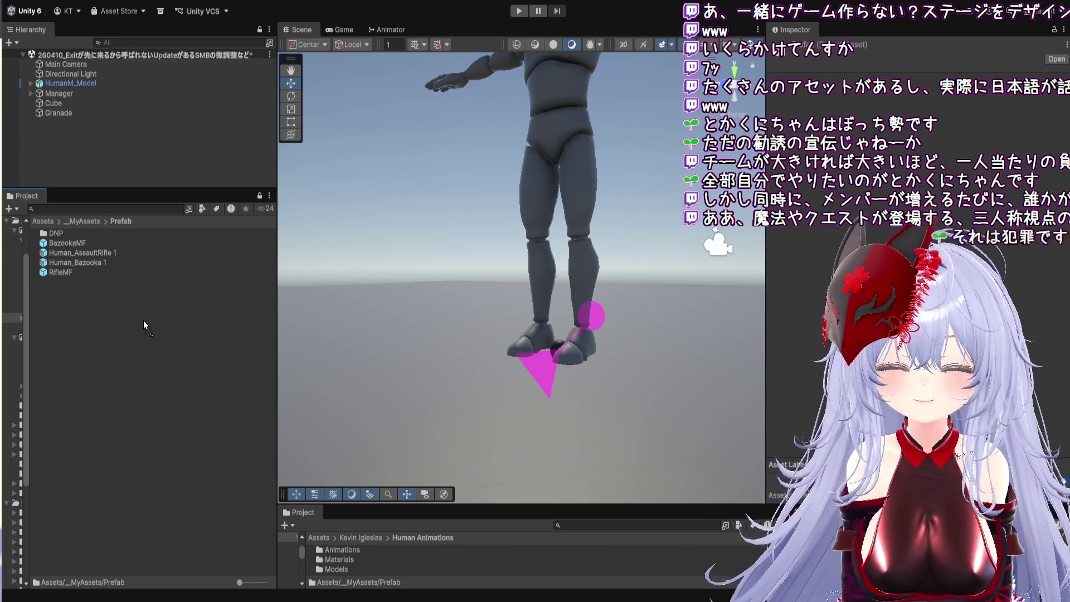
# - Delete Granade from the scene and select the Granade prefab asset
pyautogui.click(103, 113)
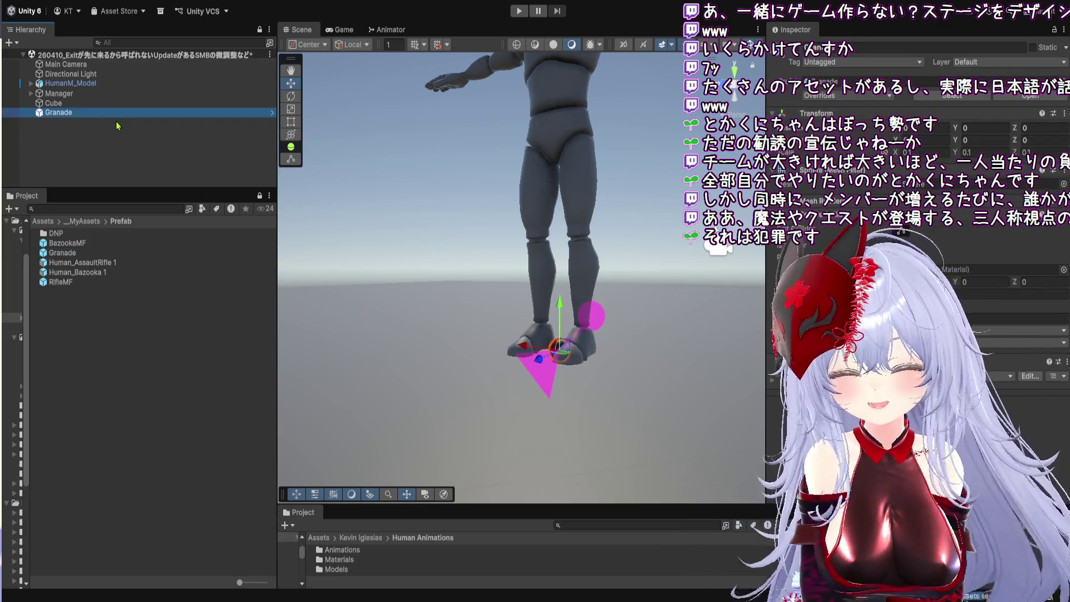
pyautogui.press('Delete')
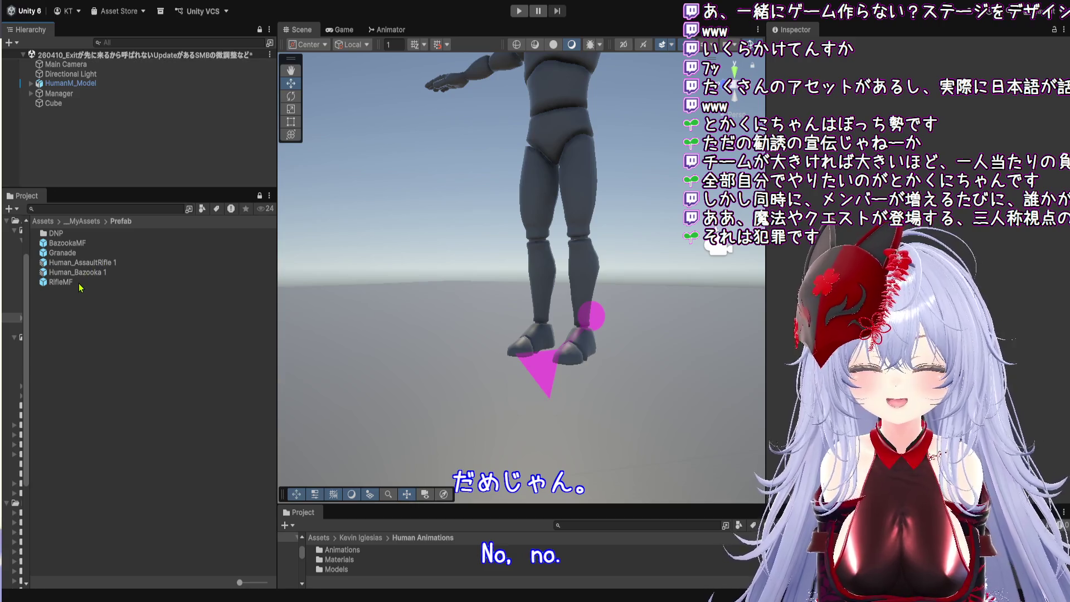
pyautogui.click(72, 253)
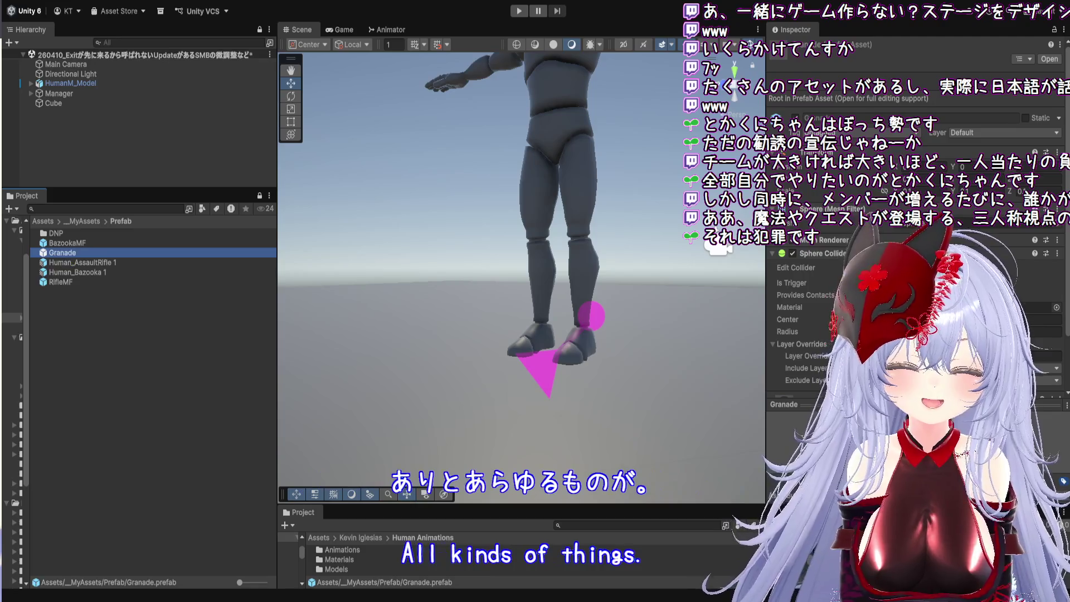
# - Fold the prefab's Sphere Collider and Mesh Renderer components and review its Inspector
pyautogui.click(841, 254)
pyautogui.click(845, 240)
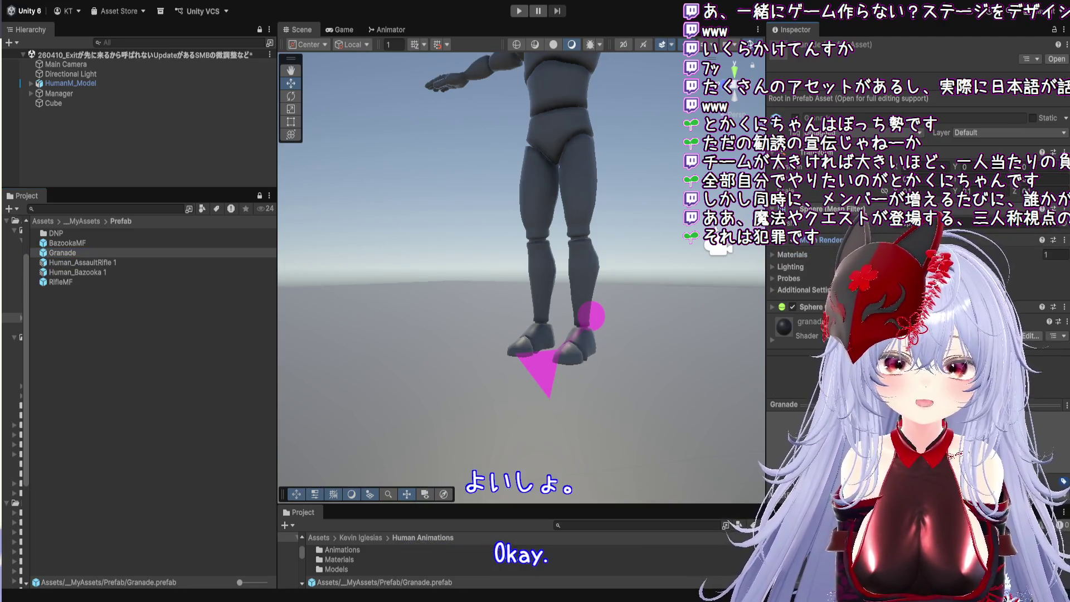
pyautogui.click(848, 235)
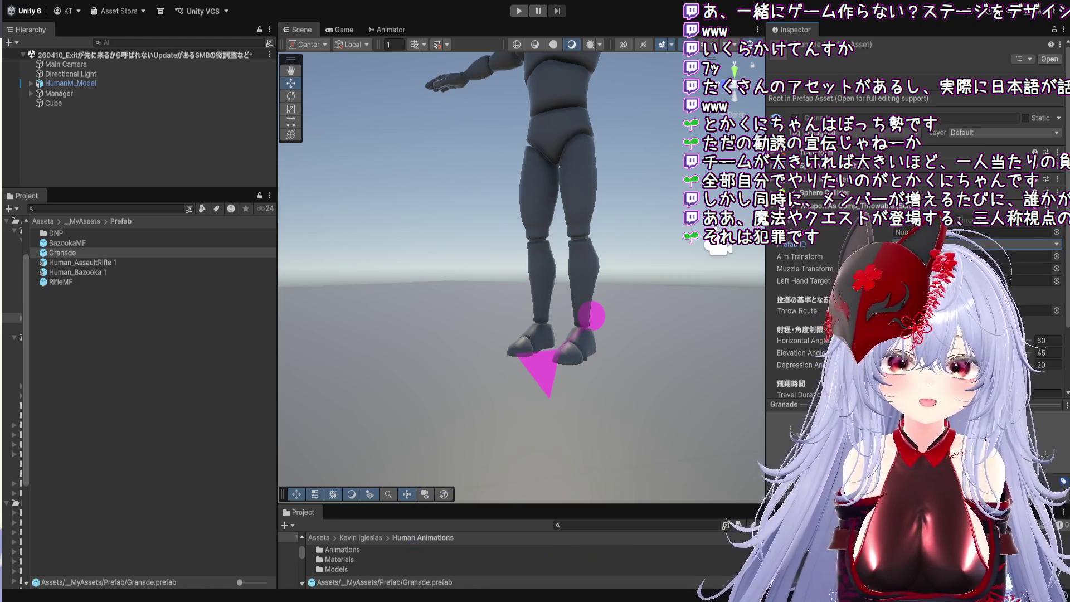
pyautogui.scroll(-3, 914, 223)
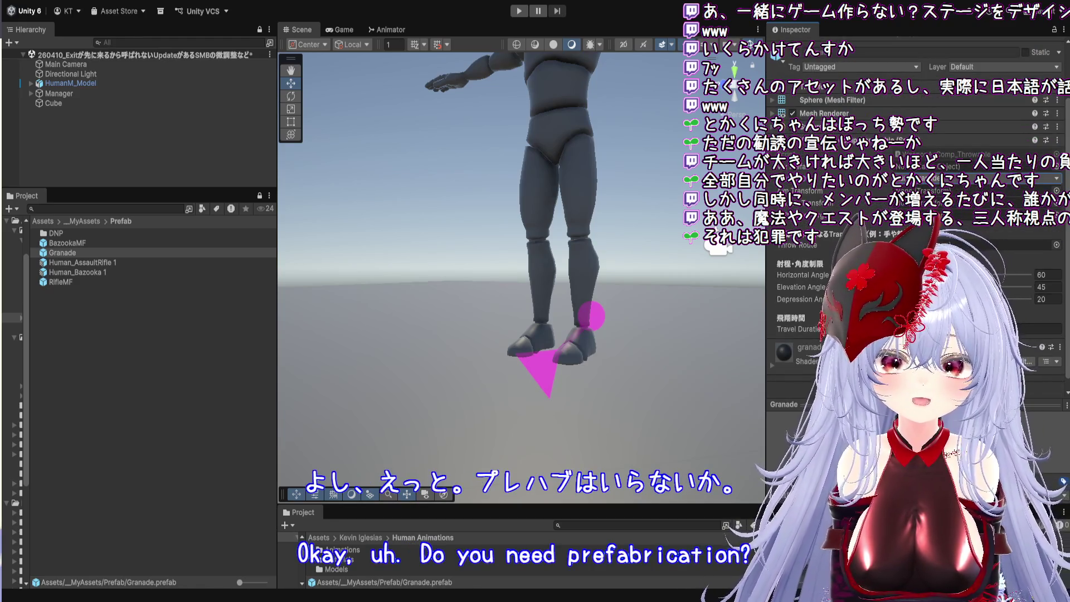
pyautogui.scroll(-1, 915, 223)
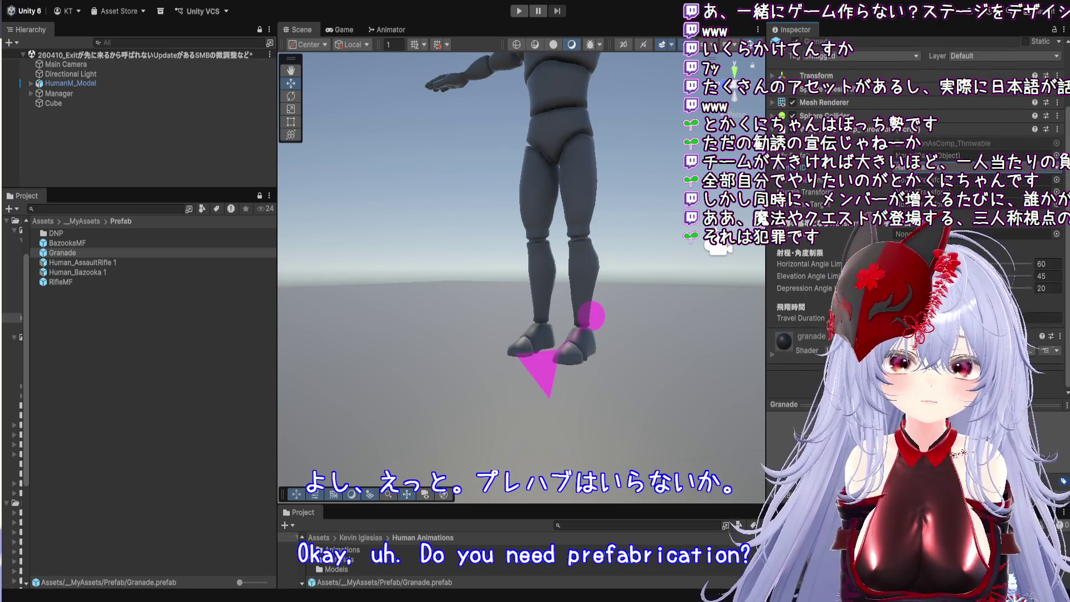
pyautogui.scroll(3, 914, 223)
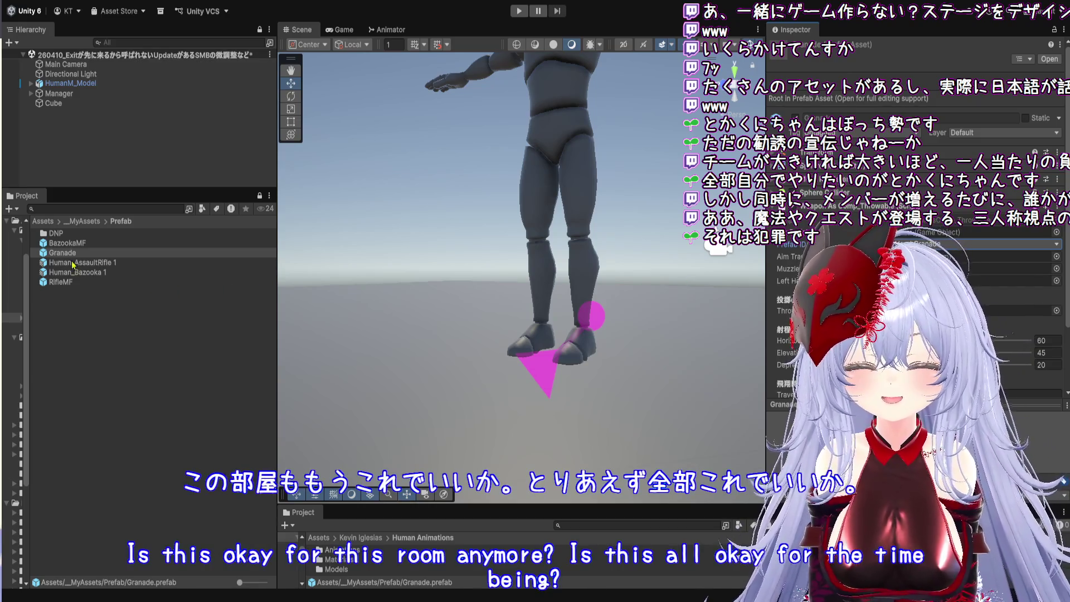
pyautogui.click(66, 93)
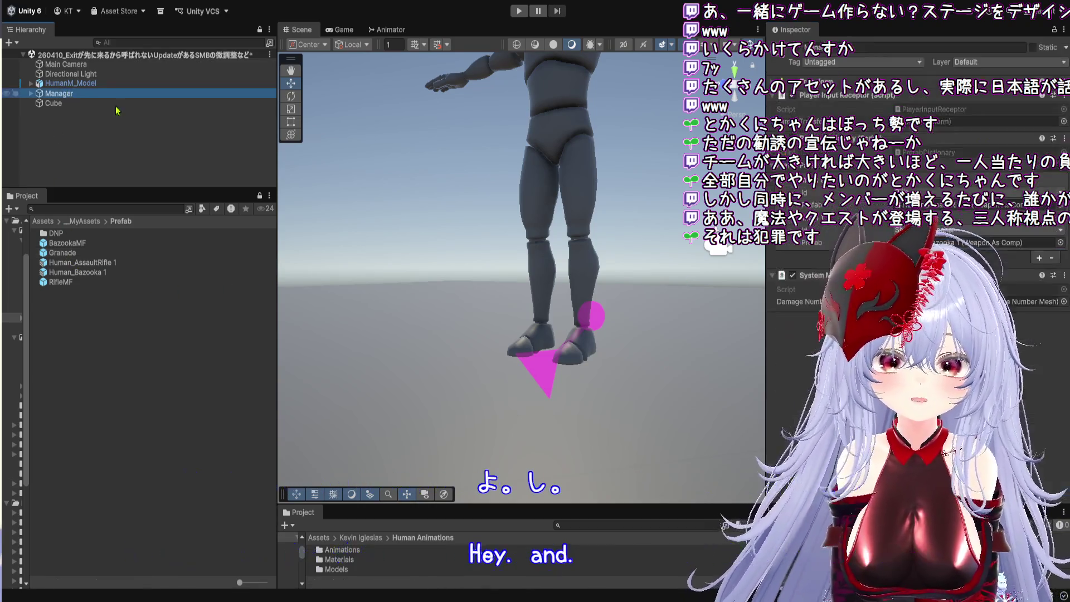
pyautogui.click(1039, 259)
pyautogui.click(787, 255)
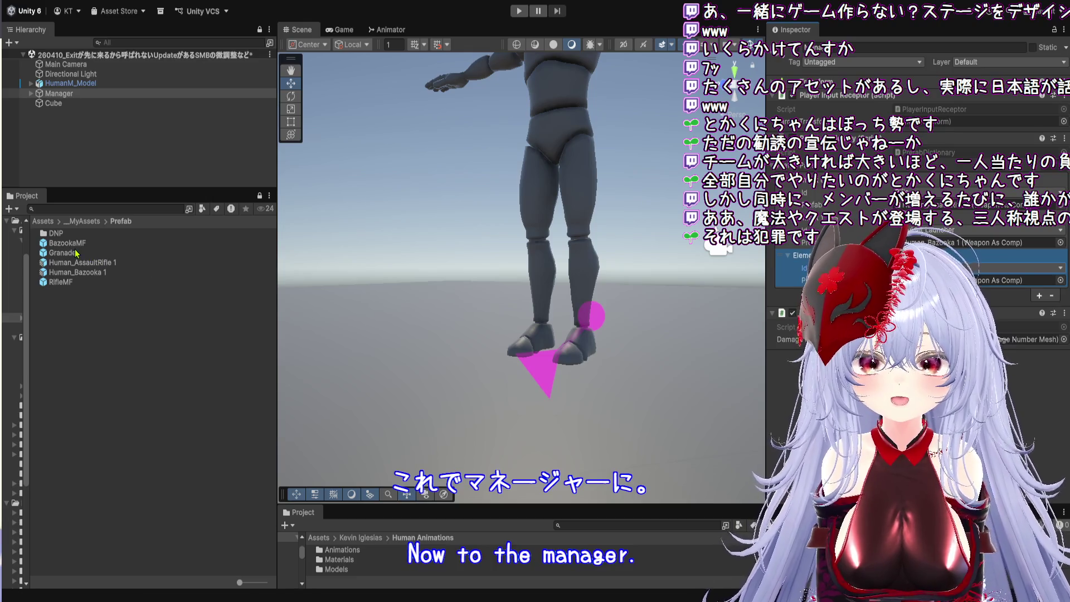
pyautogui.moveTo(64, 253)
pyautogui.mouseDown()
pyautogui.moveTo(1054, 262)
pyautogui.moveTo(1025, 280)
pyautogui.mouseUp()
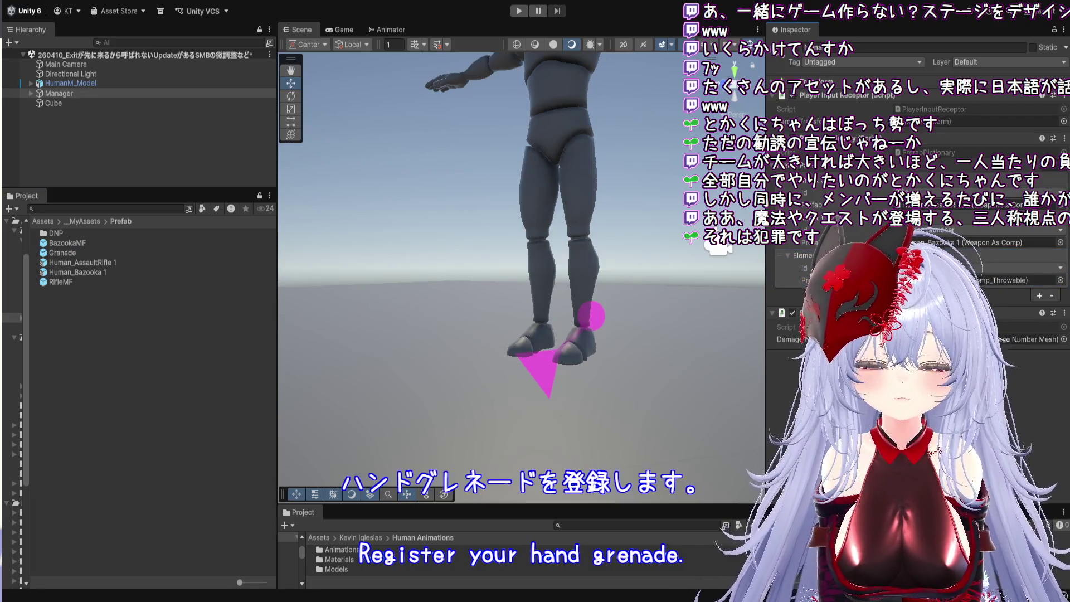
pyautogui.click(548, 291)
pyautogui.scroll(-3, 548, 291)
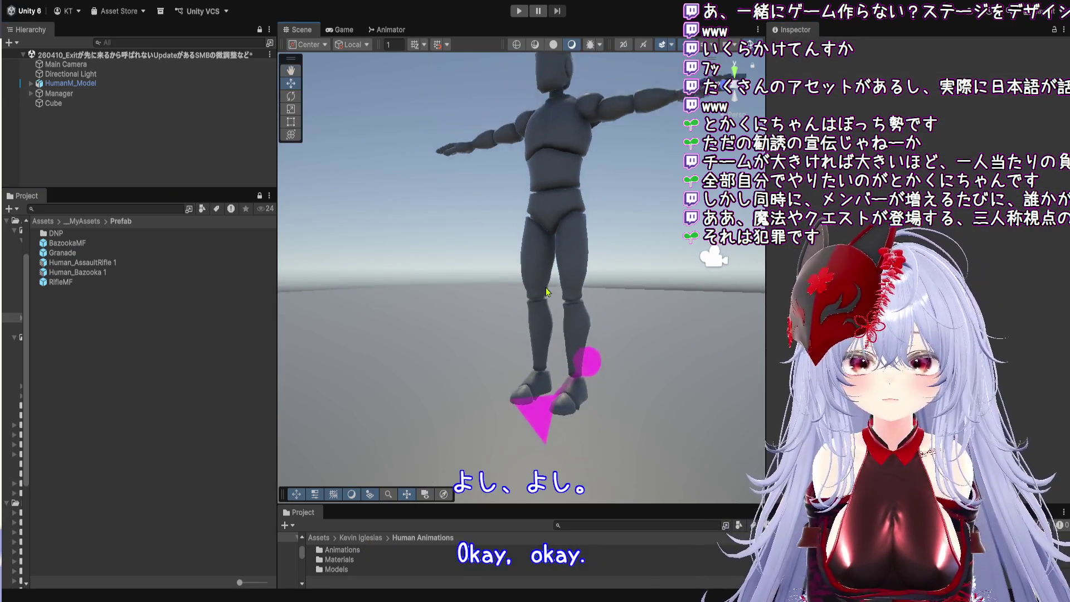
pyautogui.scroll(-2, 548, 292)
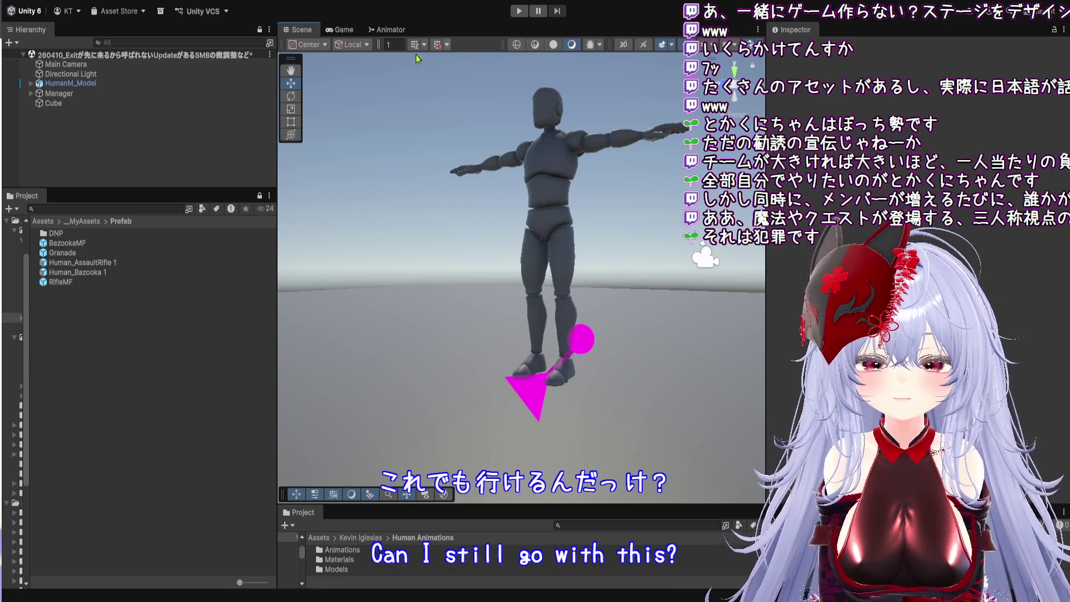
pyautogui.click(105, 84)
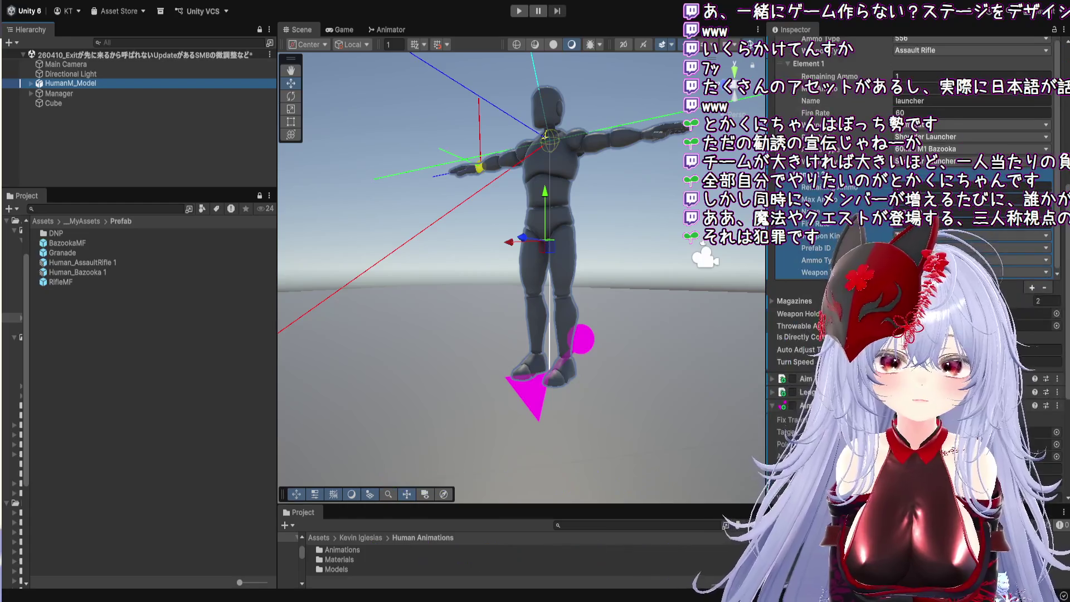
# - Check Weapons Element 2 is the grenade (Throwing) and enter Play mode
pyautogui.click(808, 141)
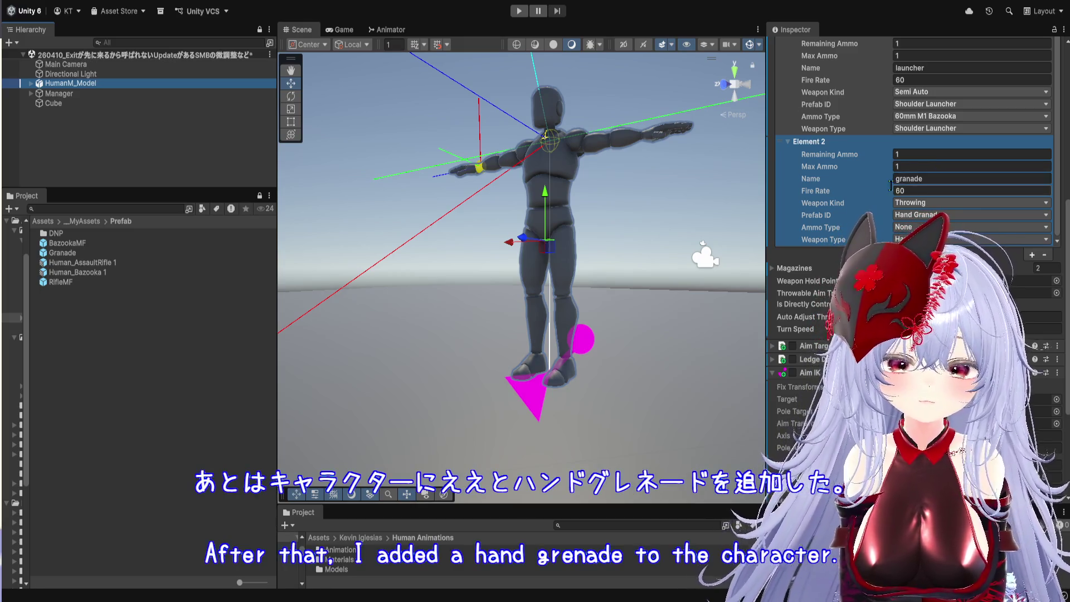
pyautogui.scroll(3, 841, 192)
pyautogui.scroll(4, 842, 193)
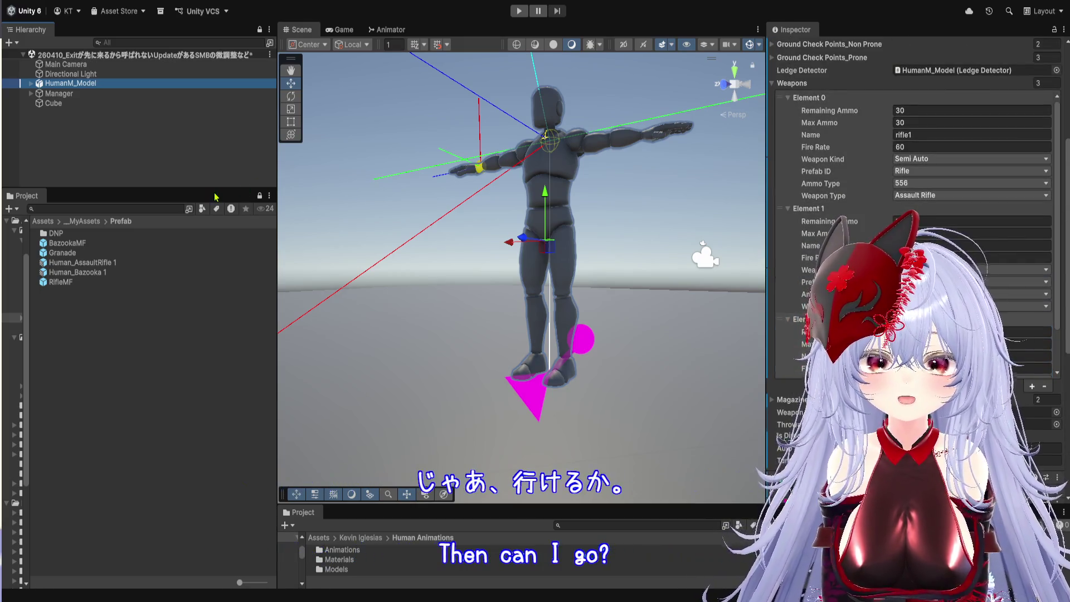
pyautogui.click(519, 11)
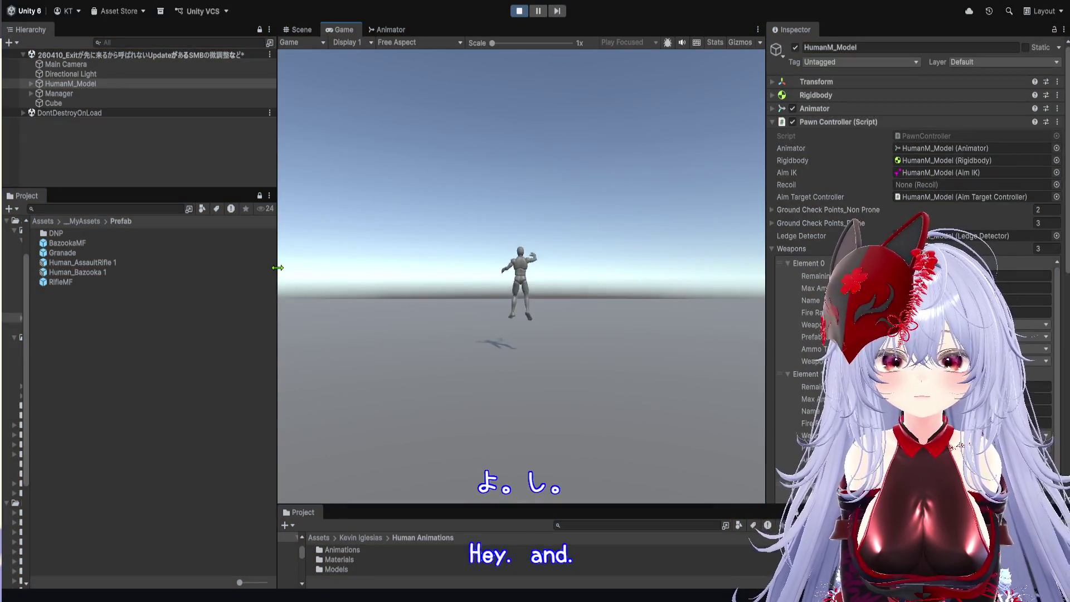
# - Widen and heighten the Game view and focus the running game
pyautogui.moveTo(277, 268); pyautogui.dragTo(107, 268)
pyautogui.moveTo(700, 359); pyautogui.dragTo(950, 359)
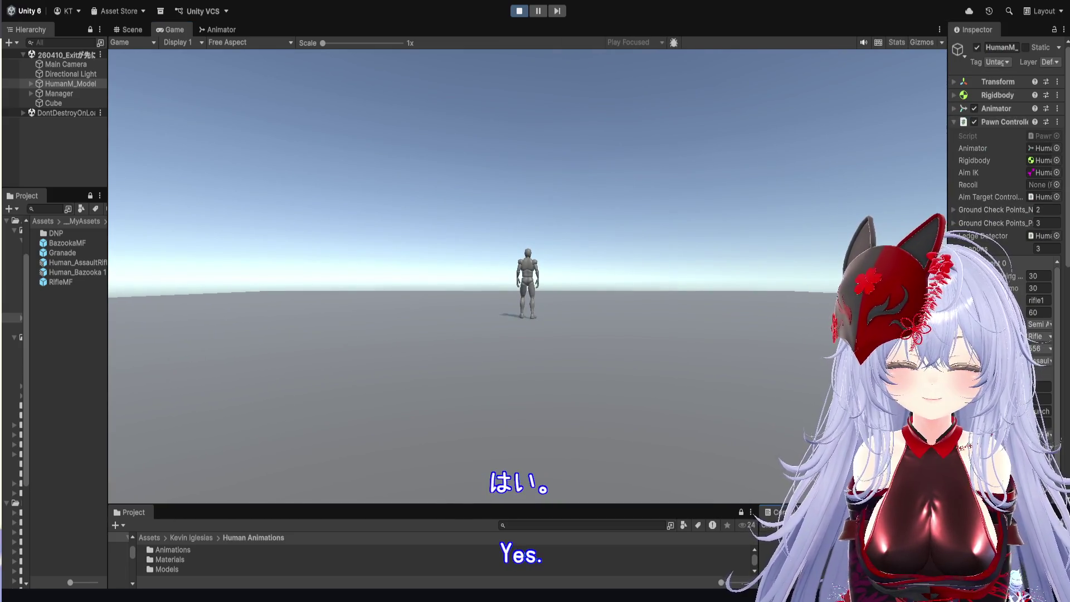
pyautogui.moveTo(676, 505); pyautogui.dragTo(677, 560)
pyautogui.click(90, 341)
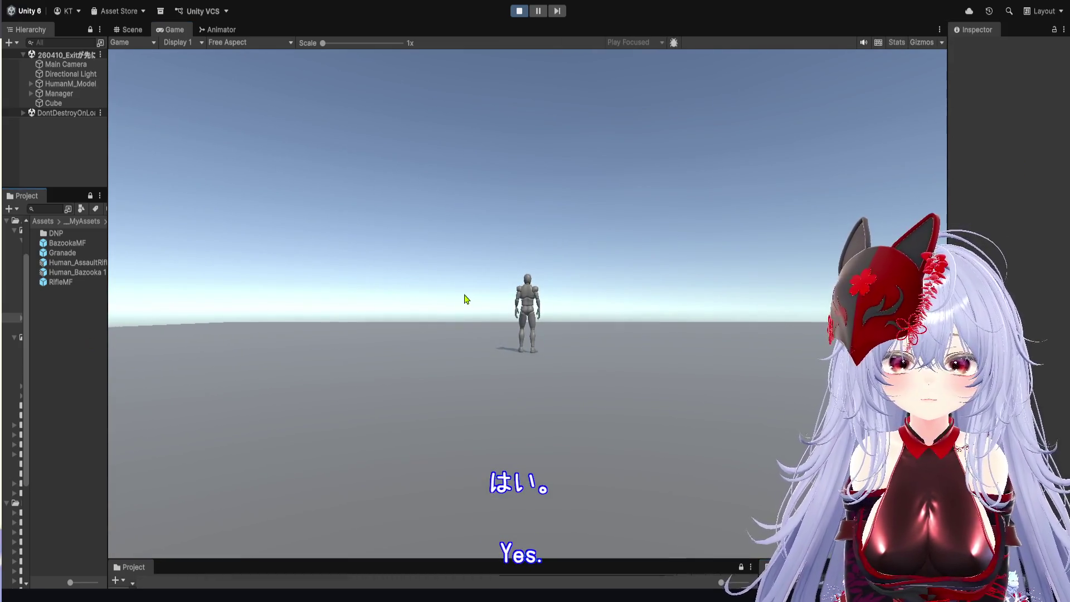
# - Switch between rifle (1), bazooka (2) and grenade (3), walk around and aim the grenade
pyautogui.rightClick(695, 318)
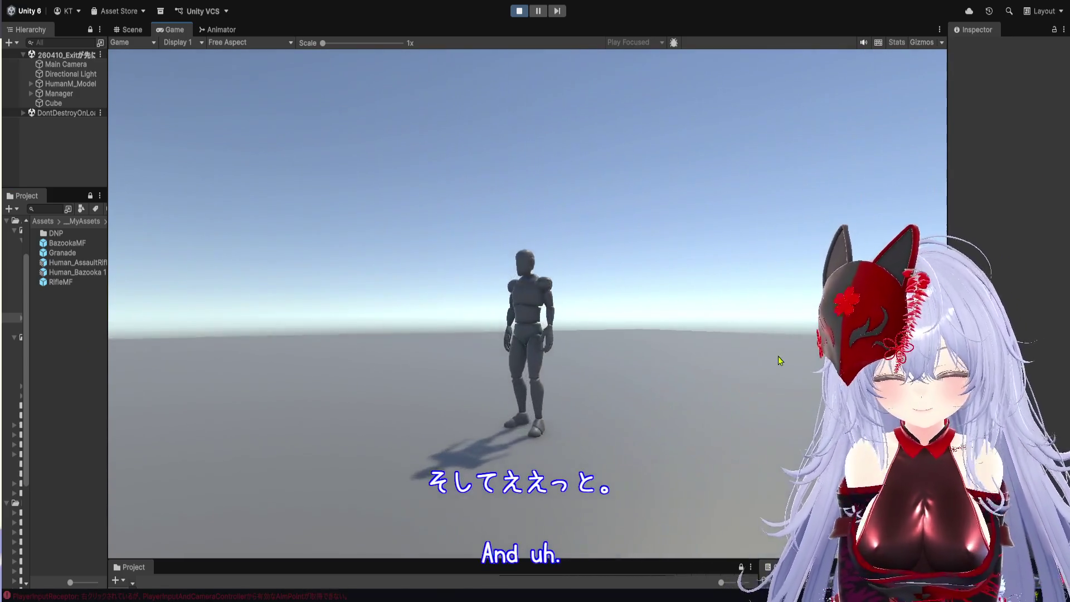
pyautogui.press('1')
pyautogui.press('2')
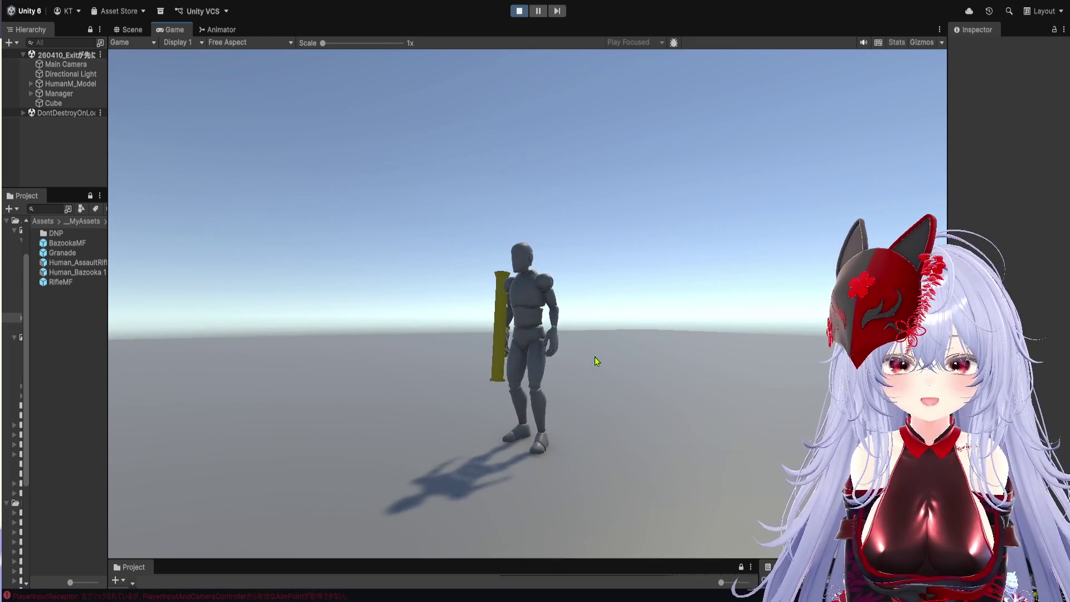
pyautogui.press('3')
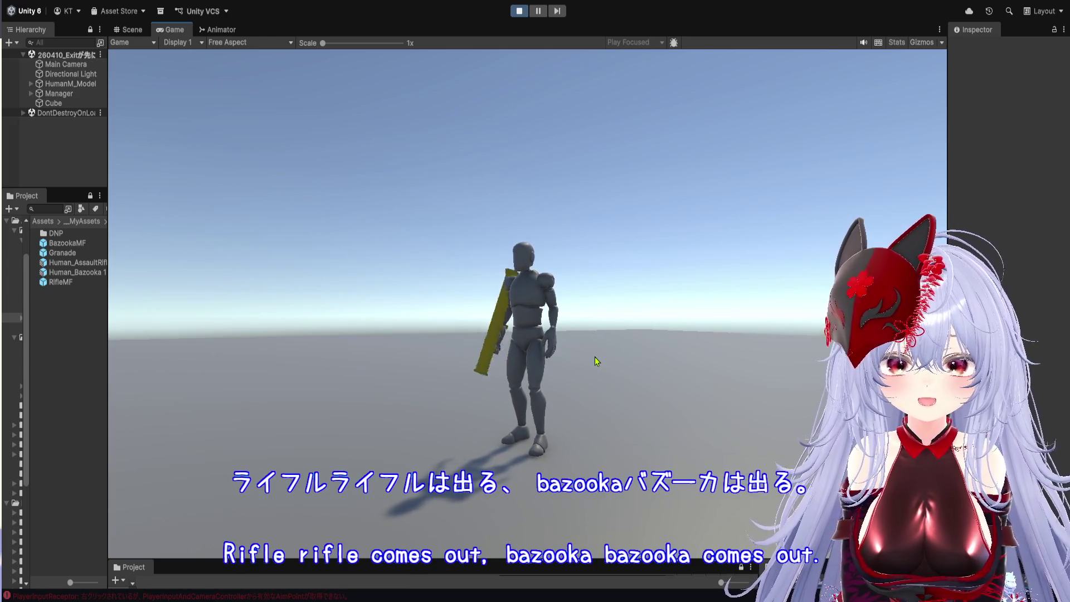
pyautogui.press('s')
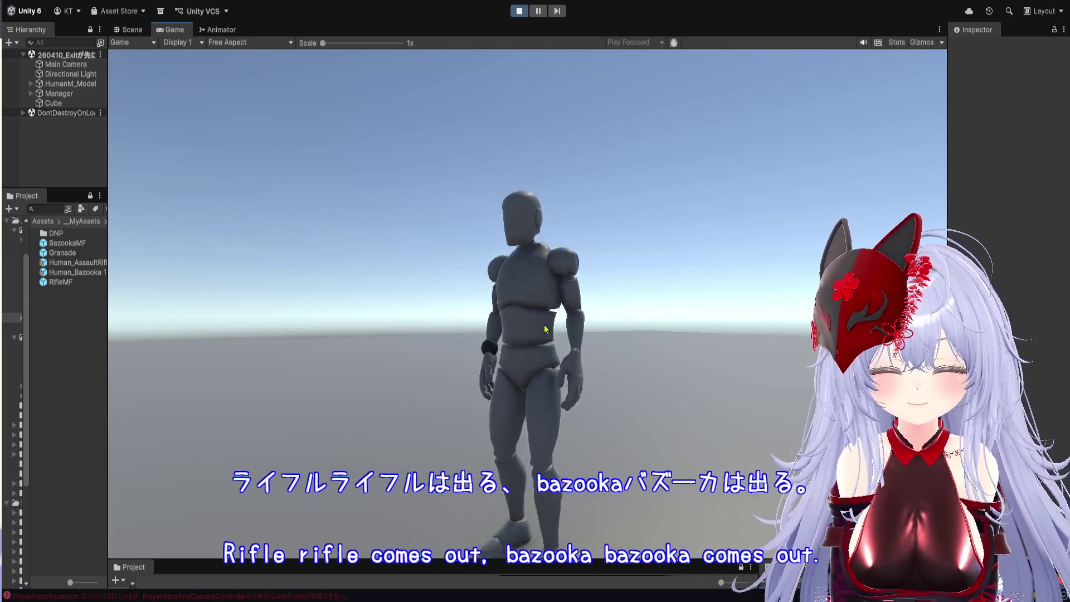
pyautogui.press('d')
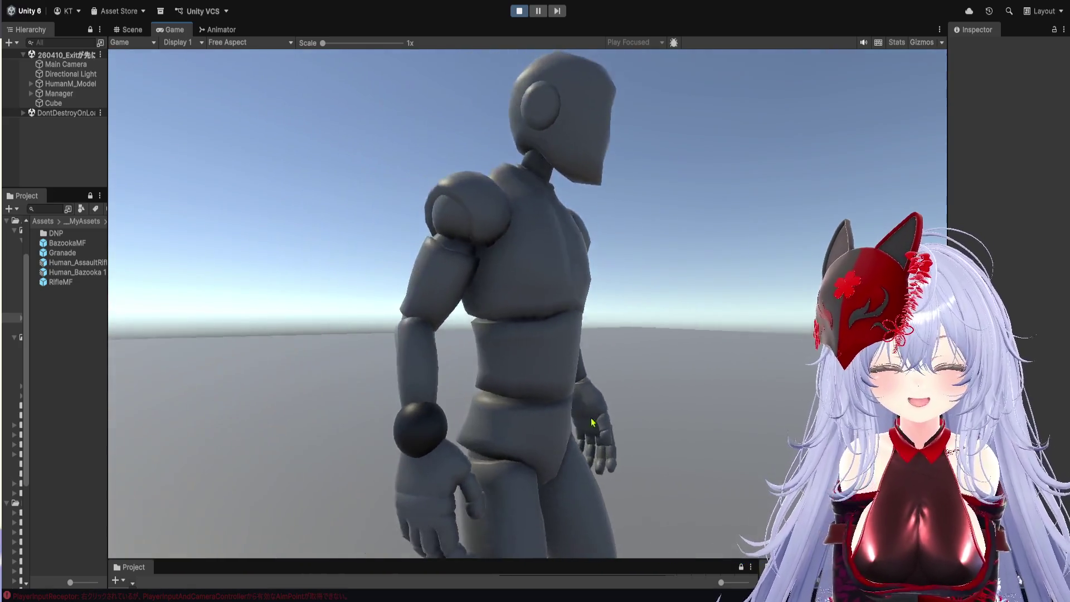
pyautogui.press('w')
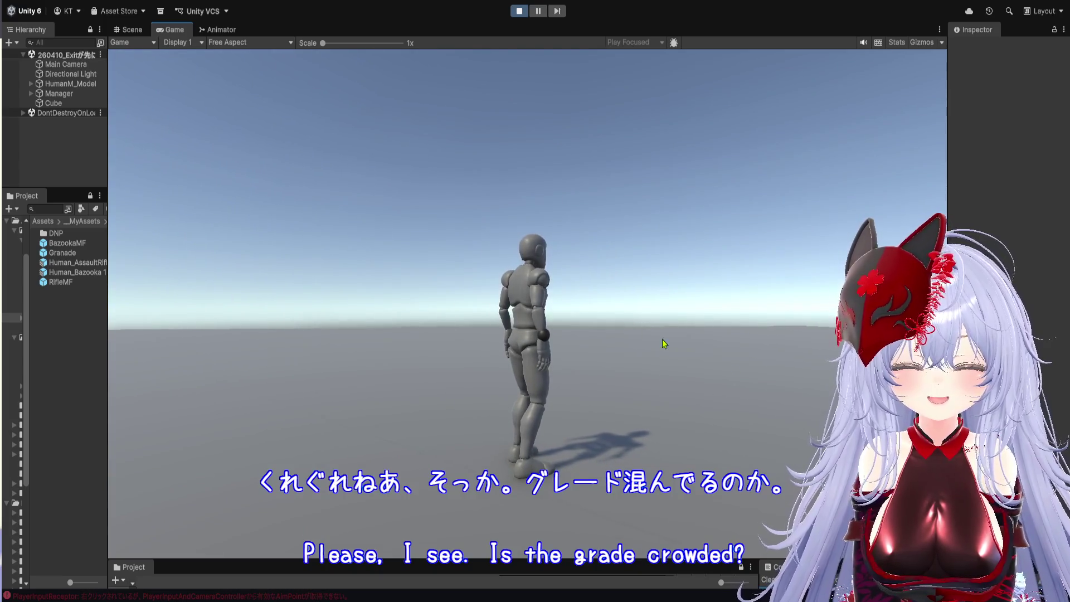
pyautogui.press('d')
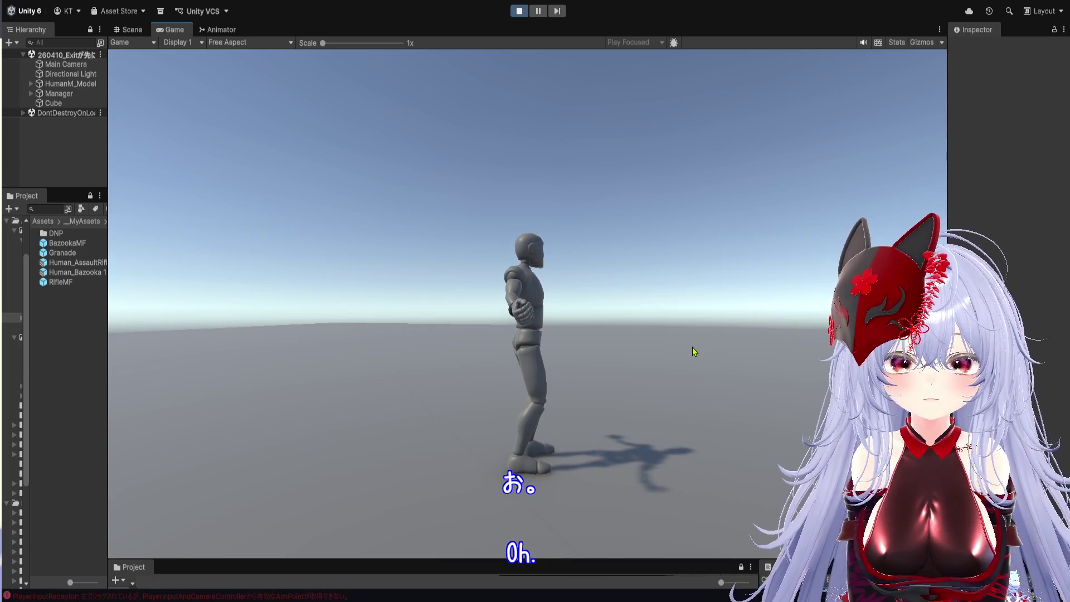
pyautogui.rightClick(654, 320)
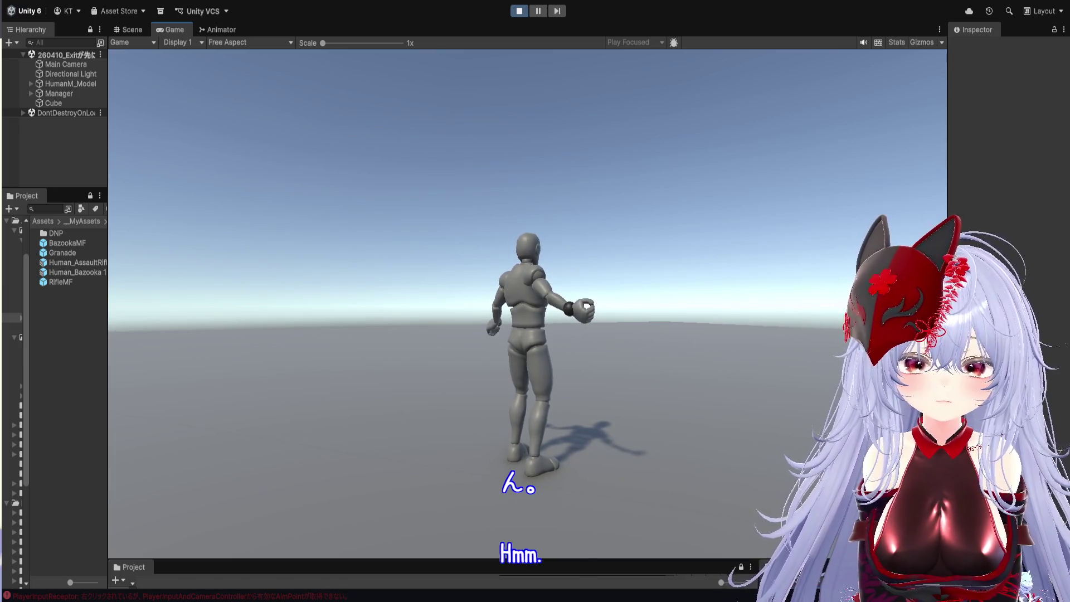
# - Enlarge the project and console panels, stop Play mode and switch to VS Code
pyautogui.moveTo(843, 559)
pyautogui.mouseDown()
pyautogui.moveTo(842, 288)
pyautogui.moveTo(847, 518)
pyautogui.mouseUp()
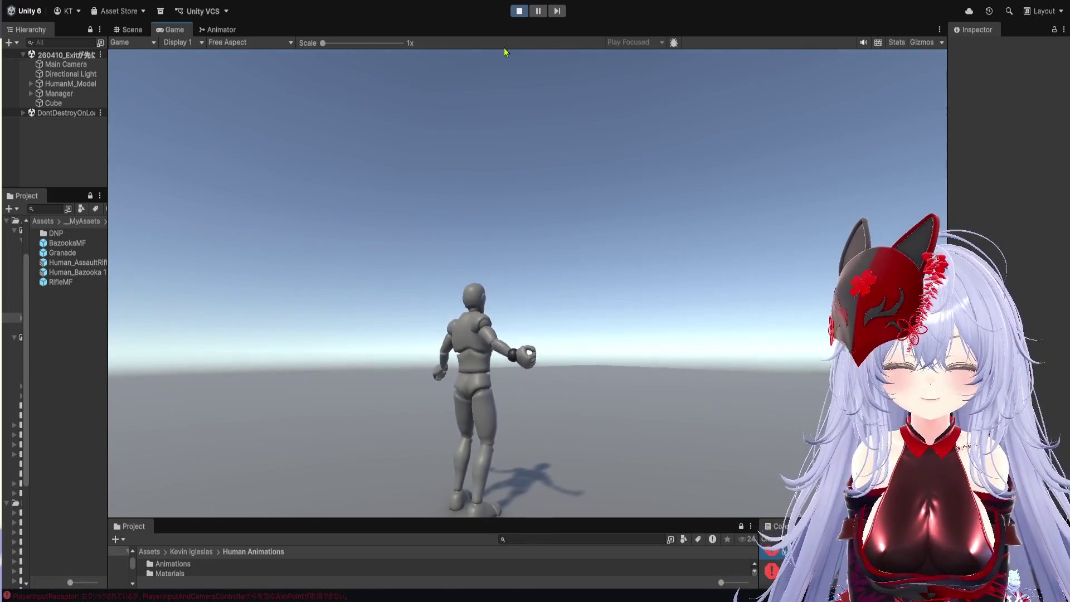
pyautogui.click(519, 11)
pyautogui.hotkey('alt', 'Tab')
pyautogui.scroll(-5, 425, 407)
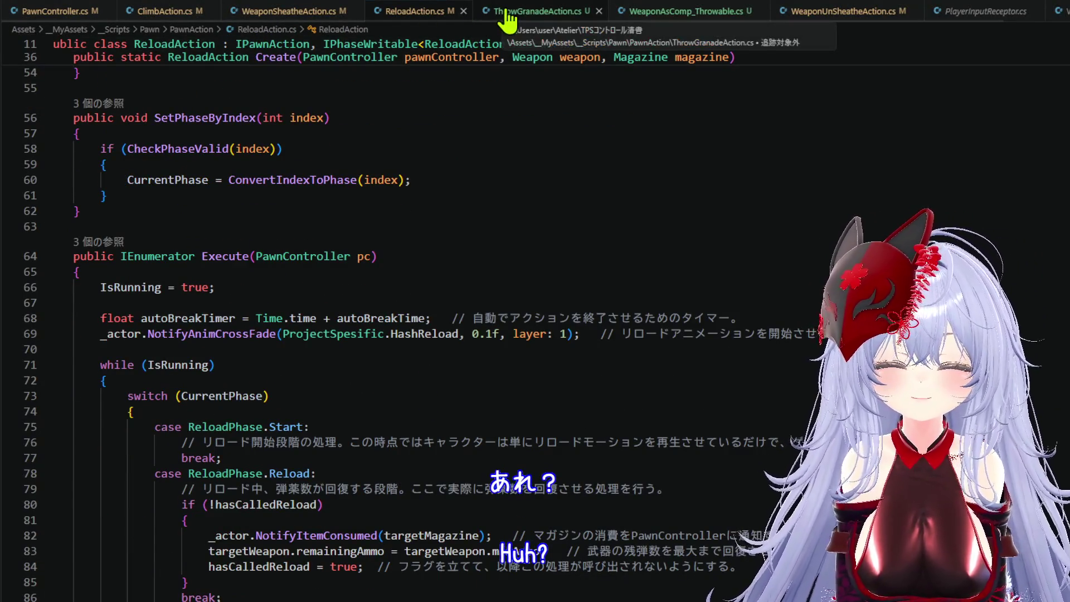
# - In PawnController.cs, scroll to ManageDefaultInput's Throwing branch
pyautogui.scroll(-2, 455, 363)
pyautogui.scroll(-2, 455, 363)
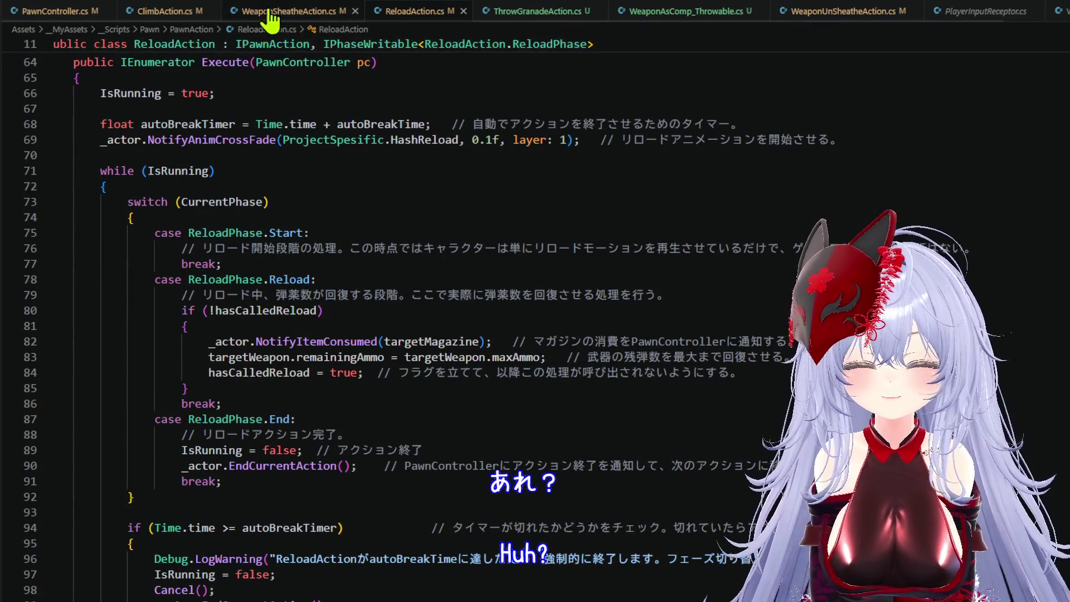
pyautogui.click(104, 11)
pyautogui.scroll(-1, 531, 336)
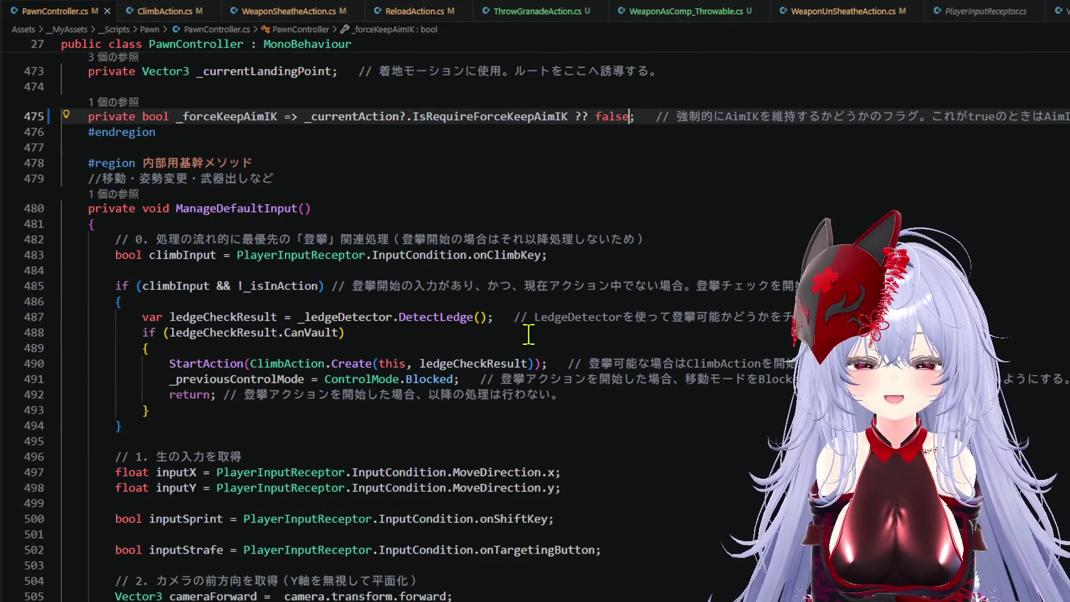
pyautogui.scroll(-5, 529, 334)
pyautogui.scroll(-13, 528, 334)
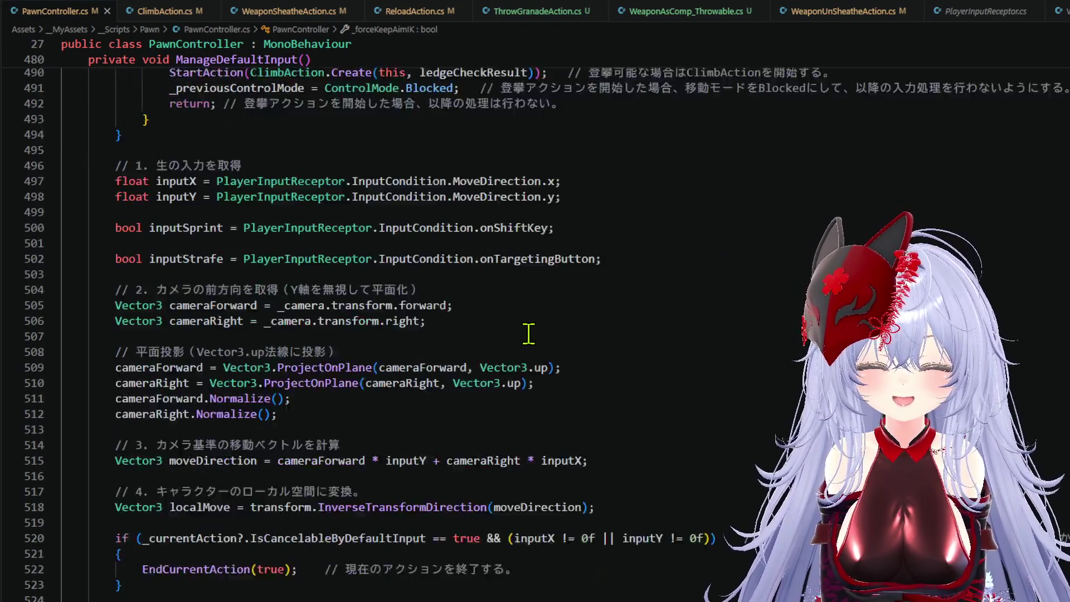
pyautogui.scroll(-2, 528, 333)
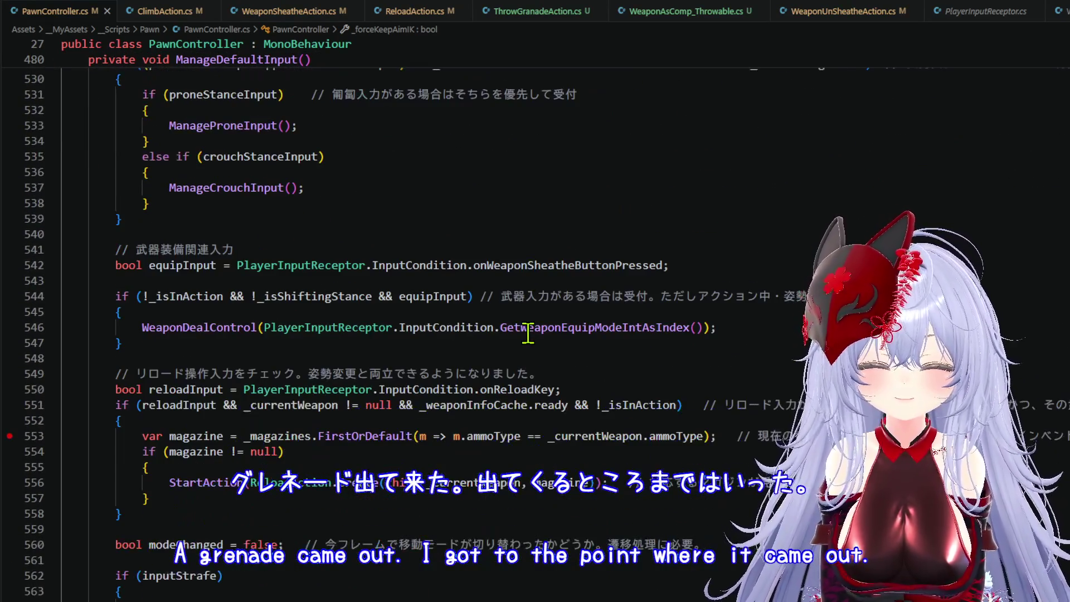
pyautogui.scroll(-1, 529, 332)
pyautogui.scroll(-10, 527, 333)
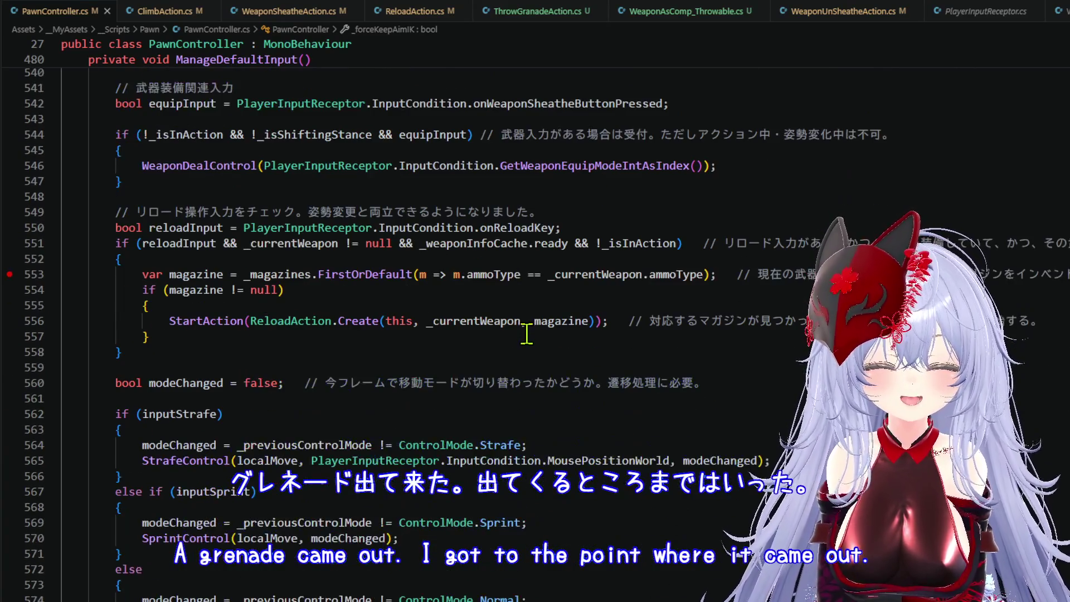
pyautogui.scroll(-2, 527, 336)
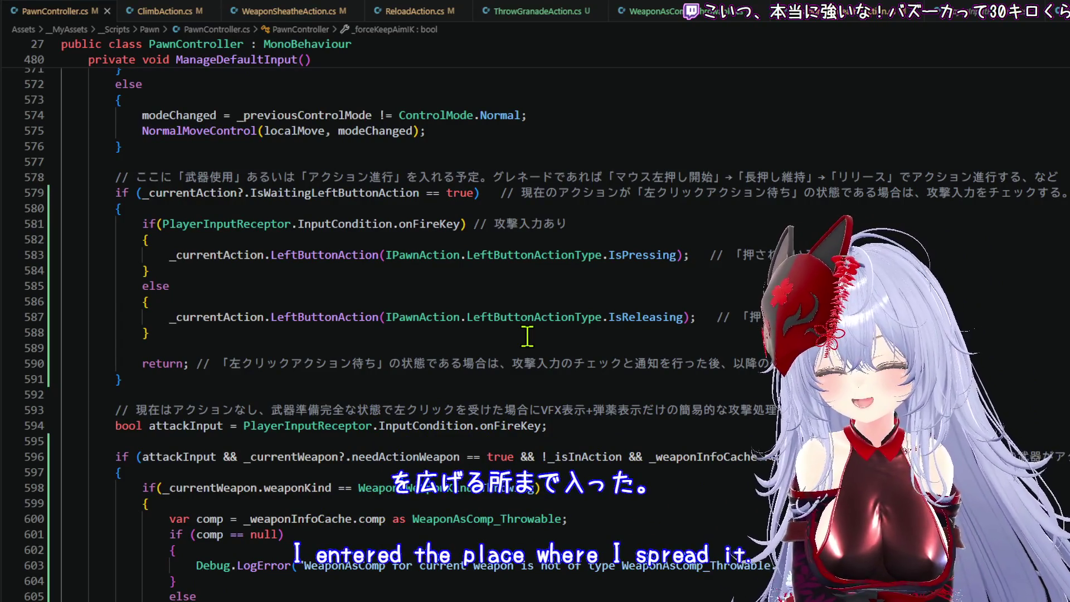
pyautogui.scroll(-7, 527, 336)
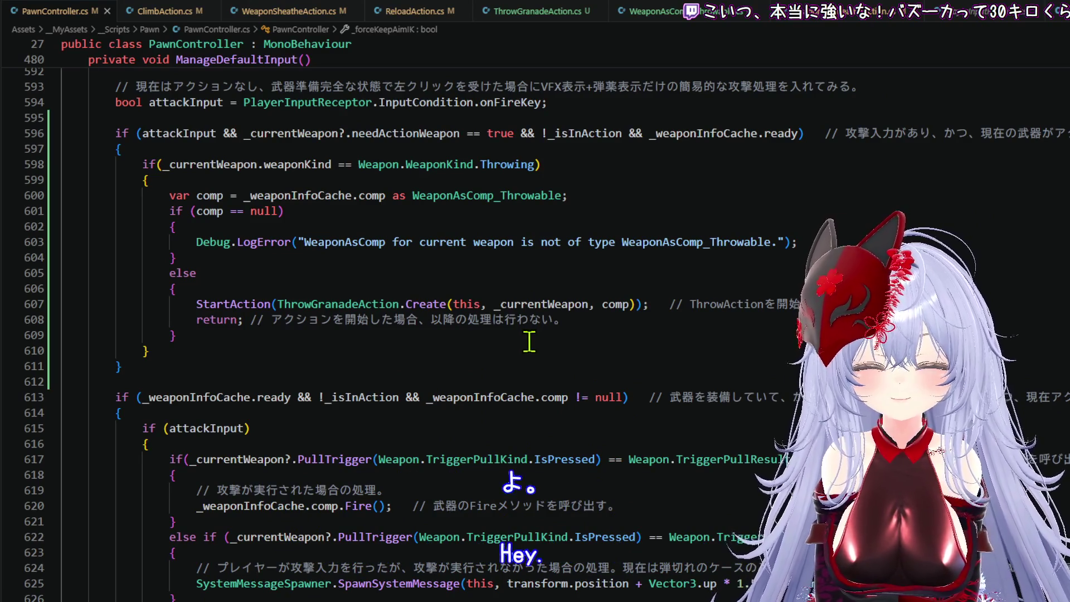
pyautogui.scroll(-2, 529, 341)
pyautogui.scroll(3, 524, 345)
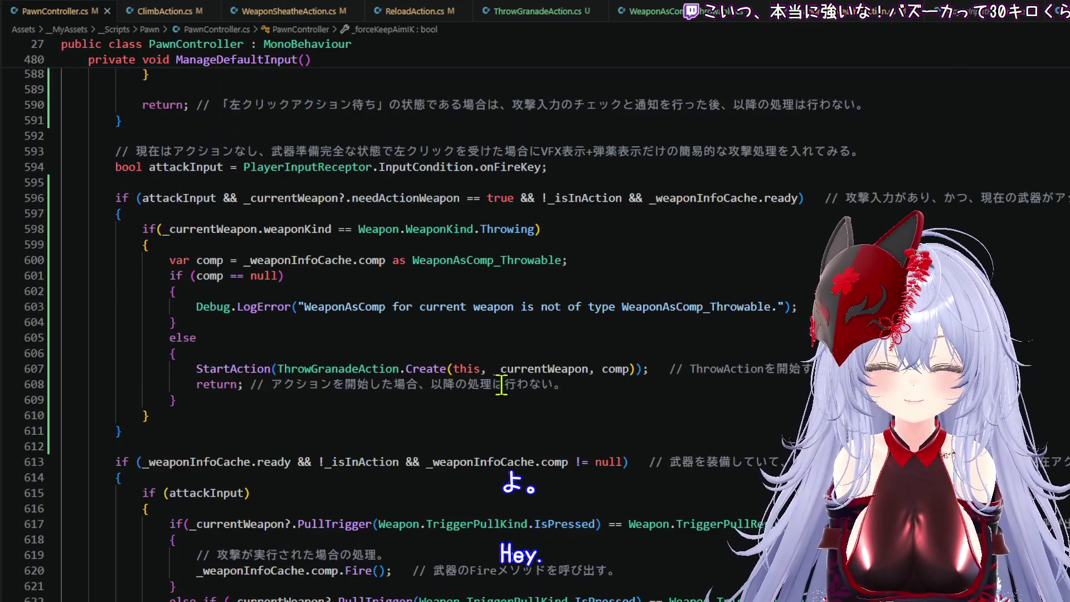
# - Place the cursor on the ThrowGranadeAction.Create line, then return to Unity
pyautogui.click(497, 397)
pyautogui.press('Up')
pyautogui.press('Down')
pyautogui.press('Up')
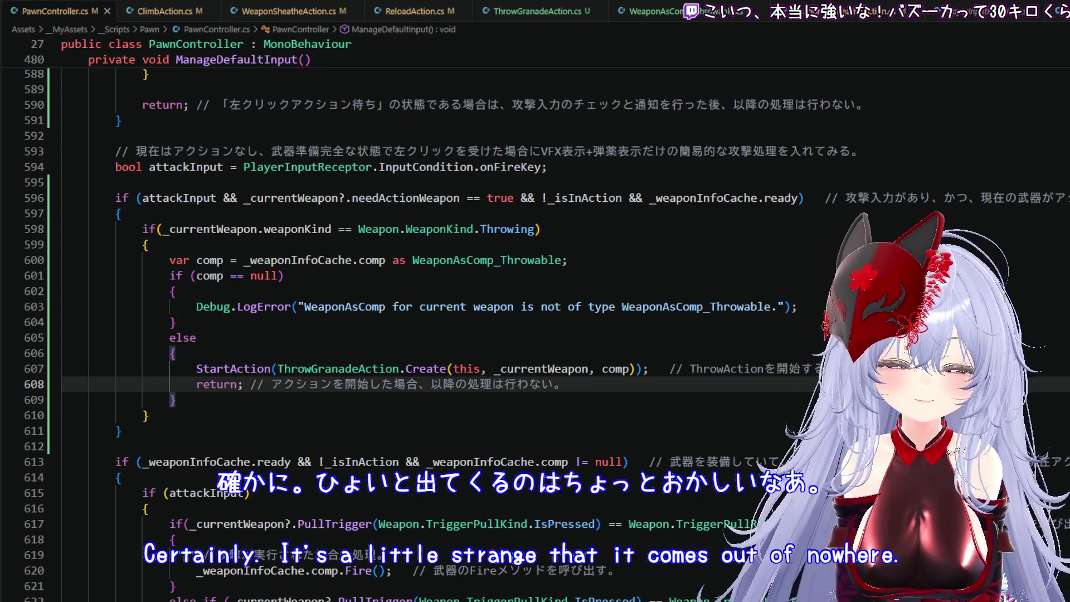
pyautogui.hotkey('alt', 'Tab')
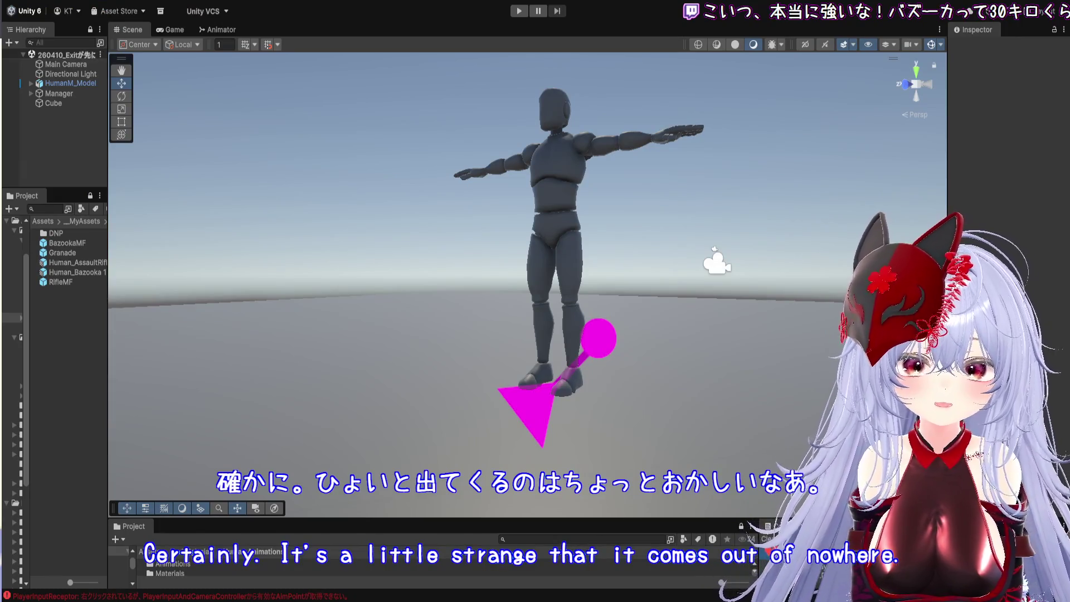
# - Filter the Console to show only the state-not-found warning and open its source line
pyautogui.moveTo(780, 518); pyautogui.dragTo(780, 90)
pyautogui.click(1029, 114)
pyautogui.click(1029, 114)
pyautogui.click(1040, 111)
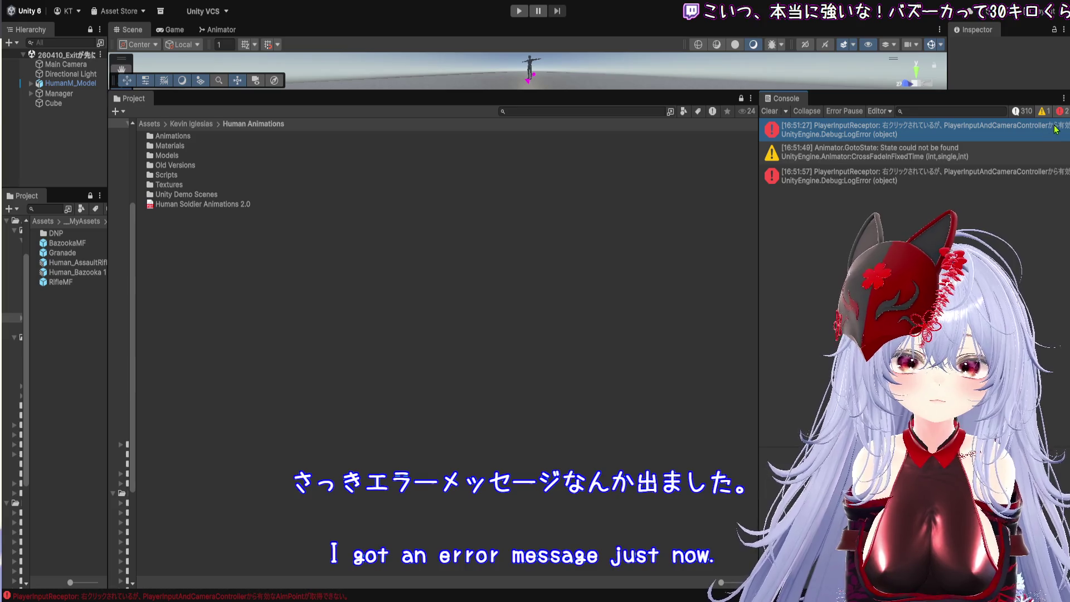
pyautogui.click(1061, 111)
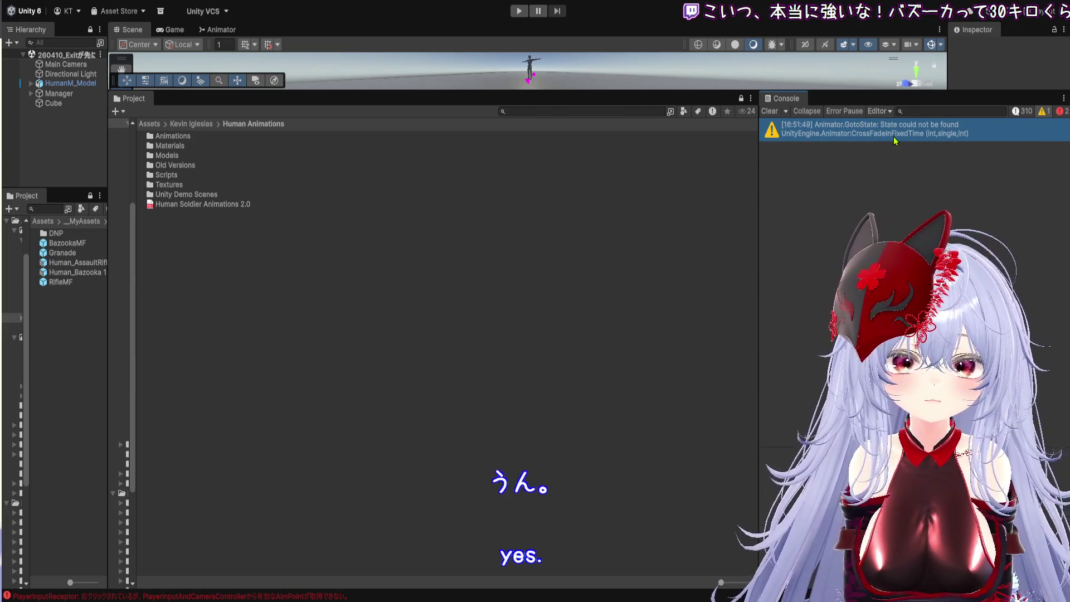
pyautogui.doubleClick(895, 141)
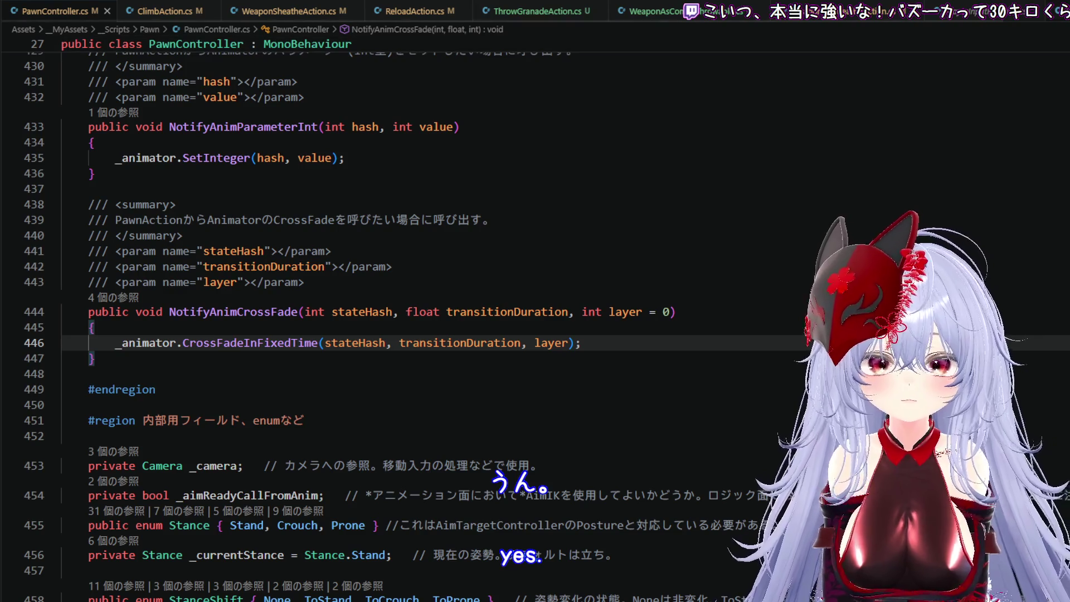
# - Compare the Console warning against PawnController.cs's CrossFade and update code, ending in ThrowGranadeAction.cs
pyautogui.hotkey('alt', 'Tab')
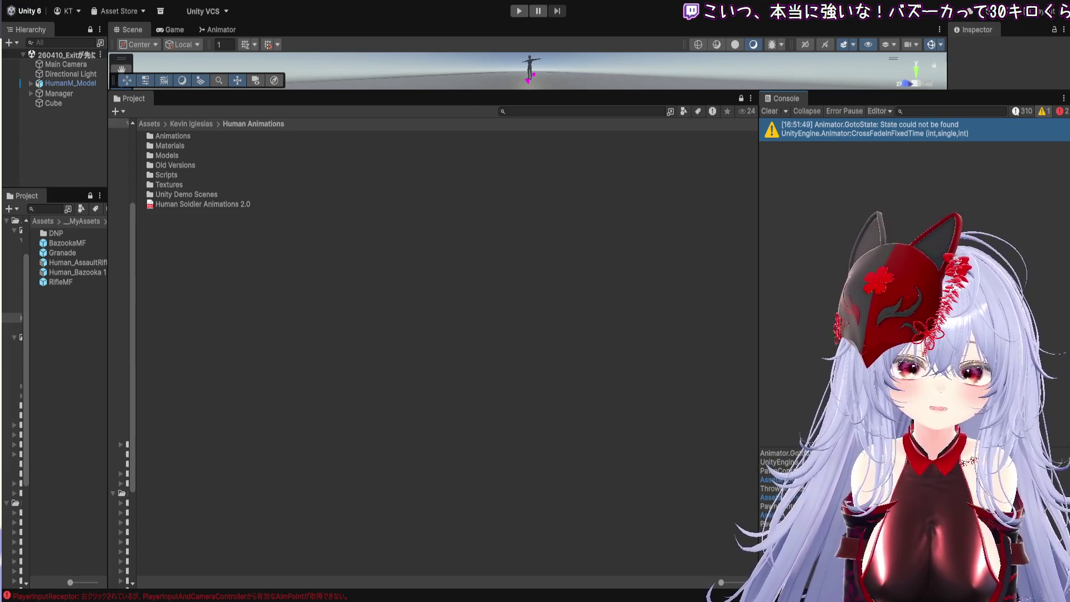
pyautogui.hotkey('alt', 'Tab')
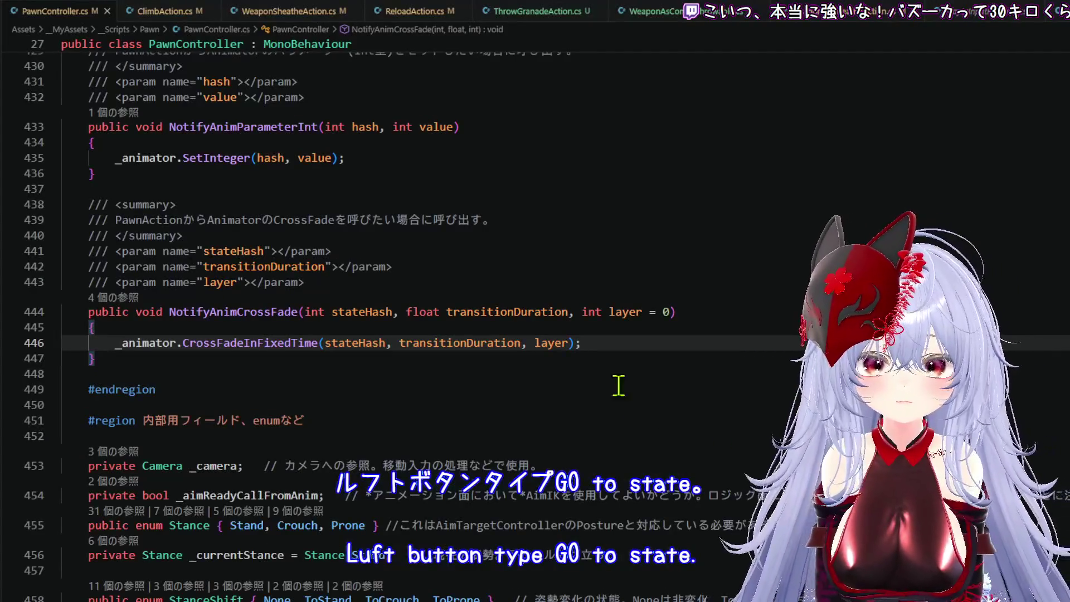
pyautogui.hotkey('alt', 'Tab')
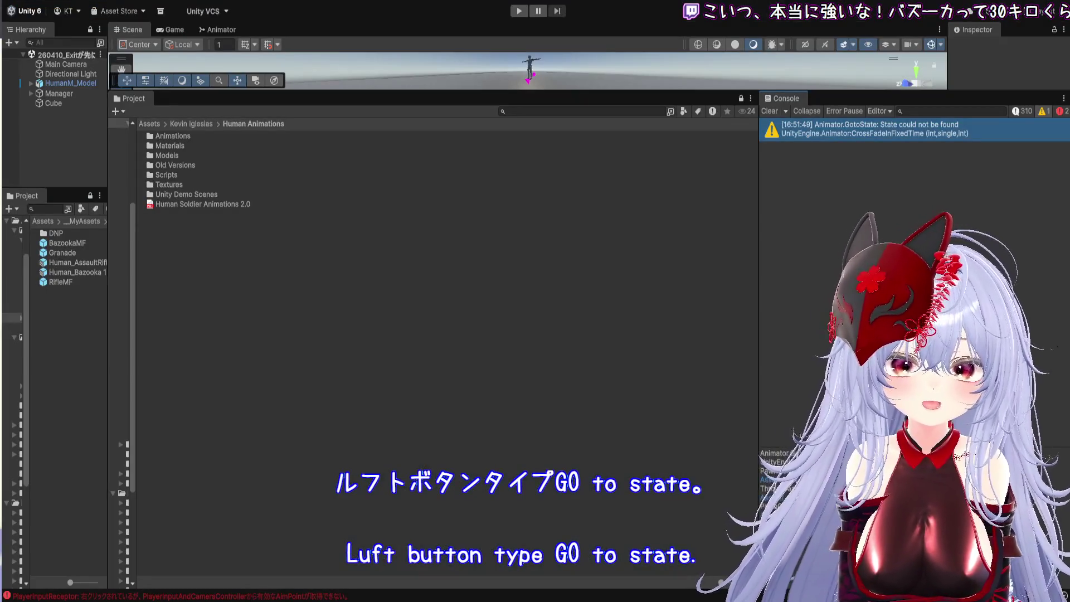
pyautogui.hotkey('alt', 'Tab')
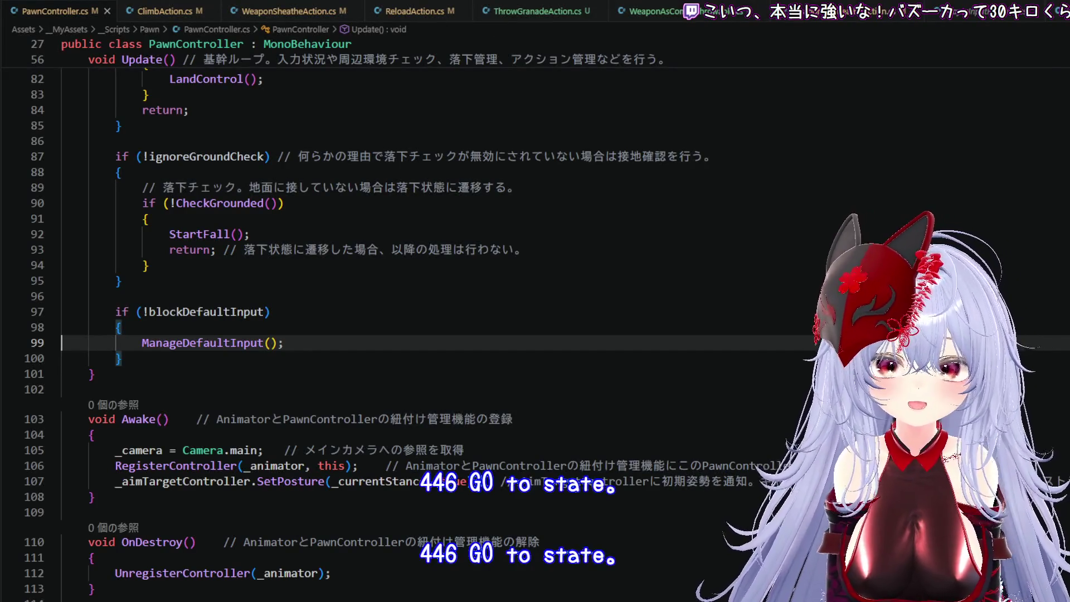
pyautogui.hotkey('alt', 'Tab')
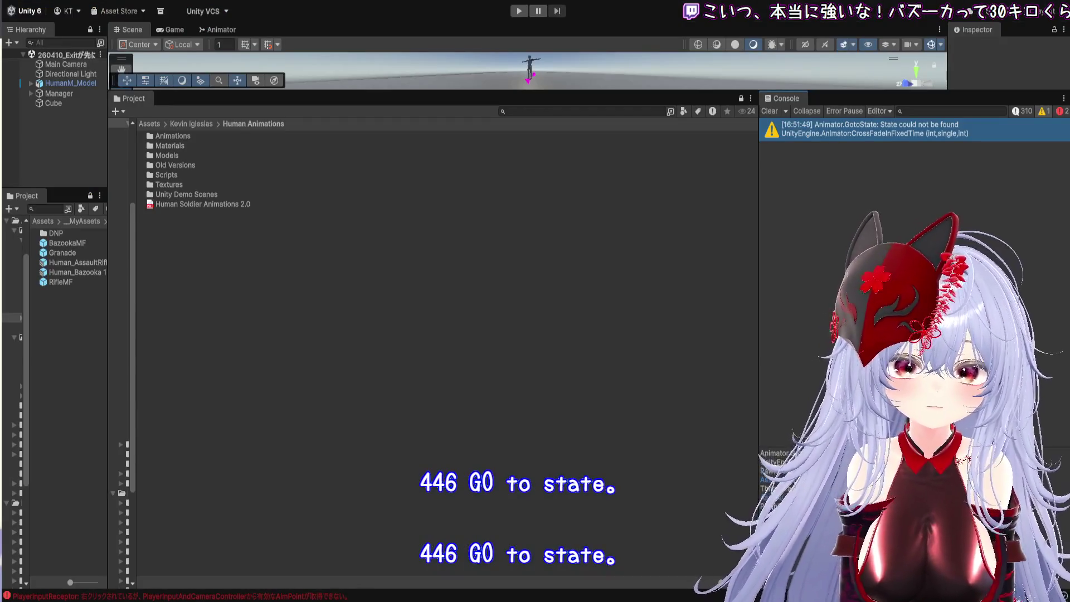
pyautogui.hotkey('alt', 'Tab')
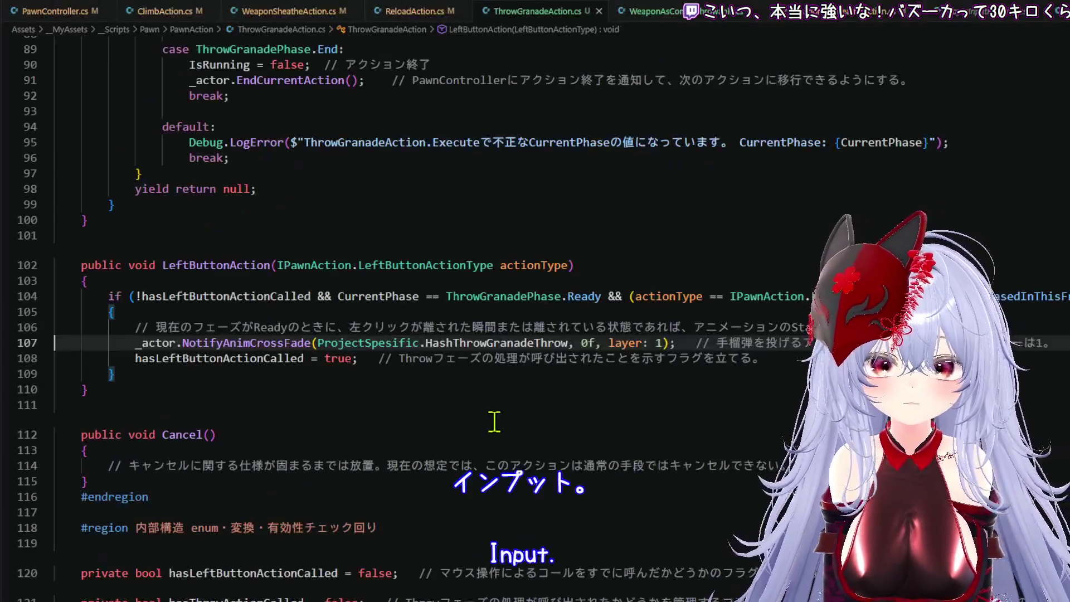
# - Inspect line 109 of LeftButtonAction in ThrowGranadeAction.cs, where the throw crossfade happens
pyautogui.click(410, 378)
pyautogui.click(418, 392)
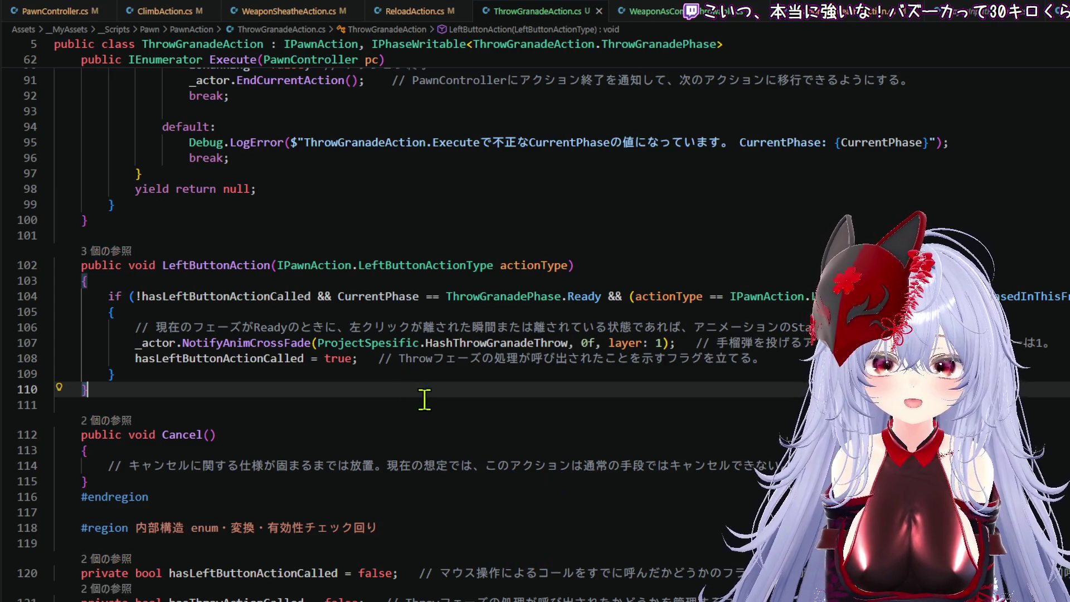
pyautogui.click(430, 380)
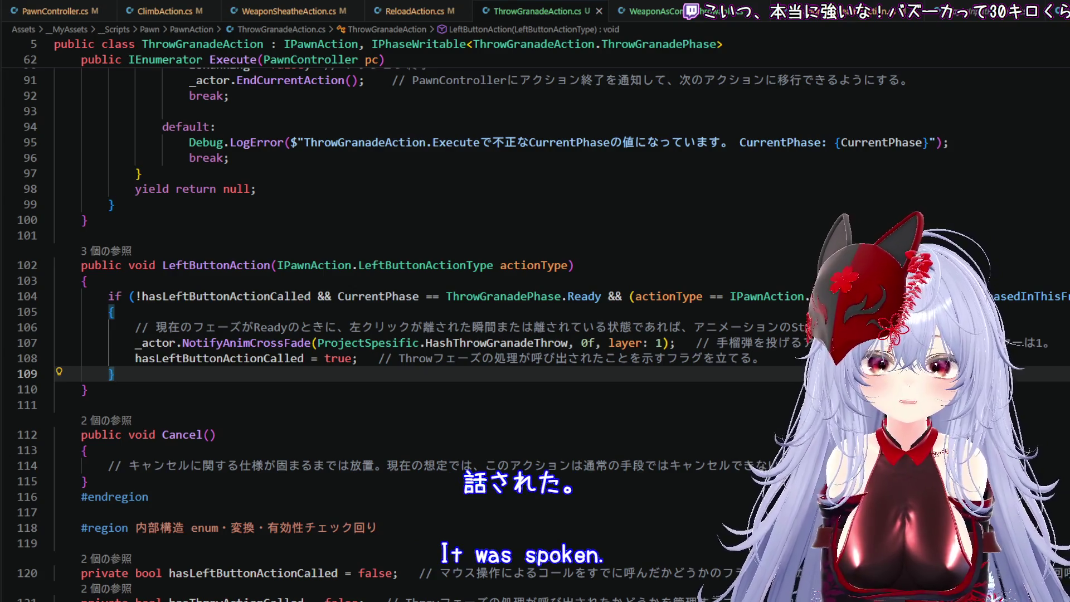
pyautogui.hscroll(10, 496, 320)
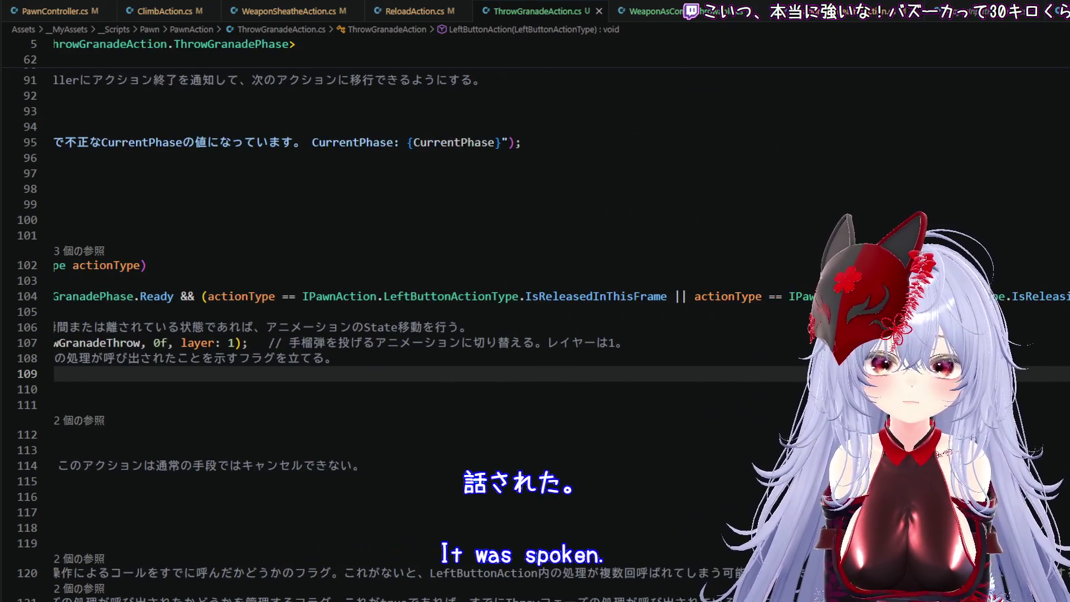
pyautogui.hscroll(-10, 496, 321)
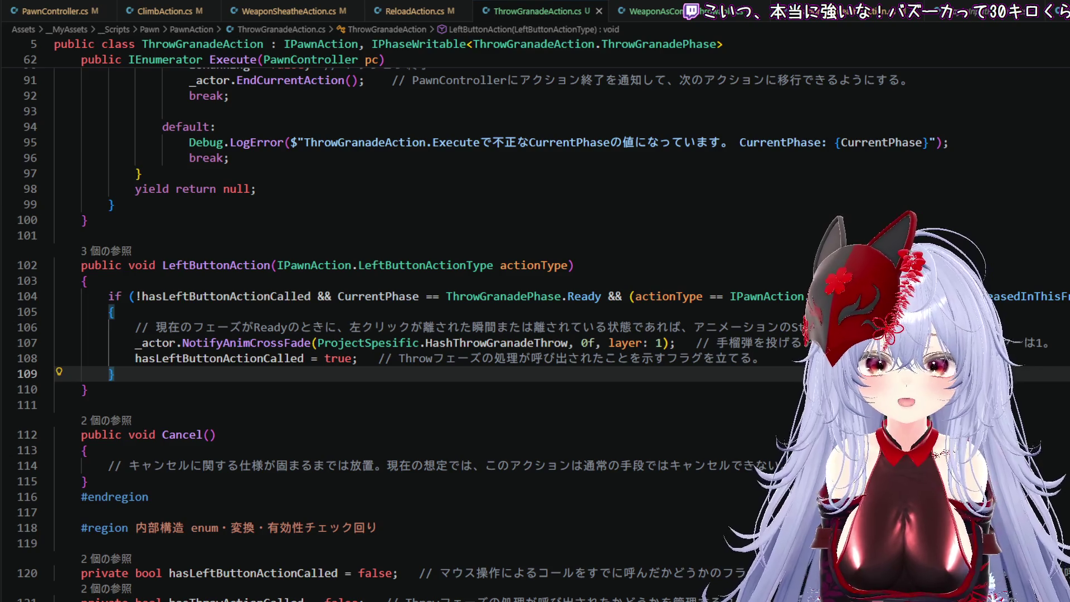
# - Go to HashThrowGranadeThrow's definition, check its ThrowGranadeThrowHub string, then return to Unity
pyautogui.doubleClick(536, 343)
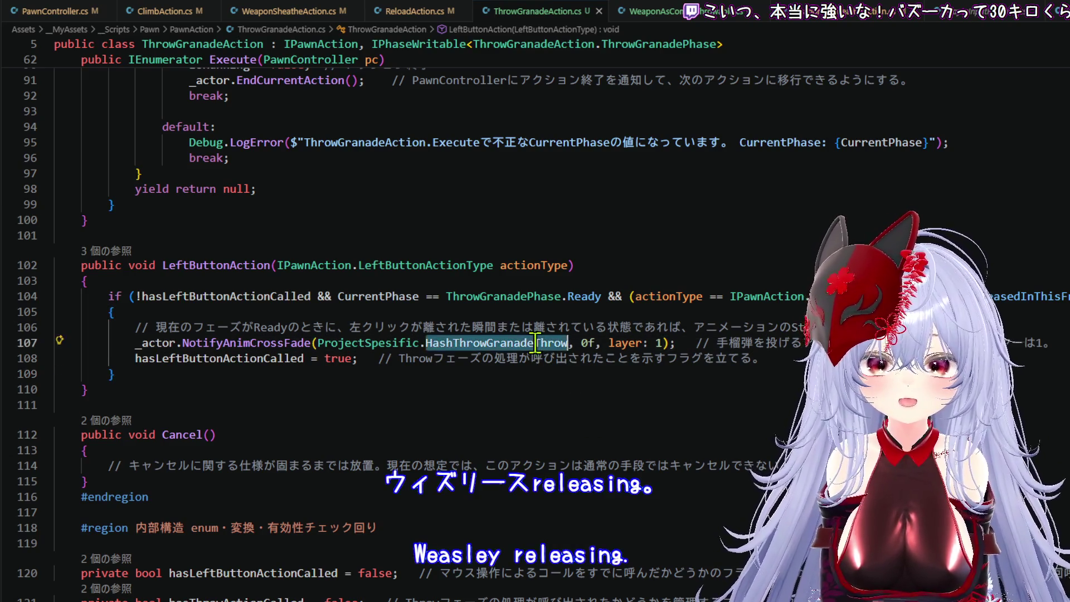
pyautogui.rightClick(537, 343)
pyautogui.click(594, 272)
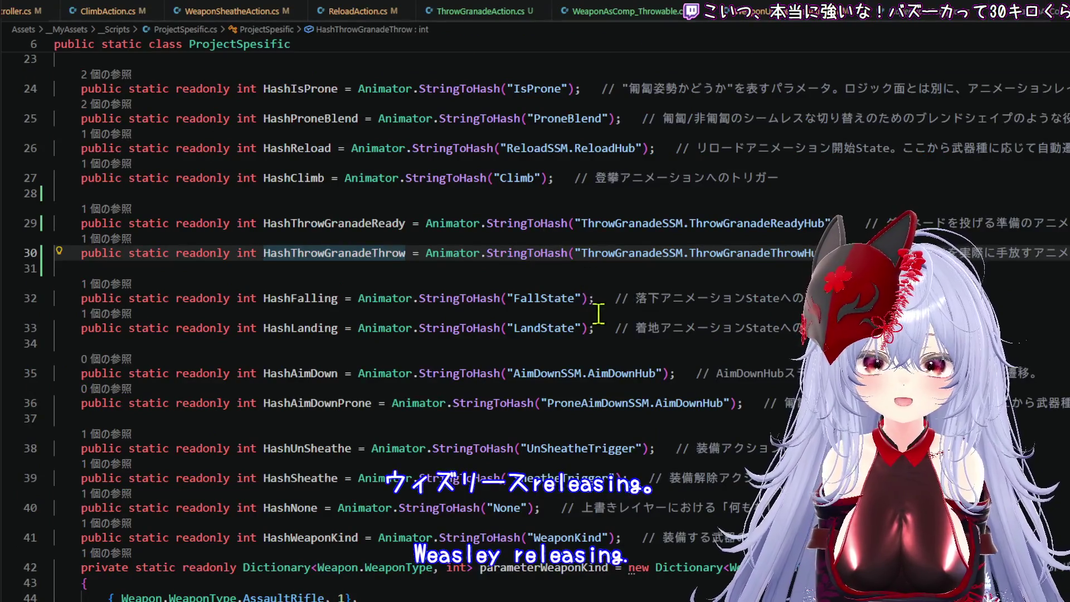
pyautogui.doubleClick(732, 259)
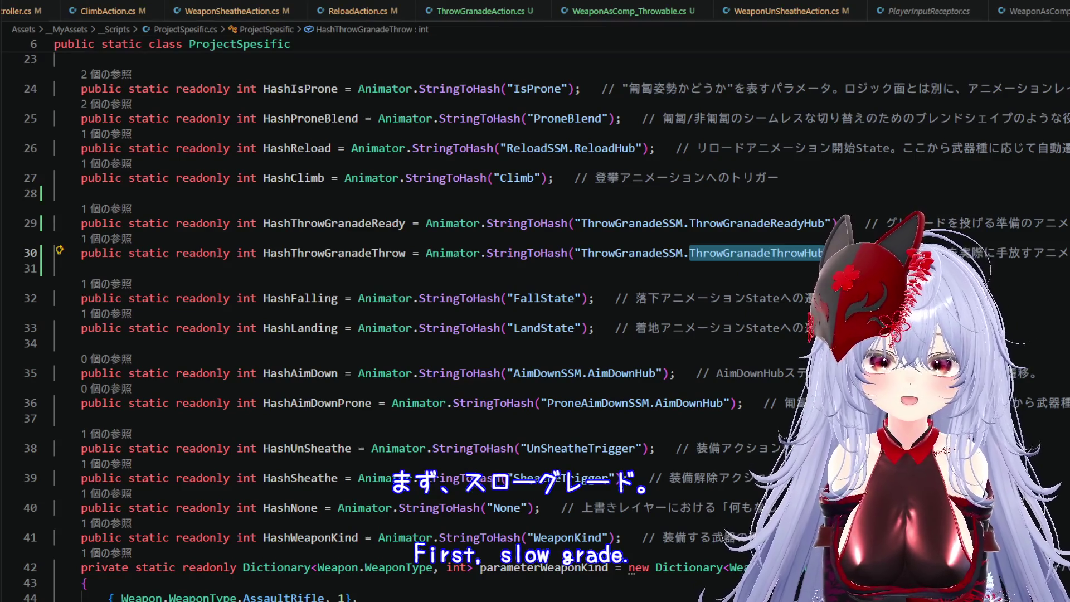
pyautogui.hotkey('alt', 'Tab')
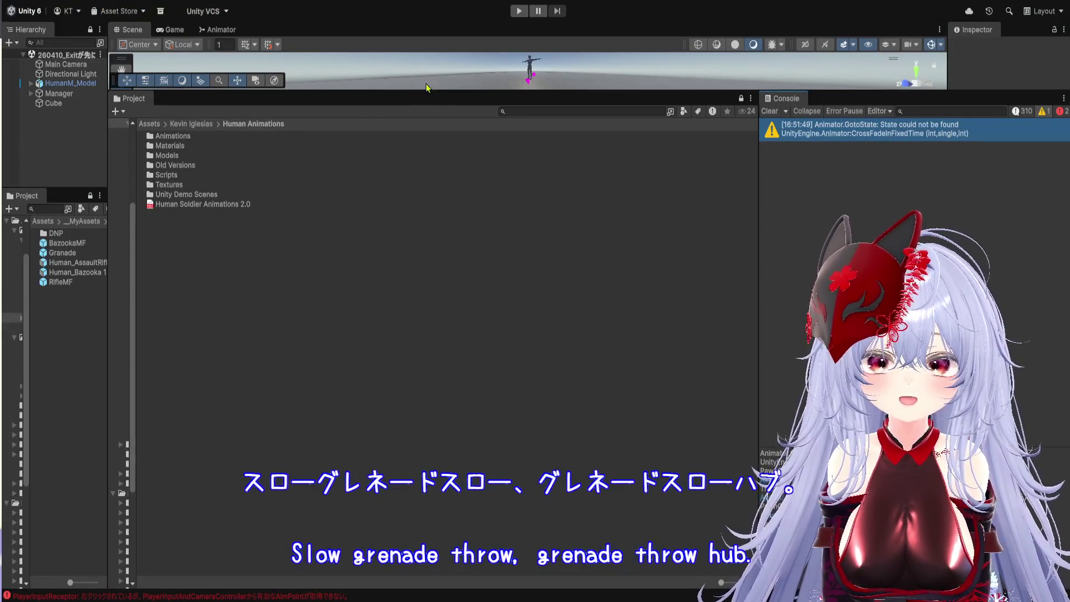
pyautogui.moveTo(428, 92); pyautogui.dragTo(429, 561)
# - In the Animator, enter the ThrowGranadeSSM sub-state machine and select its throw hub state
pyautogui.click(219, 30)
pyautogui.scroll(5, 566, 270)
pyautogui.click(562, 227)
pyautogui.doubleClick(562, 227)
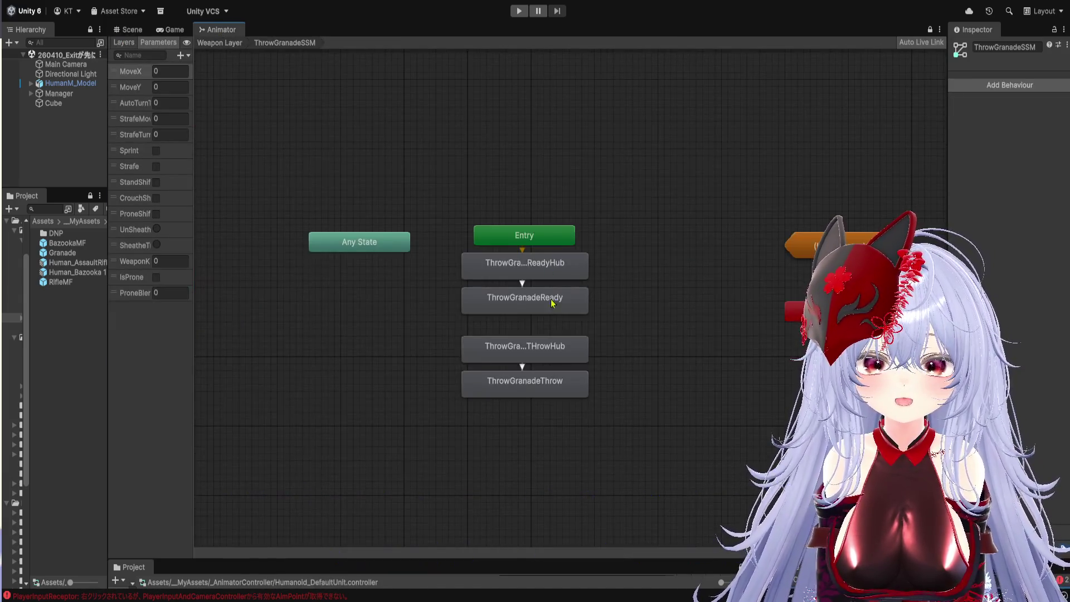
pyautogui.scroll(5, 597, 346)
pyautogui.click(580, 343)
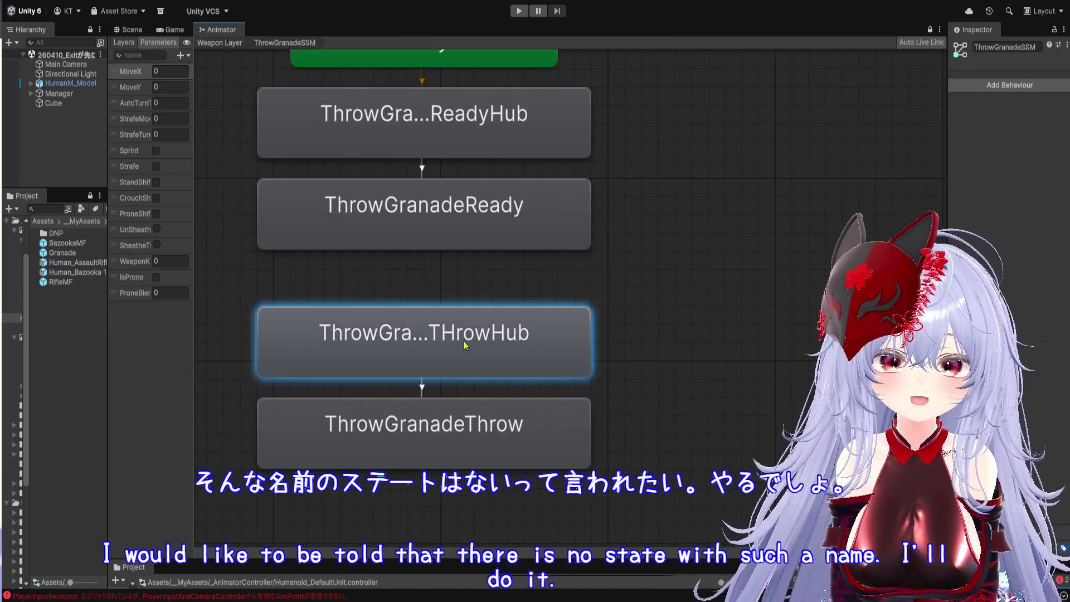
# - Rename the hub state from ThrowGranadeTHrowHub to ThrowGranadeThrowHub in the Inspector
pyautogui.click(945, 117)
pyautogui.moveTo(108, 184); pyautogui.dragTo(601, 184)
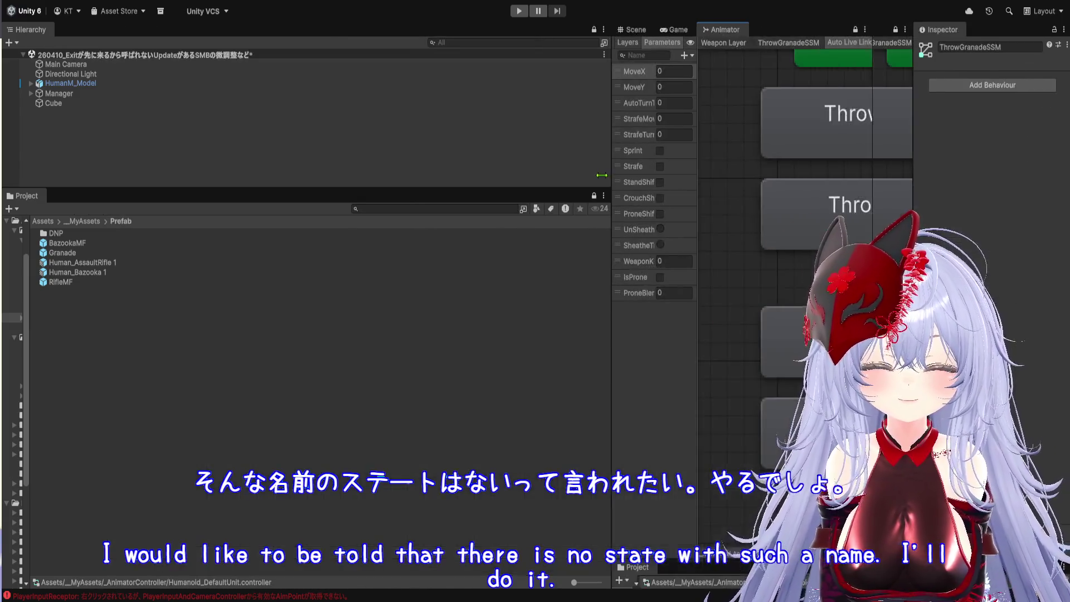
pyautogui.moveTo(763, 287); pyautogui.dragTo(210, 309)
pyautogui.click(580, 315)
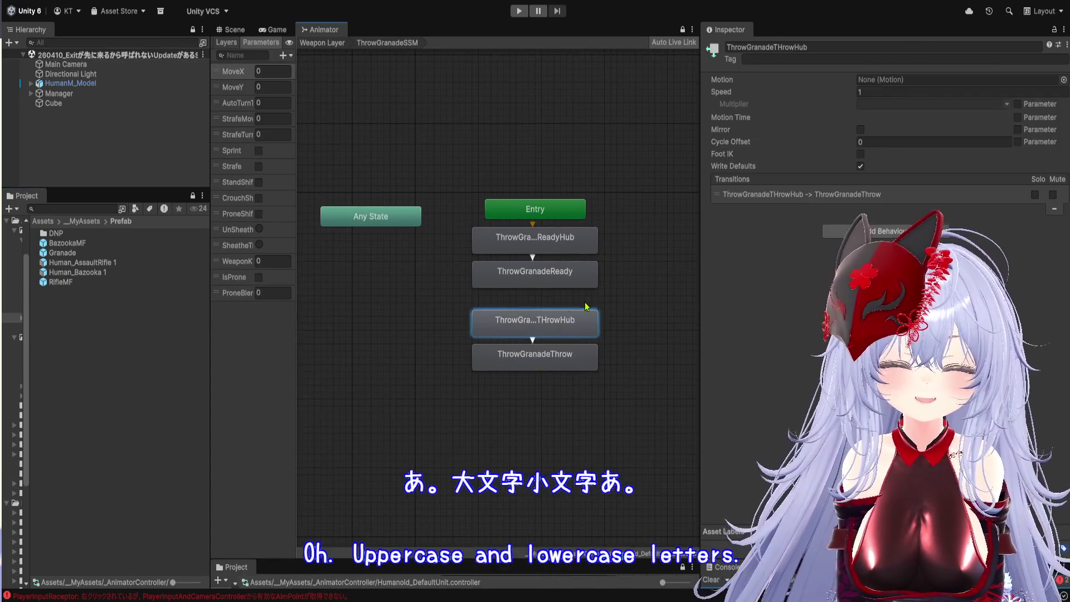
pyautogui.click(807, 47)
pyautogui.click(807, 47)
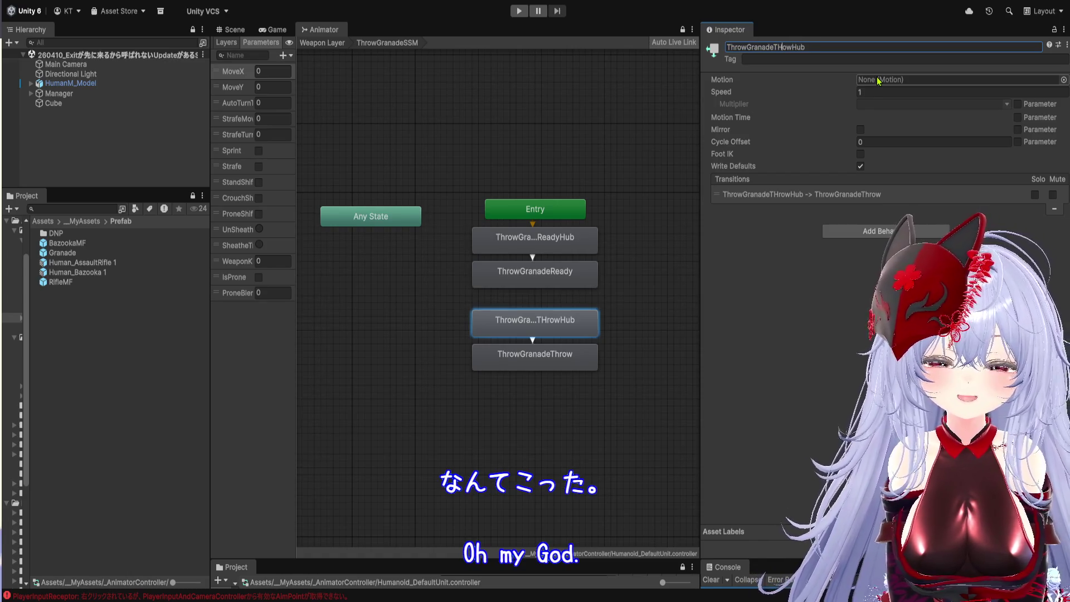
pyautogui.press('BackSpace')
pyautogui.write('hr')
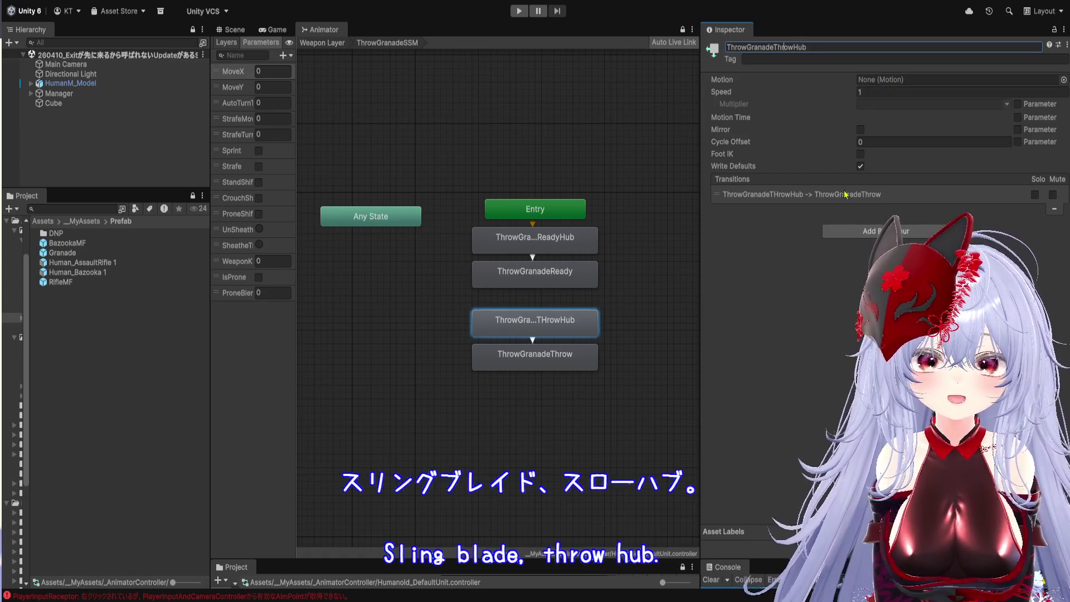
pyautogui.press('Return')
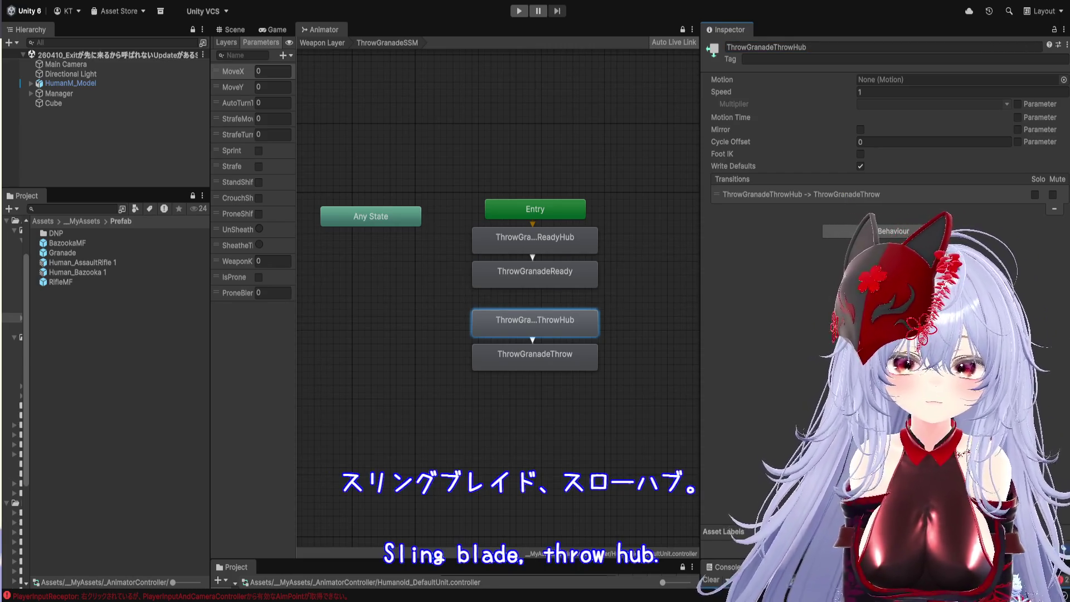
# - Check the ThrowGranadeThrow state, then enter Play mode to retest the grenade throw
pyautogui.click(537, 361)
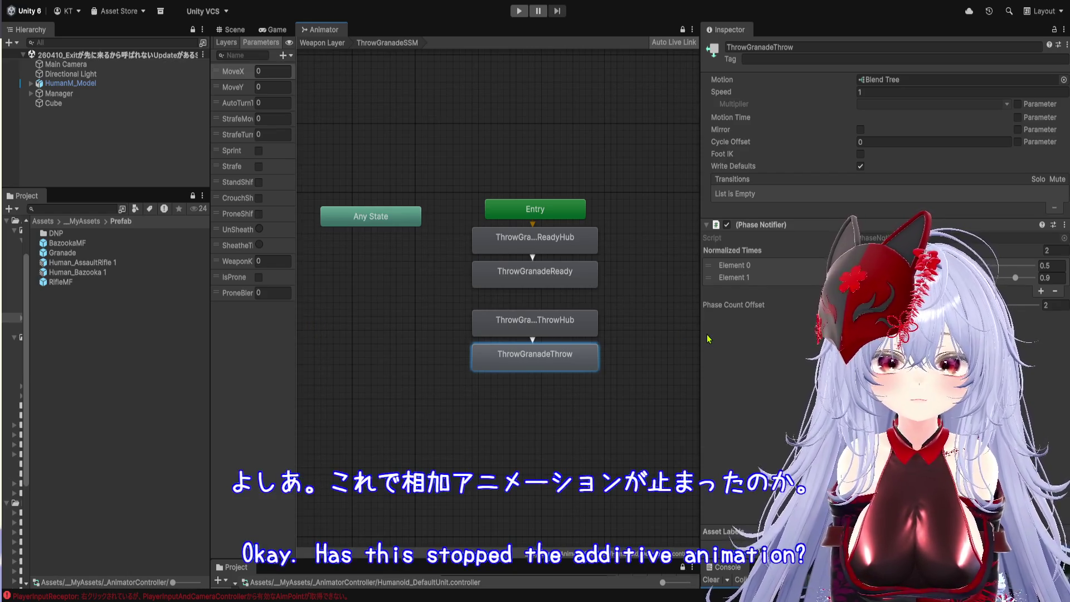
pyautogui.moveTo(702, 333); pyautogui.dragTo(940, 333)
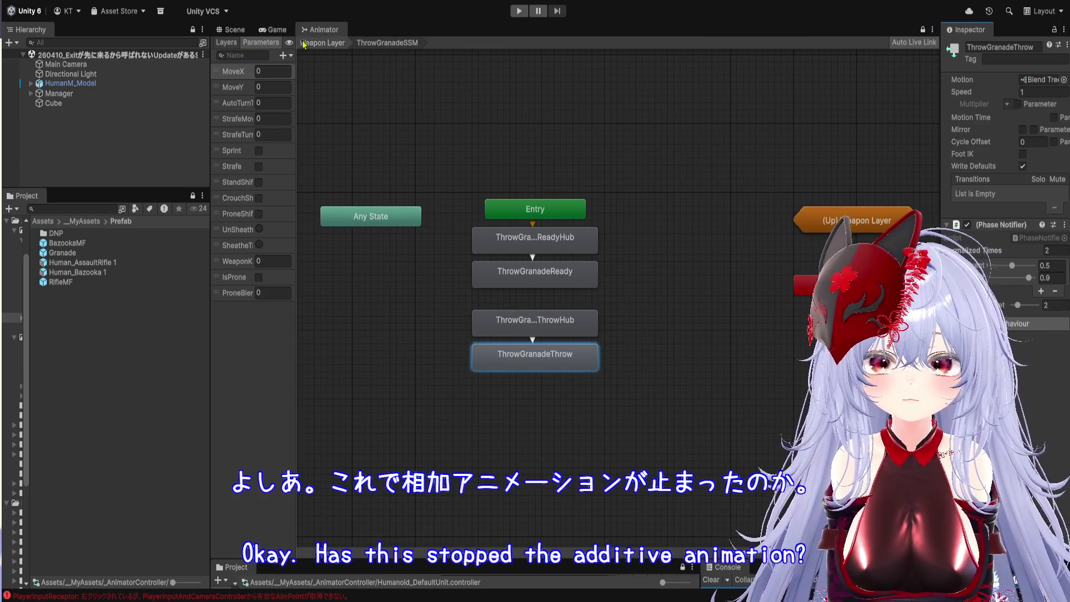
pyautogui.click(95, 411)
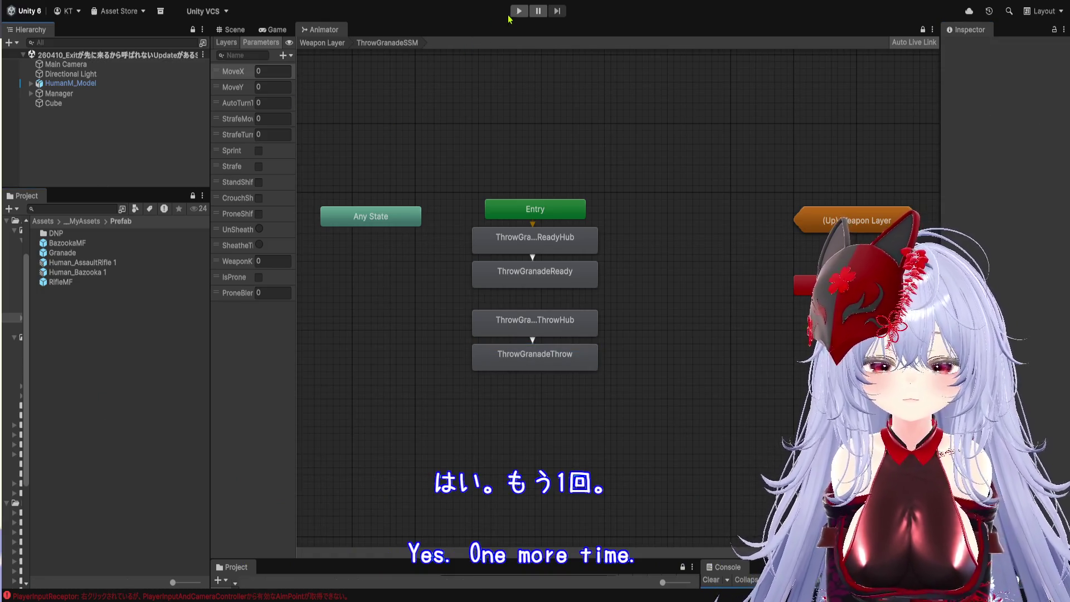
pyautogui.click(512, 14)
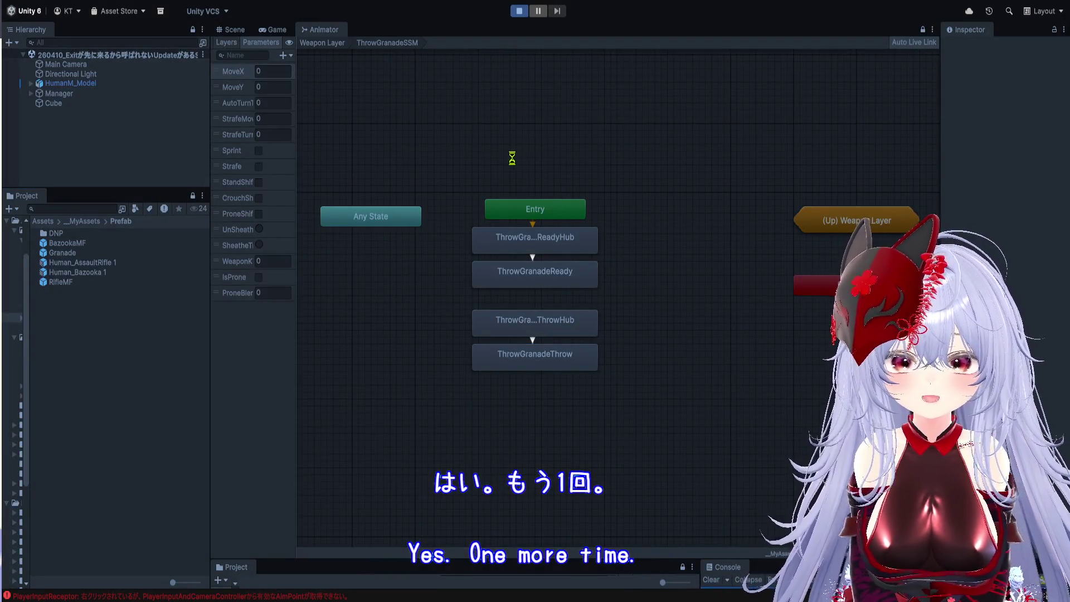
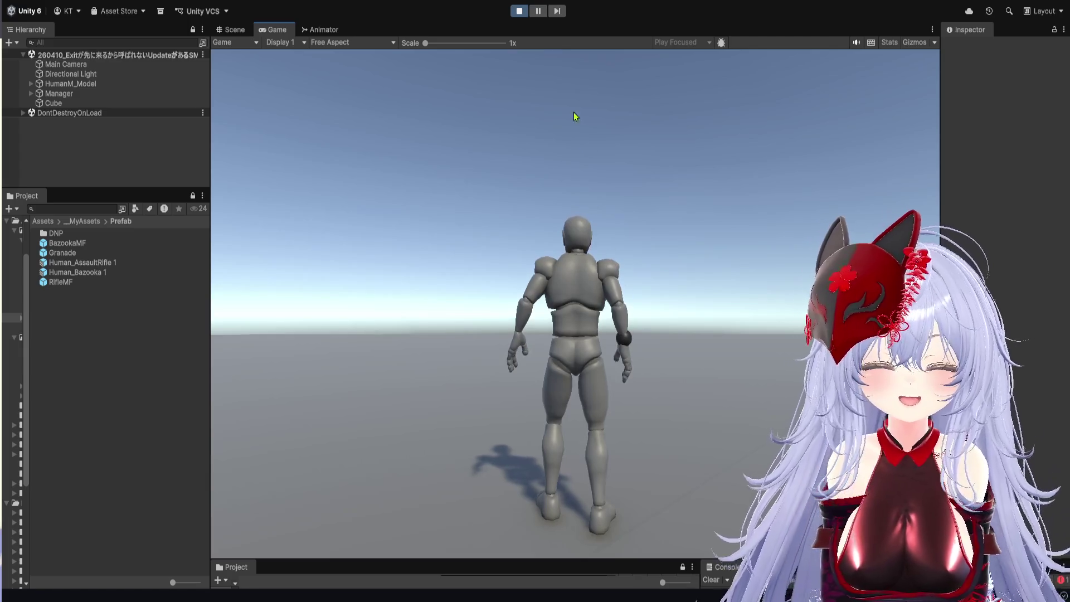
# - Pause the running game and stop Play mode
pyautogui.click(538, 10)
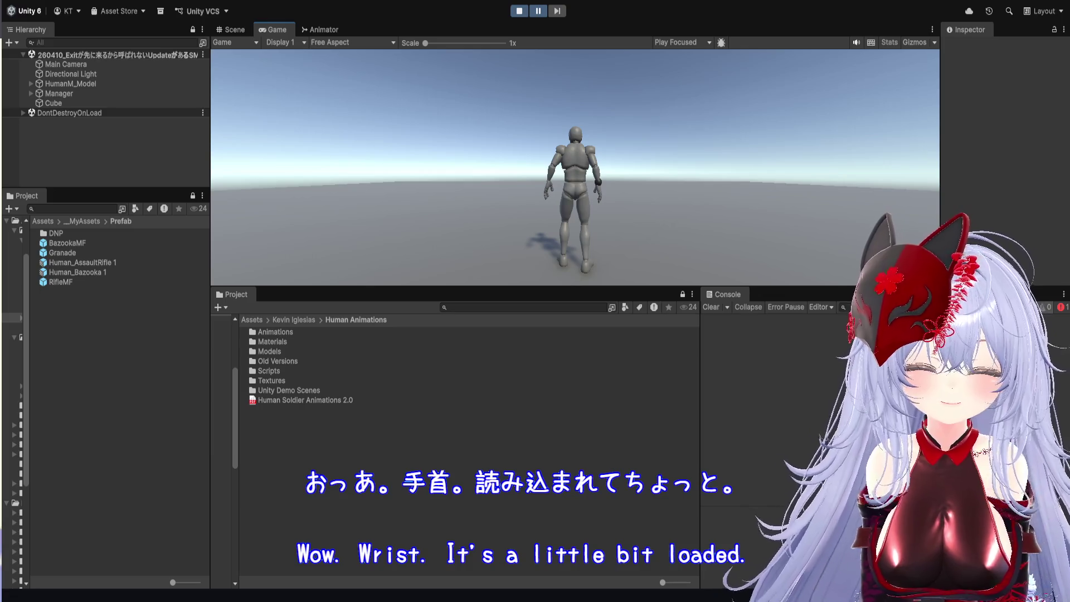
pyautogui.click(1026, 310)
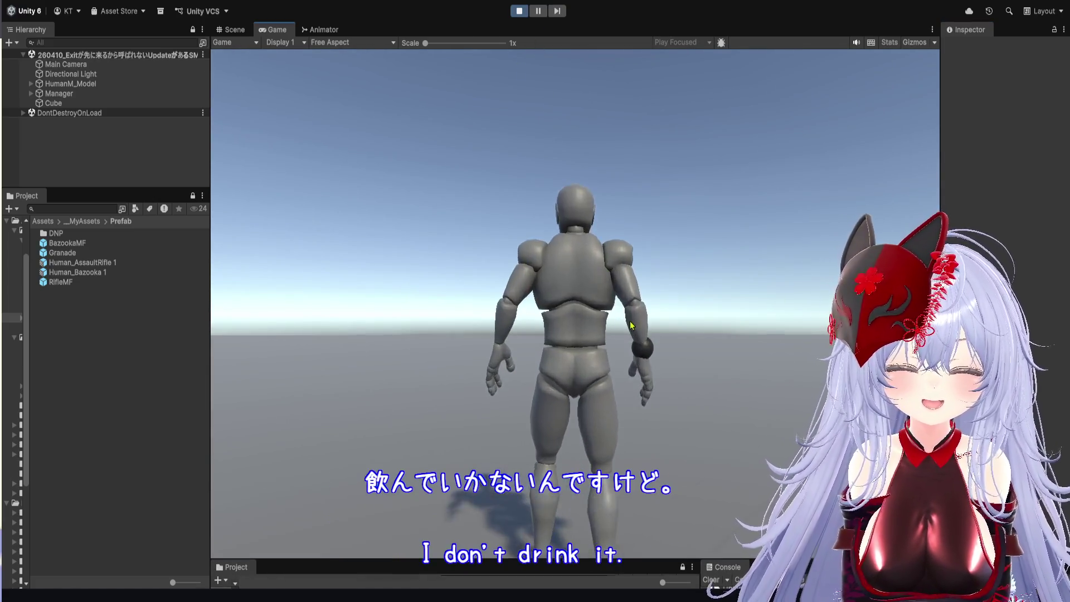
pyautogui.click(514, 10)
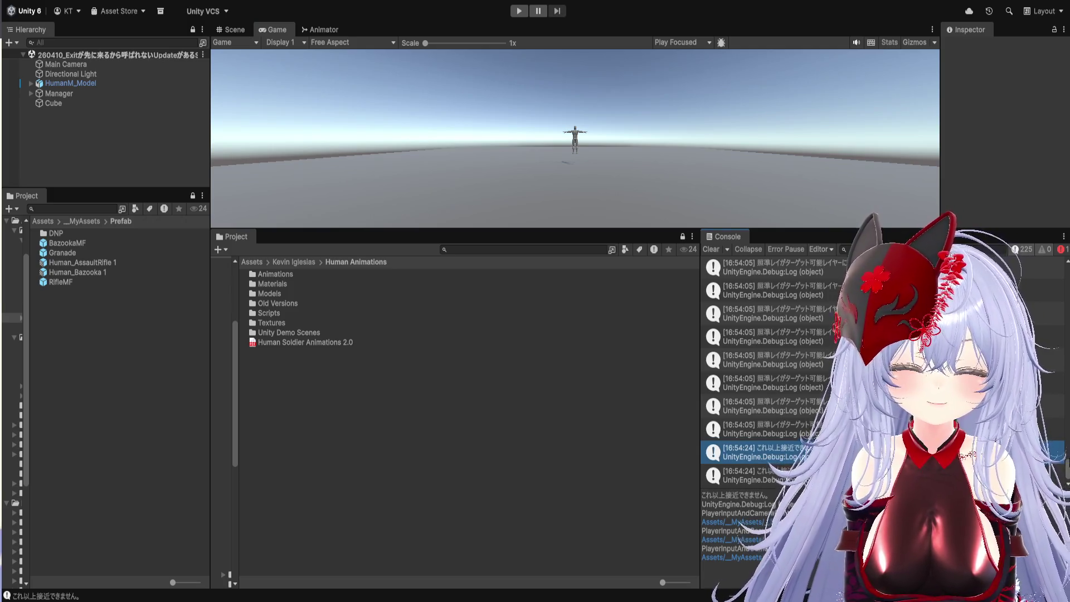
# - Filter the Console to errors only and open the PlayerInputReceptor error at ProjectSpesific.cs line 30
pyautogui.scroll(10, 769, 368)
pyautogui.scroll(5, 769, 368)
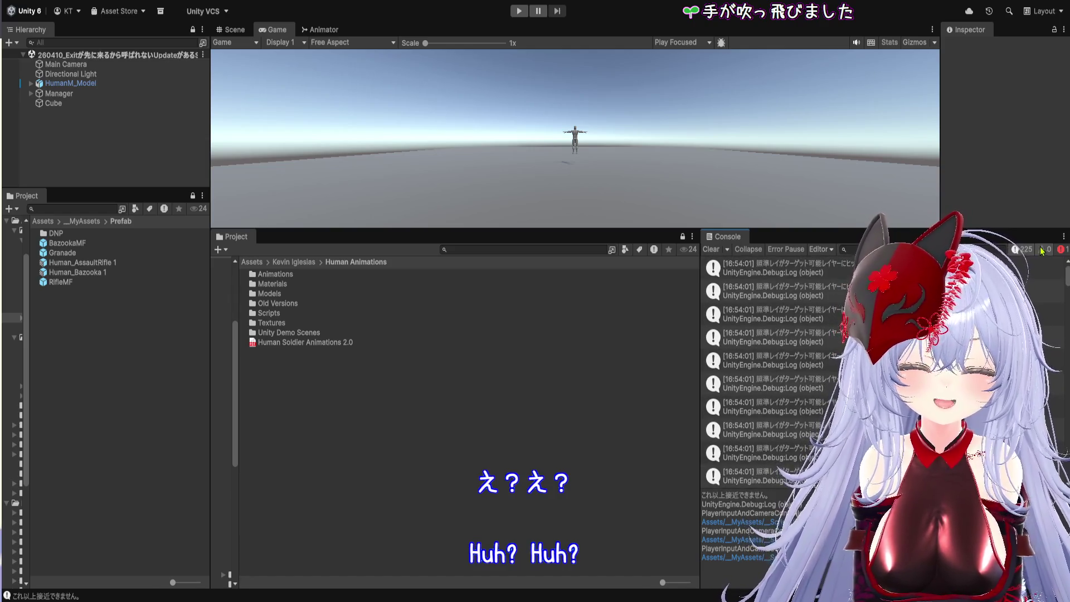
pyautogui.click(1041, 250)
pyautogui.click(1010, 266)
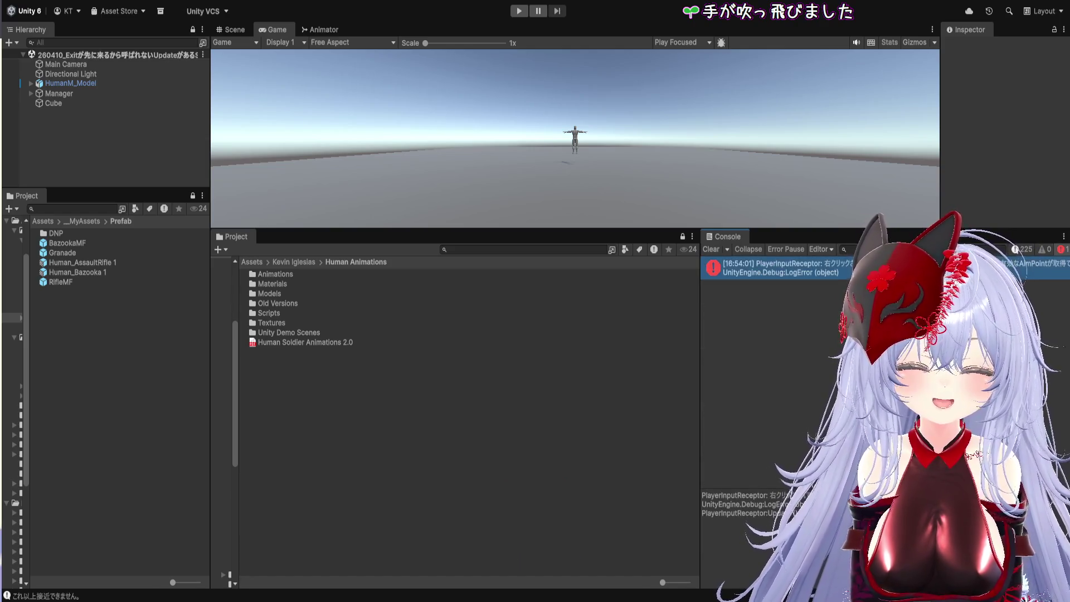
pyautogui.doubleClick(1010, 265)
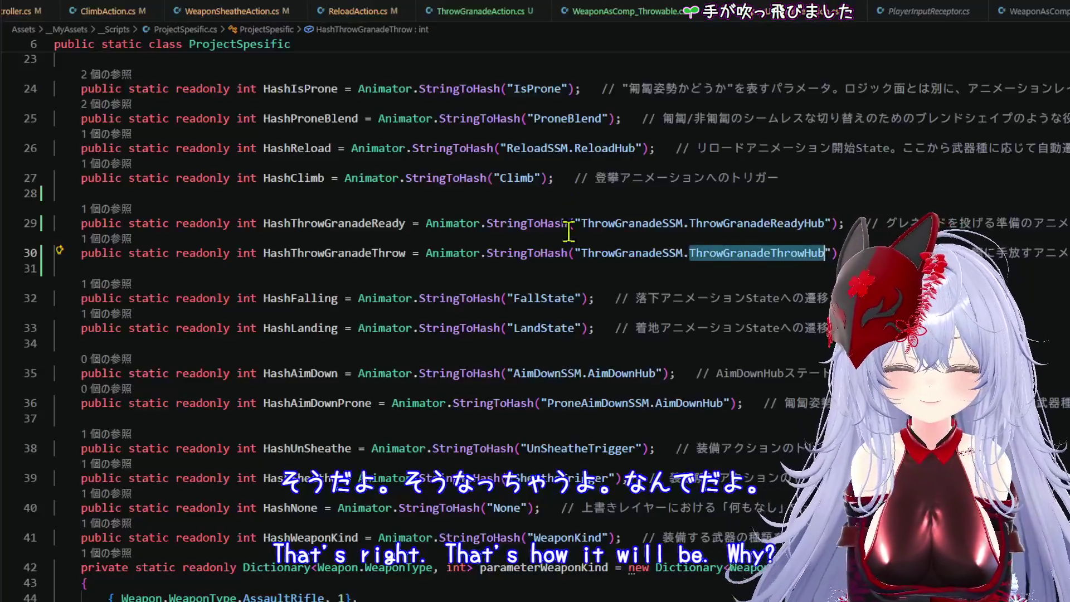
# - In WeaponAsComp_Throwable.cs, review LaunchToTarget's null-check branch and the throwRoute assignment on line 47
pyautogui.click(589, 17)
pyautogui.scroll(10, 377, 435)
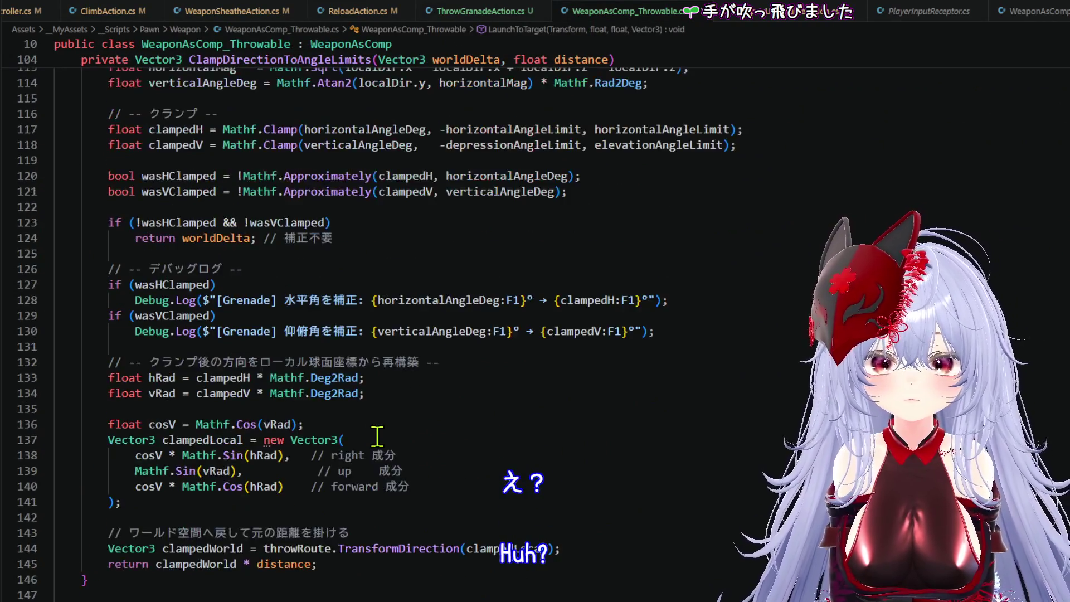
pyautogui.scroll(15, 389, 429)
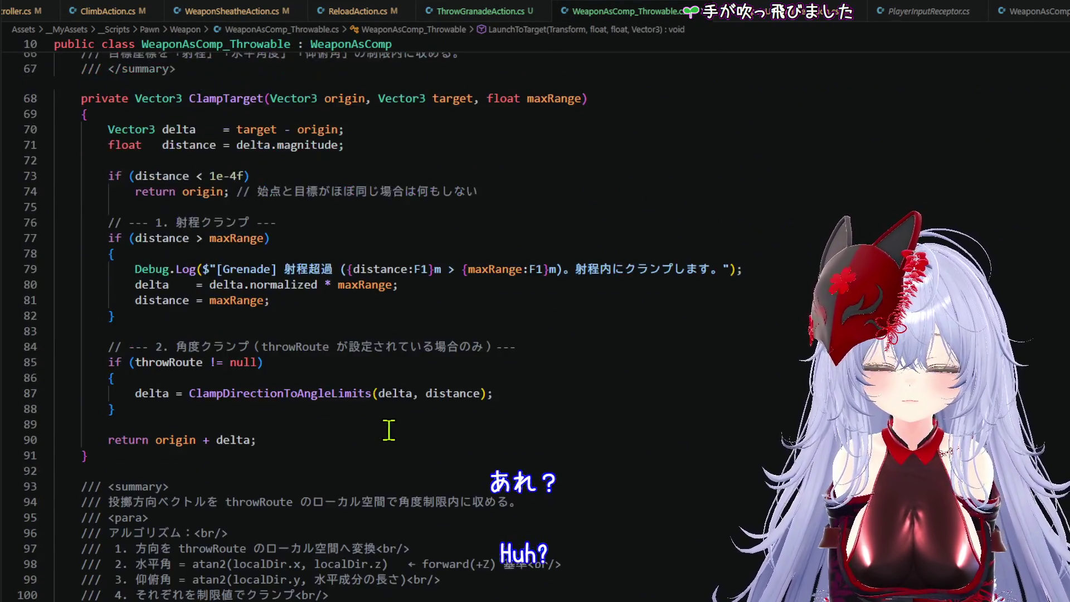
pyautogui.scroll(3, 389, 430)
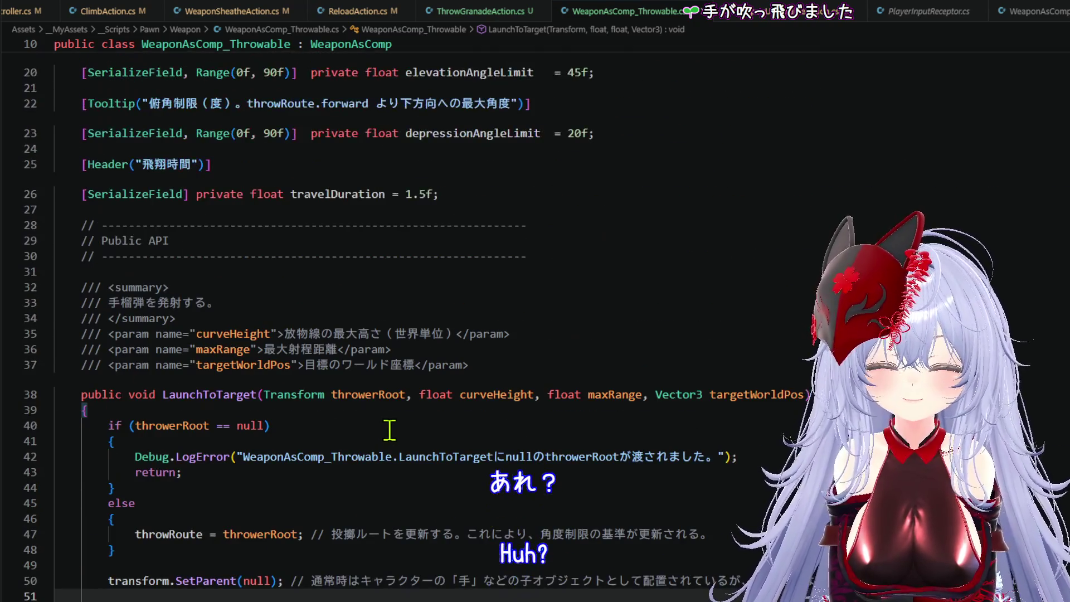
pyautogui.click(386, 438)
pyautogui.click(401, 474)
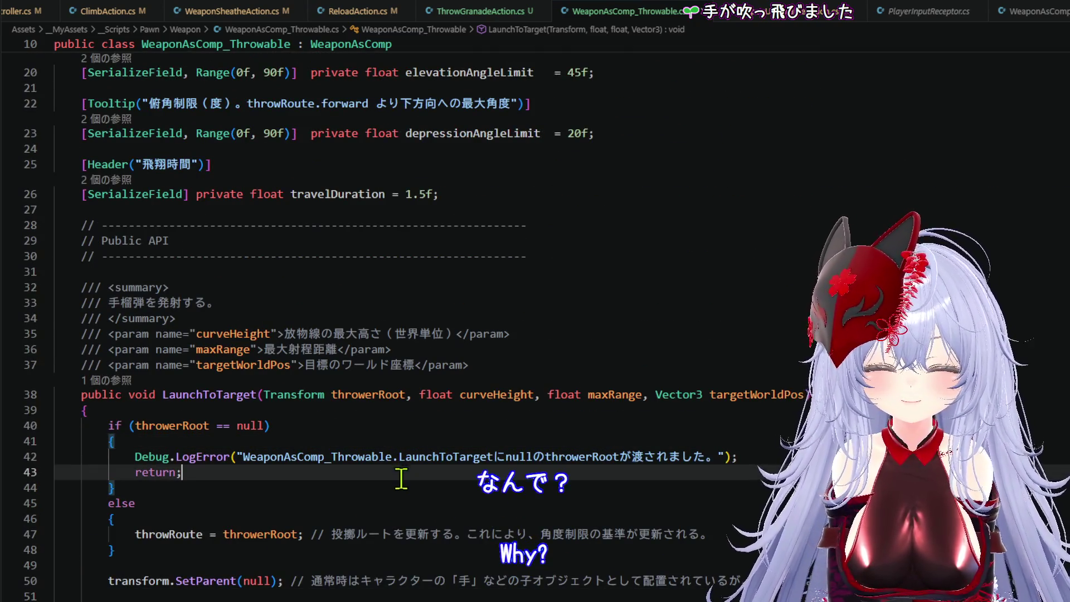
pyautogui.click(401, 502)
pyautogui.scroll(-1, 405, 491)
pyautogui.click(409, 474)
pyautogui.scroll(-3, 407, 468)
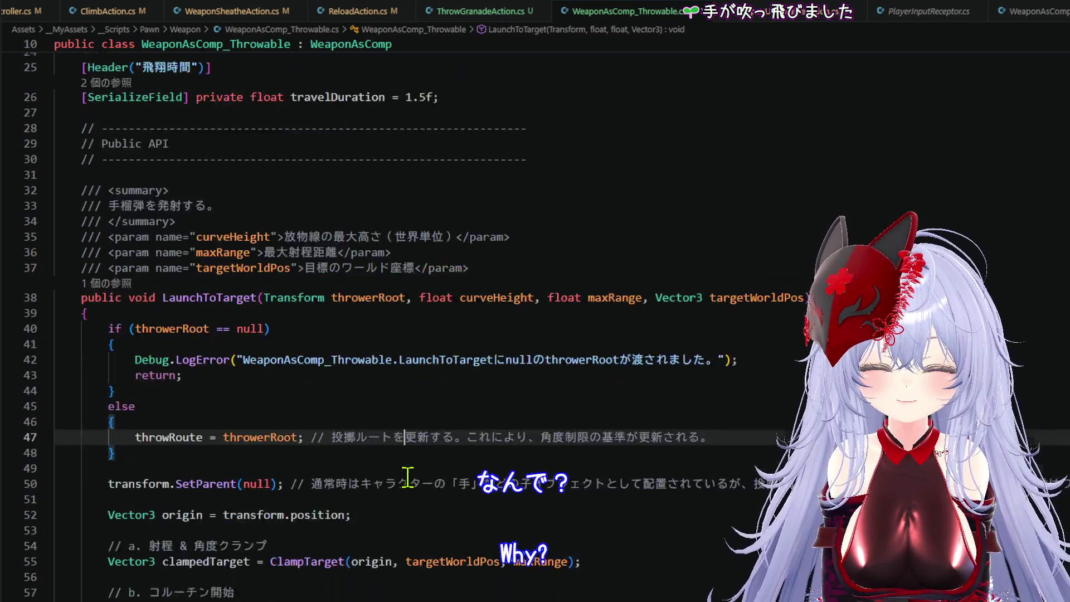
pyautogui.scroll(-3, 416, 482)
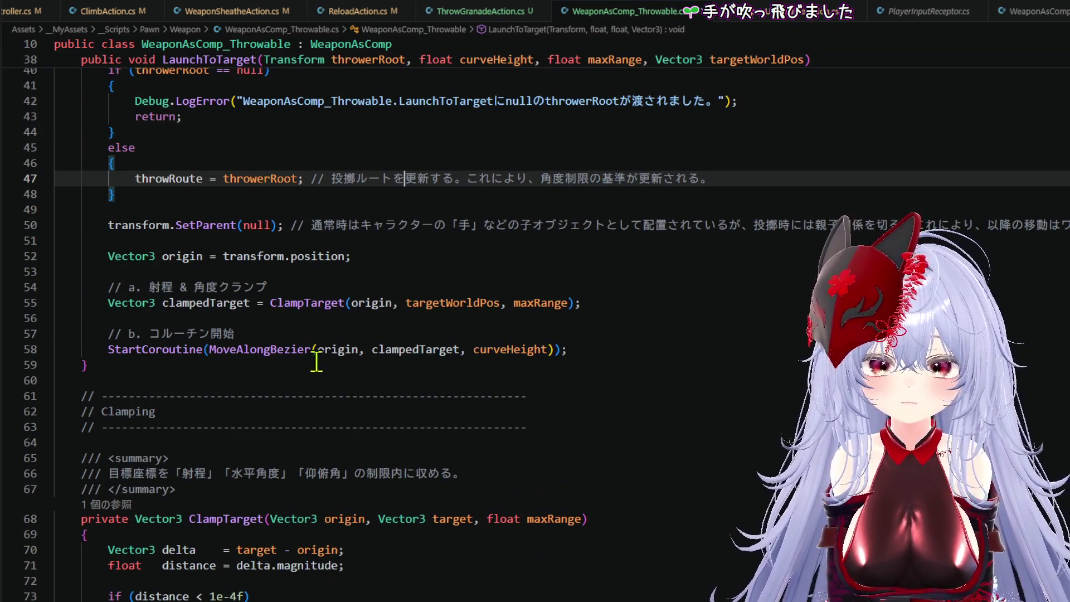
# - Trace the origin argument and every use of clampedTarget through LaunchToTarget
pyautogui.click(348, 350)
pyautogui.doubleClick(406, 350)
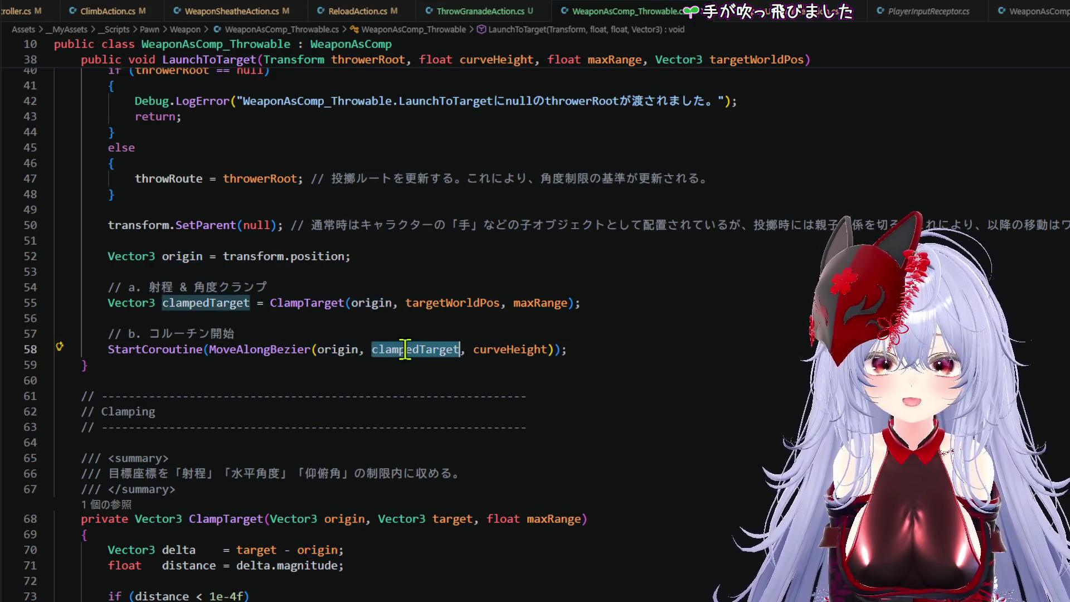
pyautogui.click(507, 352)
pyautogui.click(599, 351)
pyautogui.scroll(5, 598, 351)
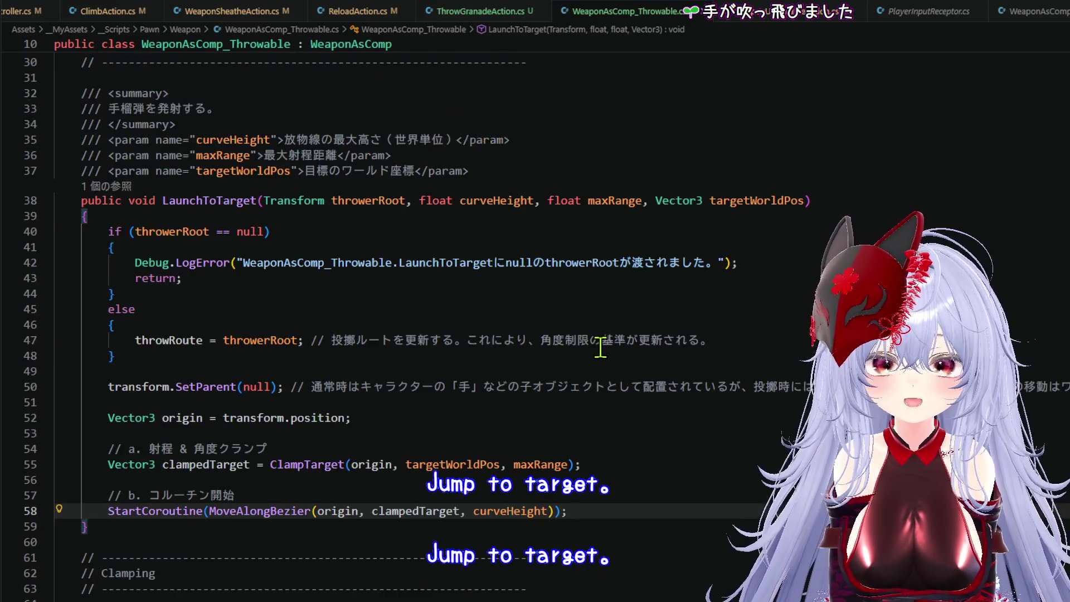
pyautogui.scroll(6, 602, 347)
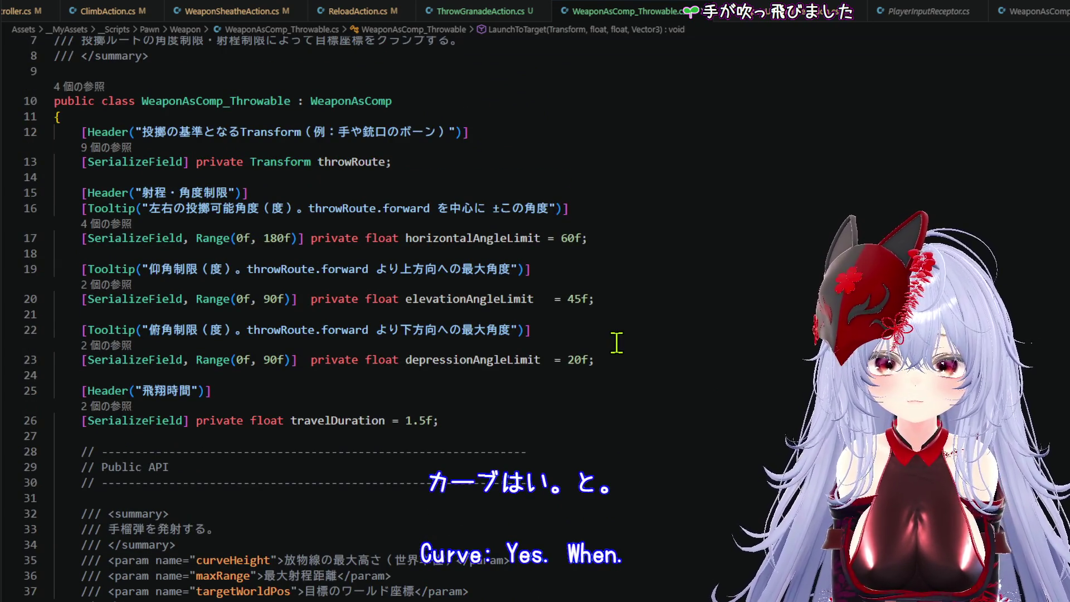
pyautogui.scroll(-10, 616, 342)
pyautogui.click(426, 323)
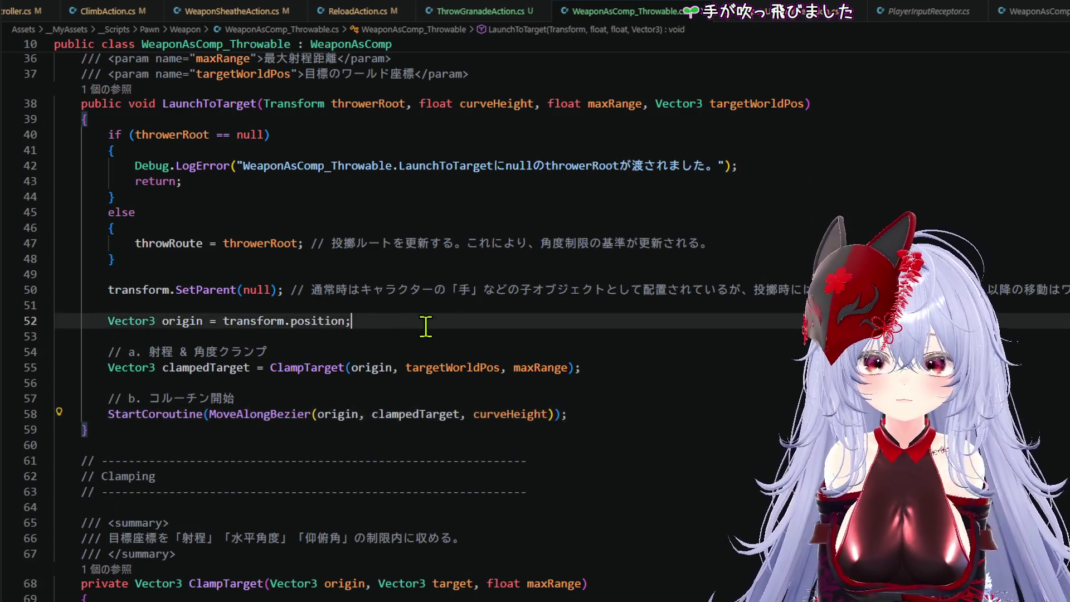
pyautogui.click(599, 425)
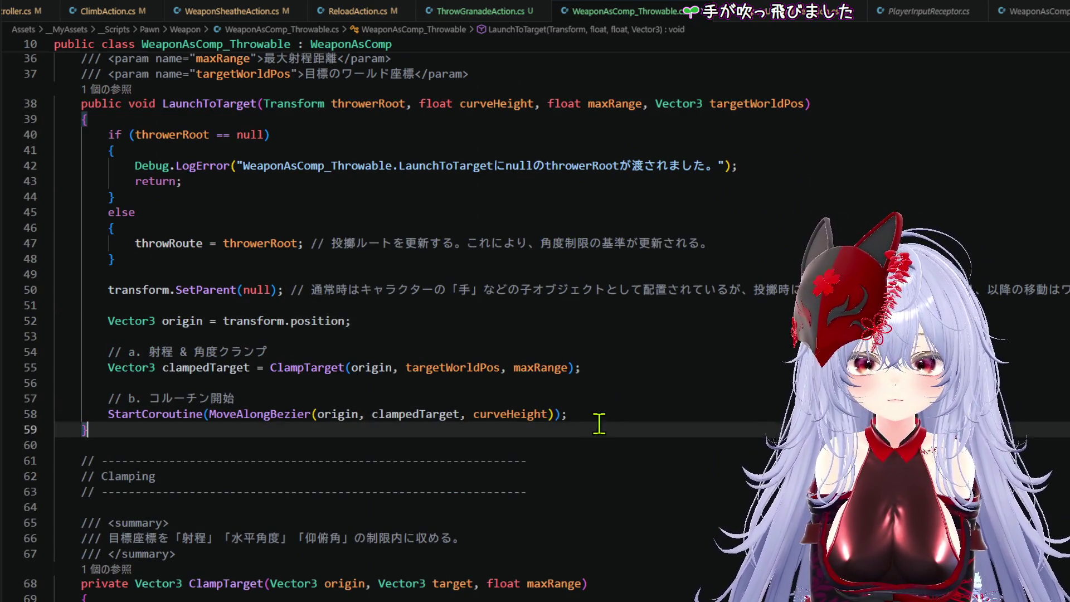
pyautogui.click(518, 417)
pyautogui.doubleClick(440, 415)
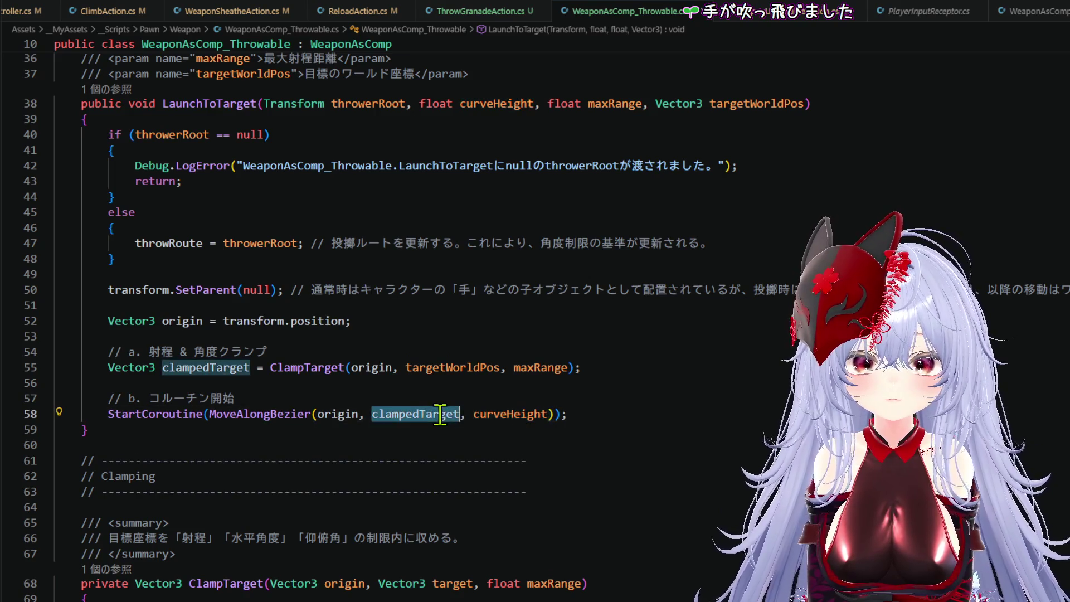
# - Look up where curveHeight is defined near the coroutine start, then move to PawnController.cs
pyautogui.scroll(4, 649, 363)
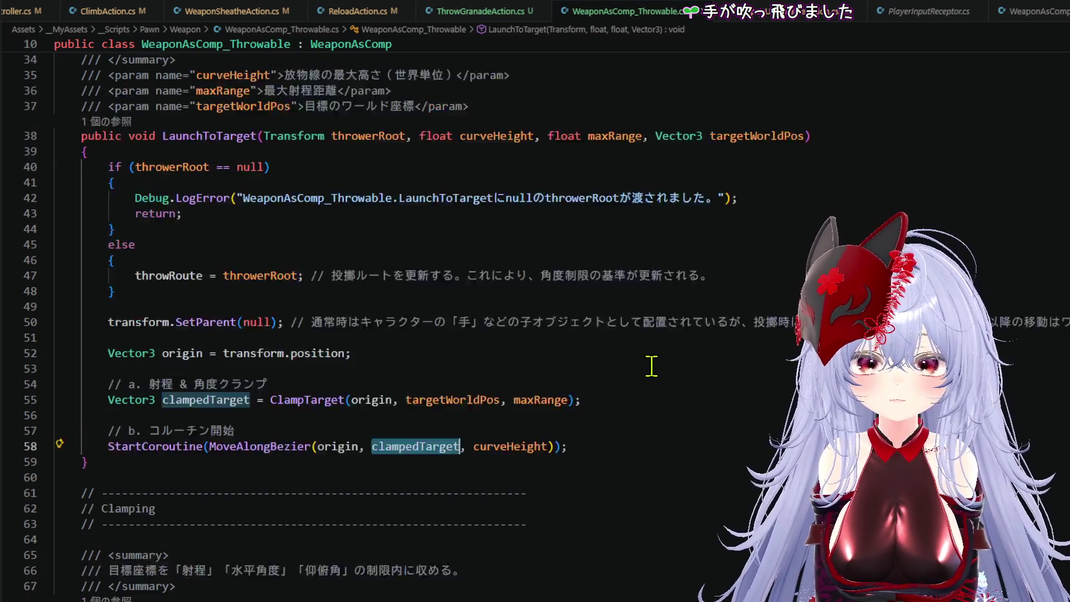
pyautogui.scroll(4, 652, 366)
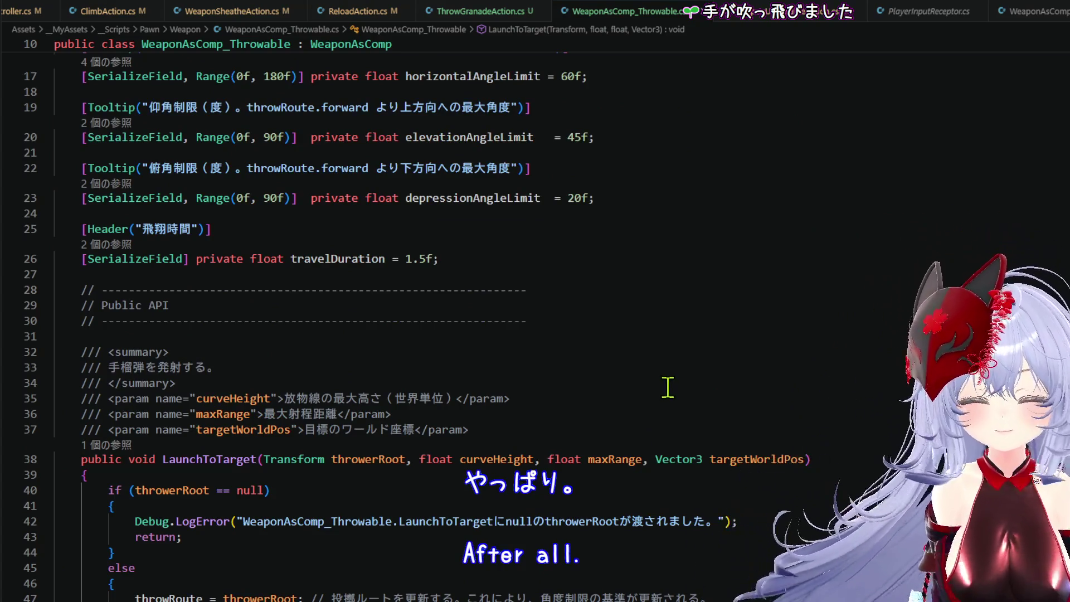
pyautogui.scroll(1, 647, 364)
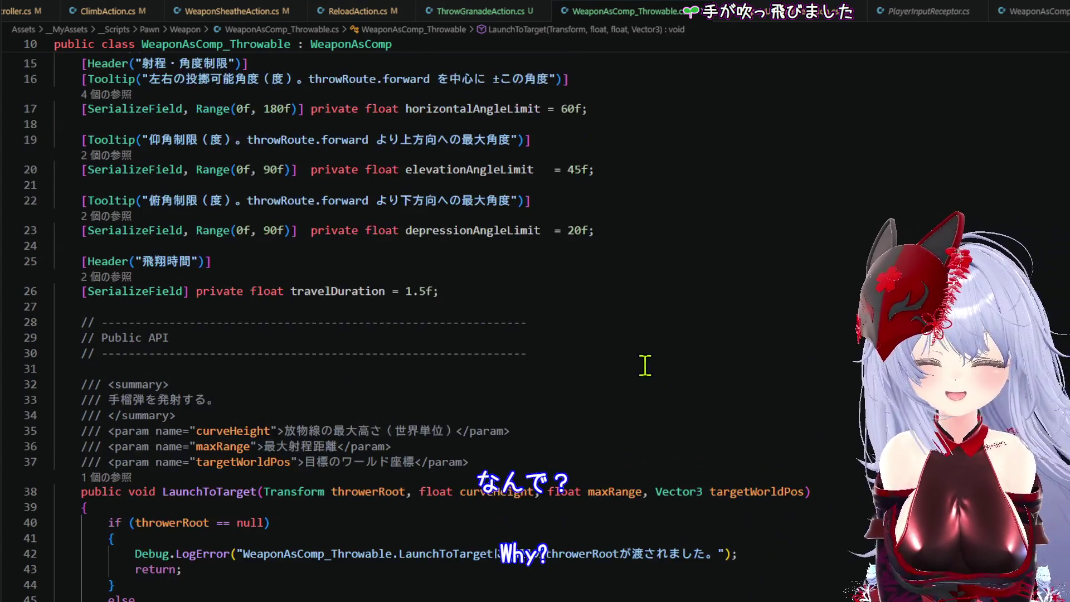
pyautogui.scroll(-3, 648, 358)
pyautogui.scroll(3, 650, 346)
pyautogui.scroll(3, 651, 347)
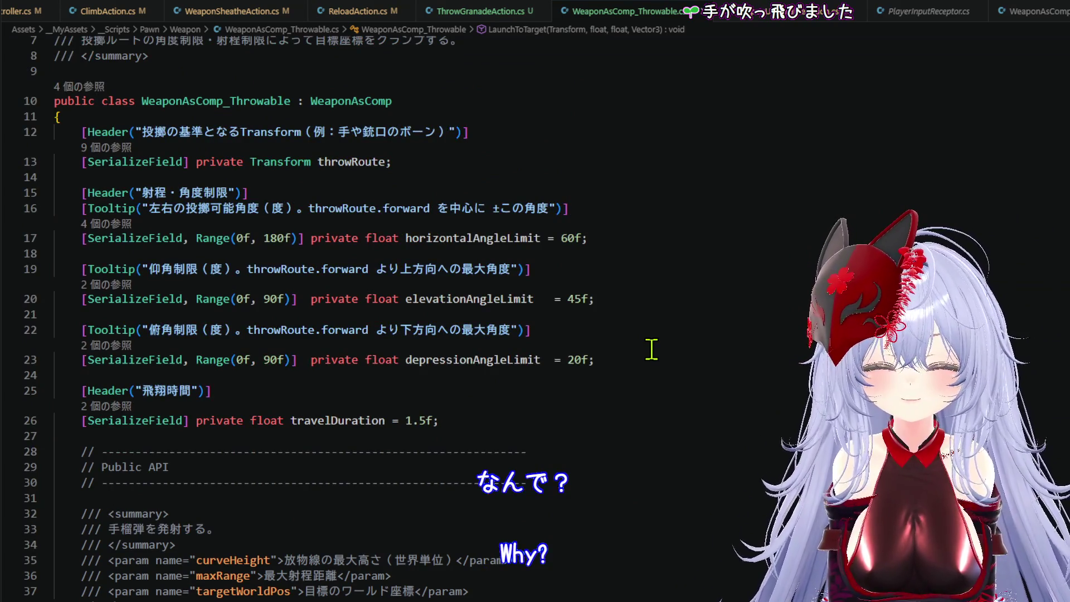
pyautogui.scroll(-20, 652, 346)
pyautogui.scroll(-1, 659, 317)
pyautogui.scroll(8, 660, 306)
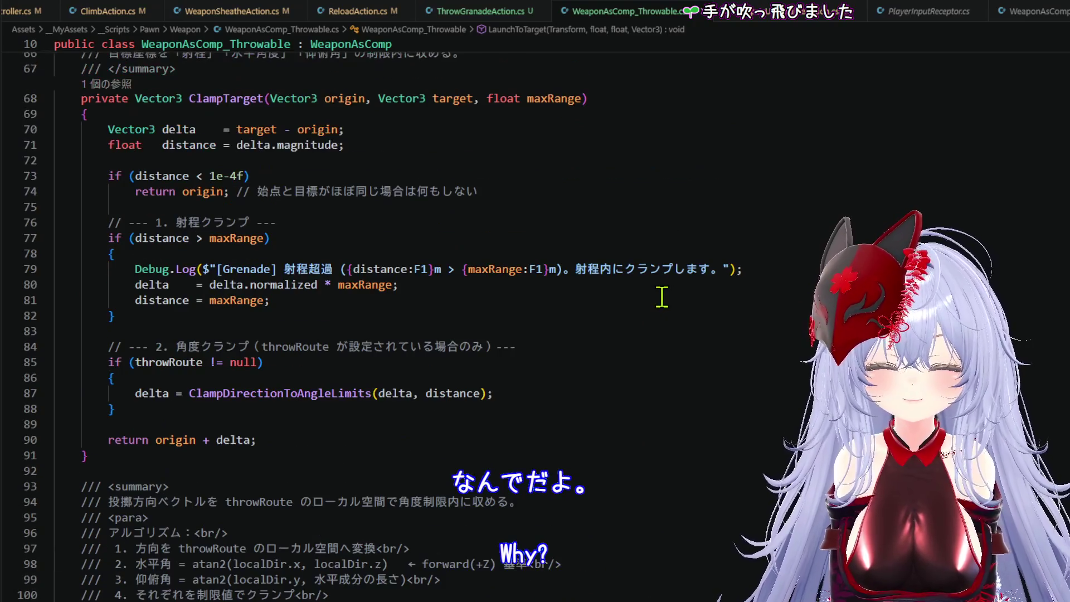
pyautogui.scroll(8, 662, 297)
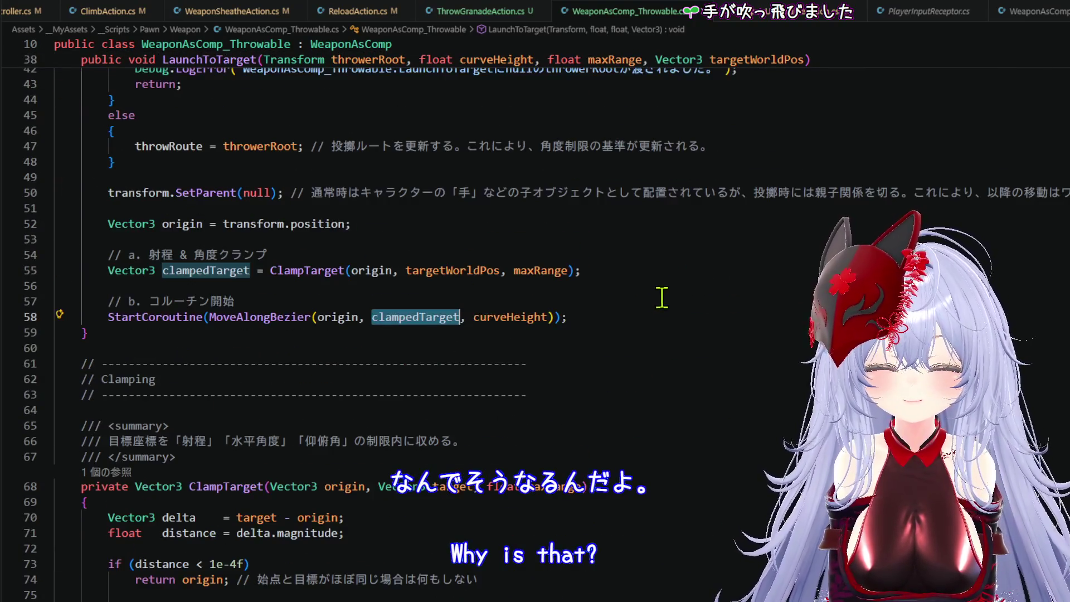
pyautogui.click(605, 312)
pyautogui.keyDown('ctrl'); pyautogui.click(520, 311); pyautogui.keyUp('ctrl')
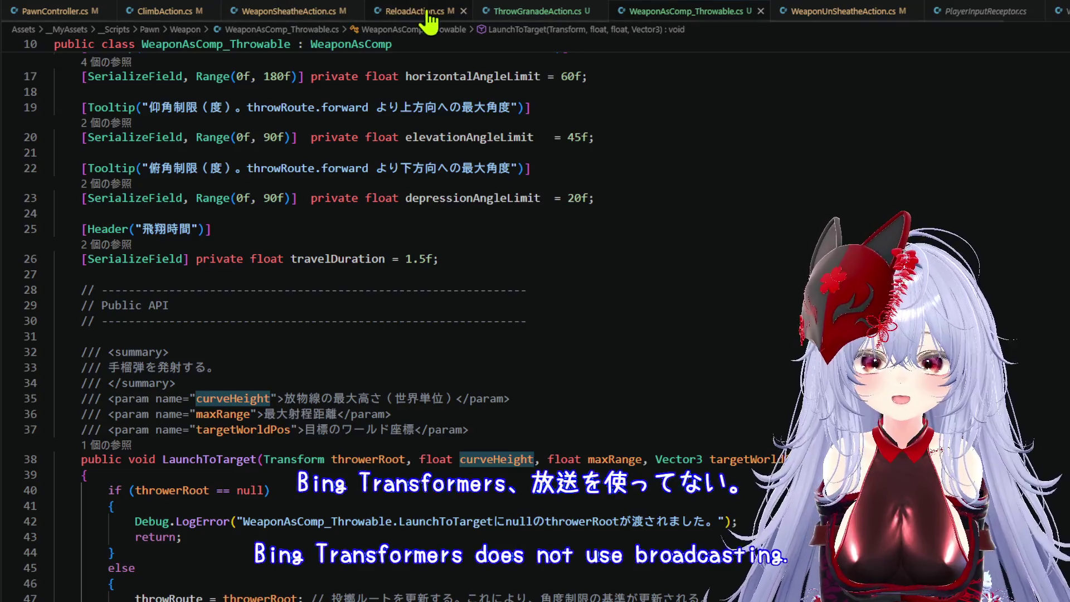
pyautogui.click(55, 12)
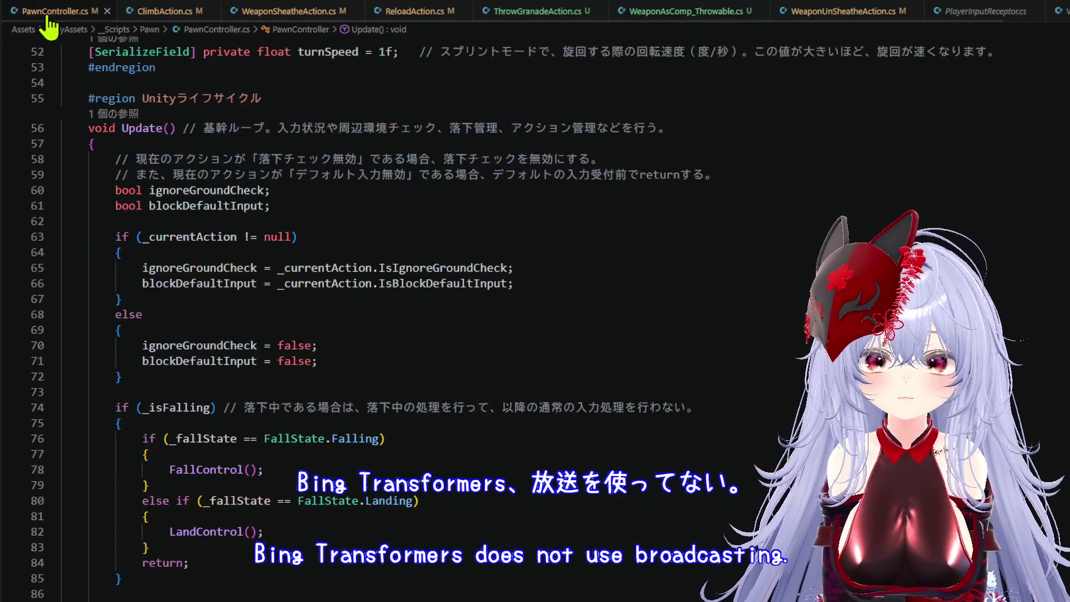
# - Scroll PawnController.cs down to the equip-action else branch on line 298
pyautogui.scroll(-14, 576, 329)
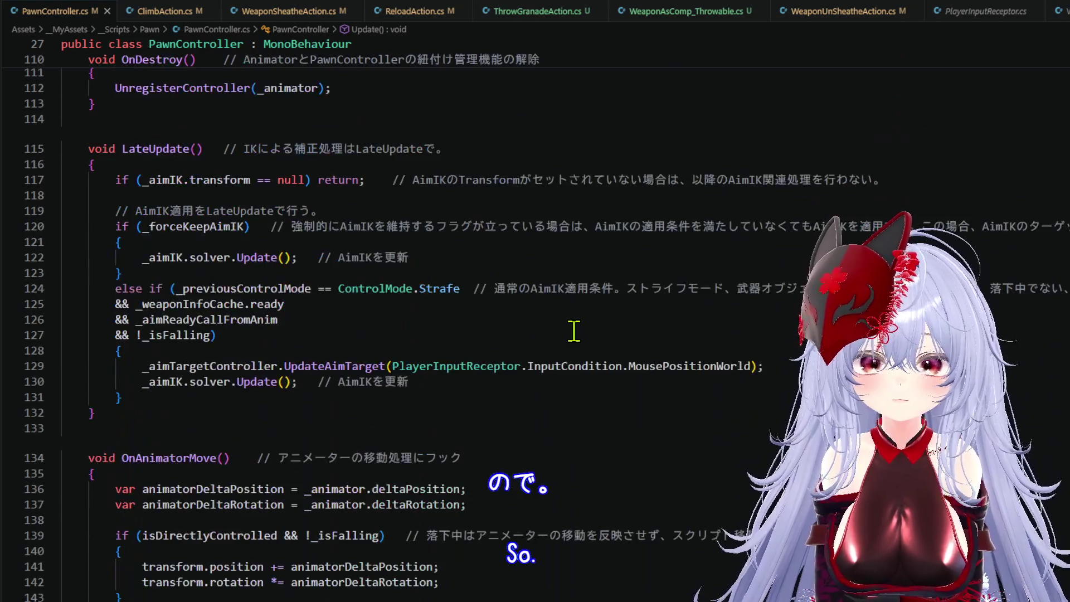
pyautogui.scroll(-20, 571, 330)
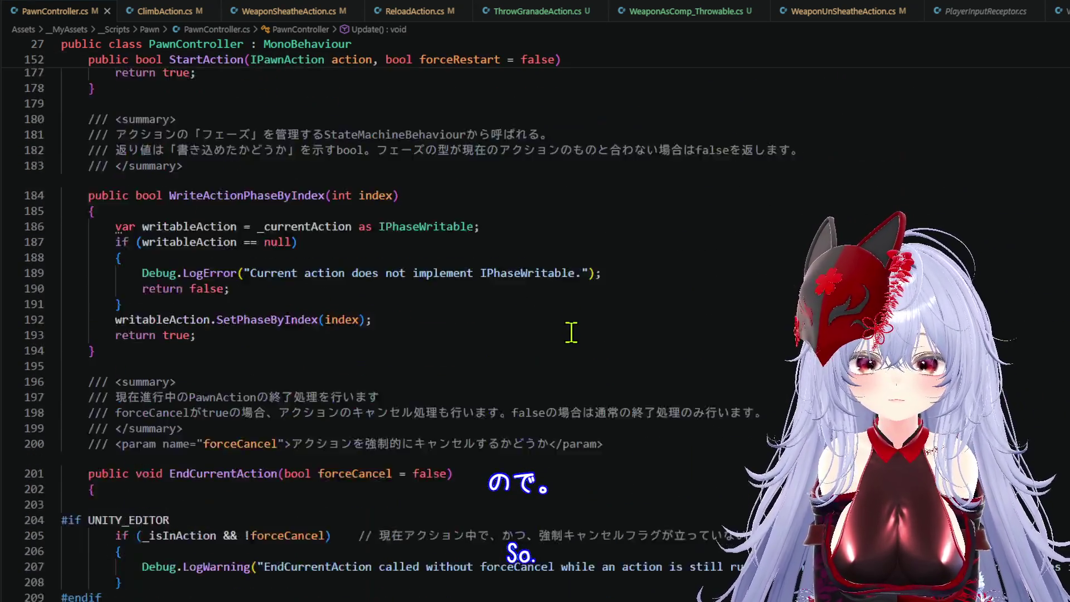
pyautogui.scroll(-5, 571, 332)
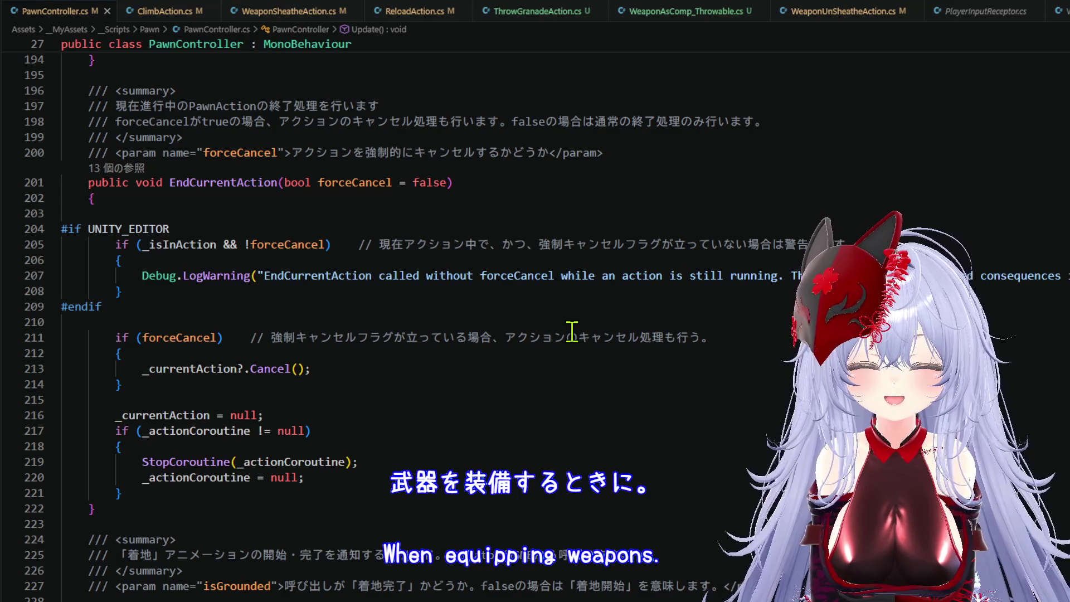
pyautogui.scroll(-15, 571, 330)
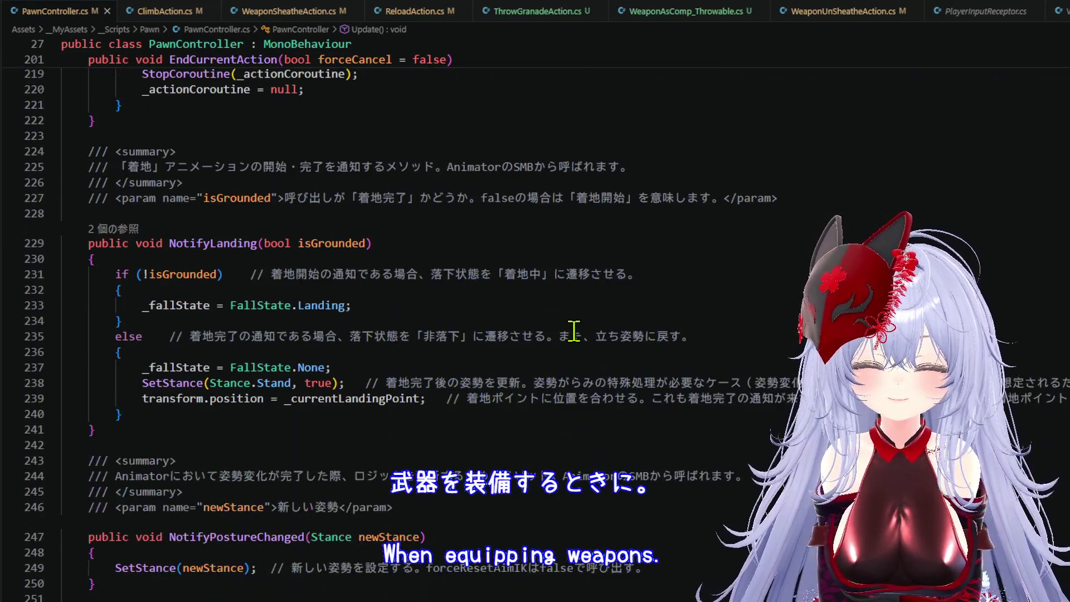
pyautogui.scroll(-5, 573, 331)
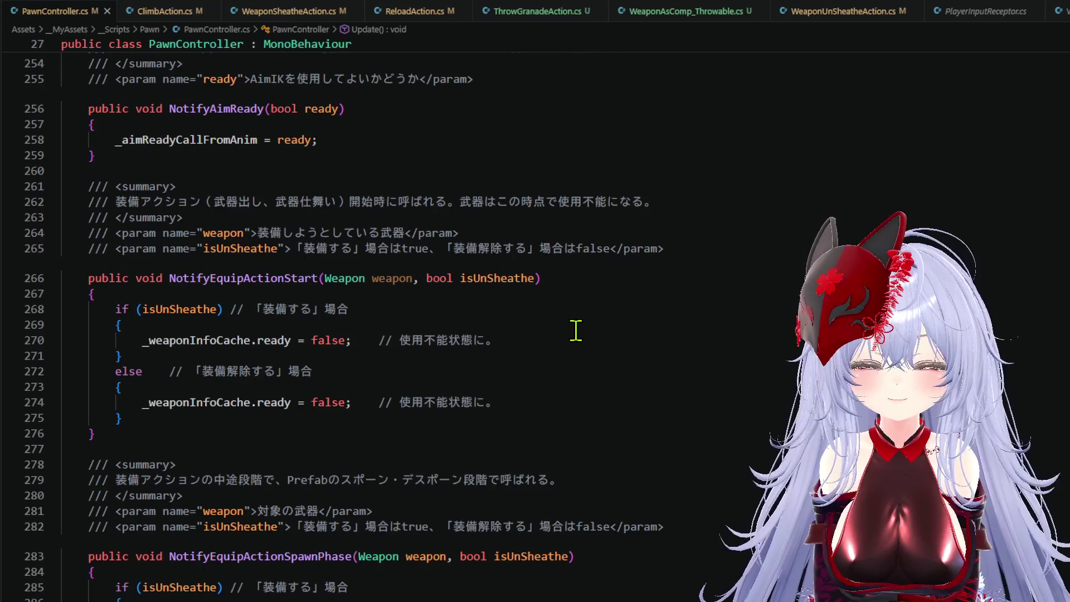
pyautogui.scroll(-7, 575, 330)
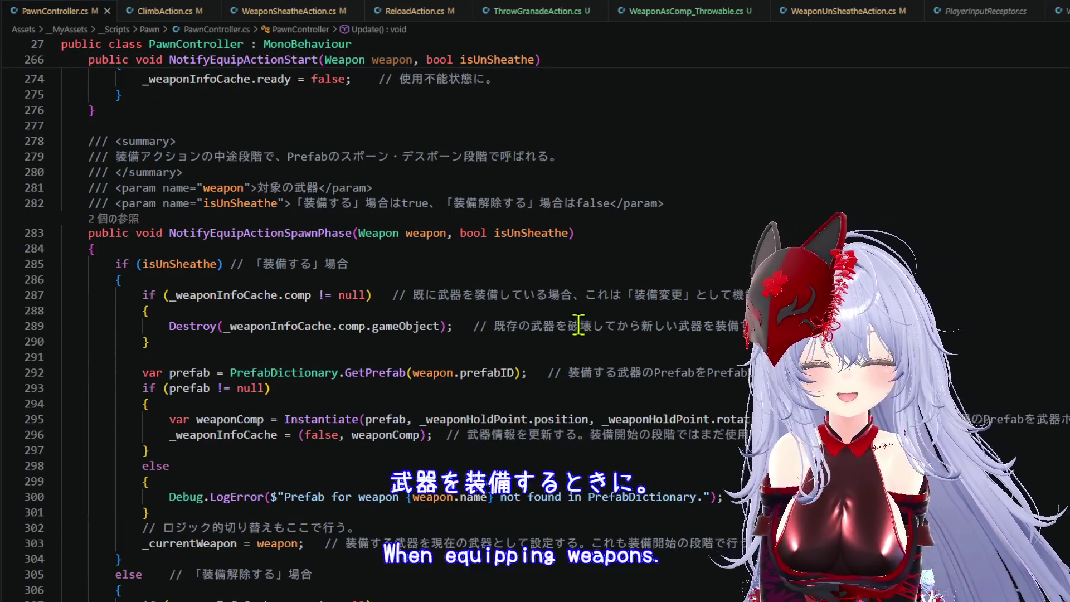
pyautogui.scroll(-2, 588, 326)
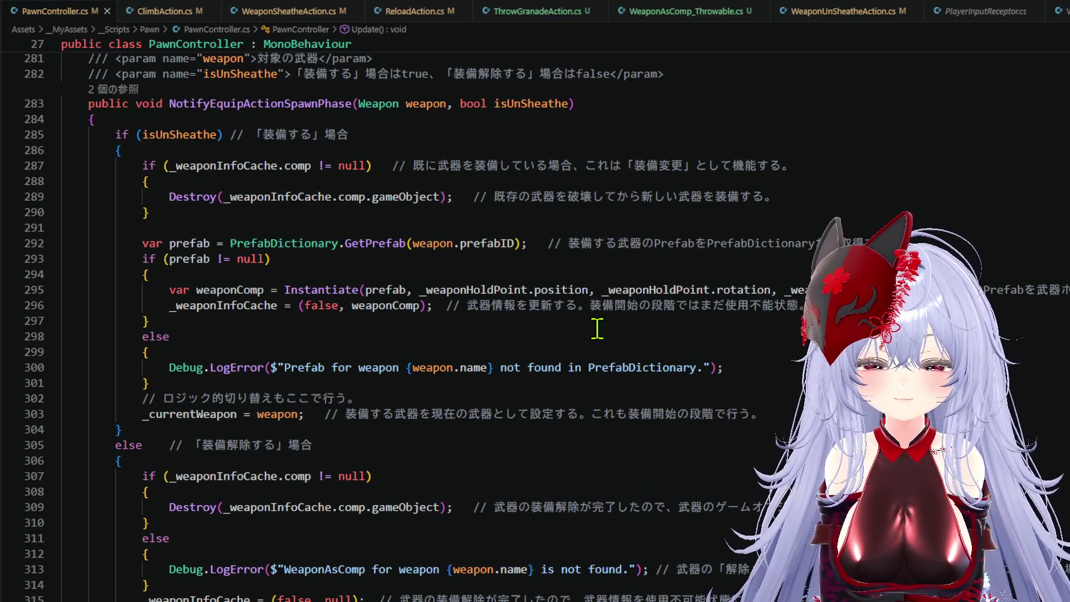
pyautogui.click(598, 341)
pyautogui.scroll(-3, 591, 340)
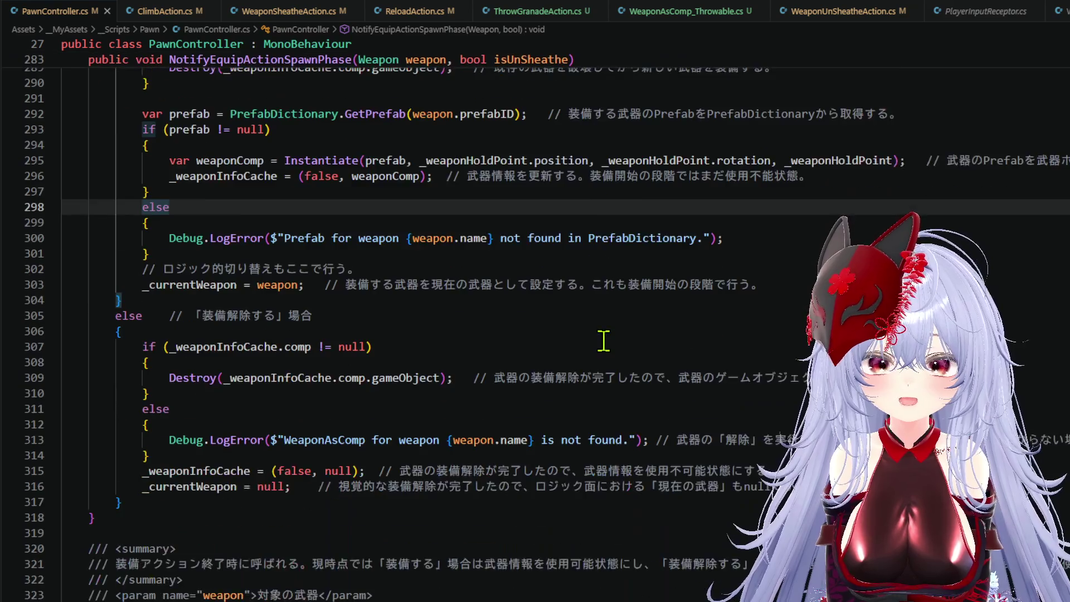
pyautogui.scroll(-8, 405, 318)
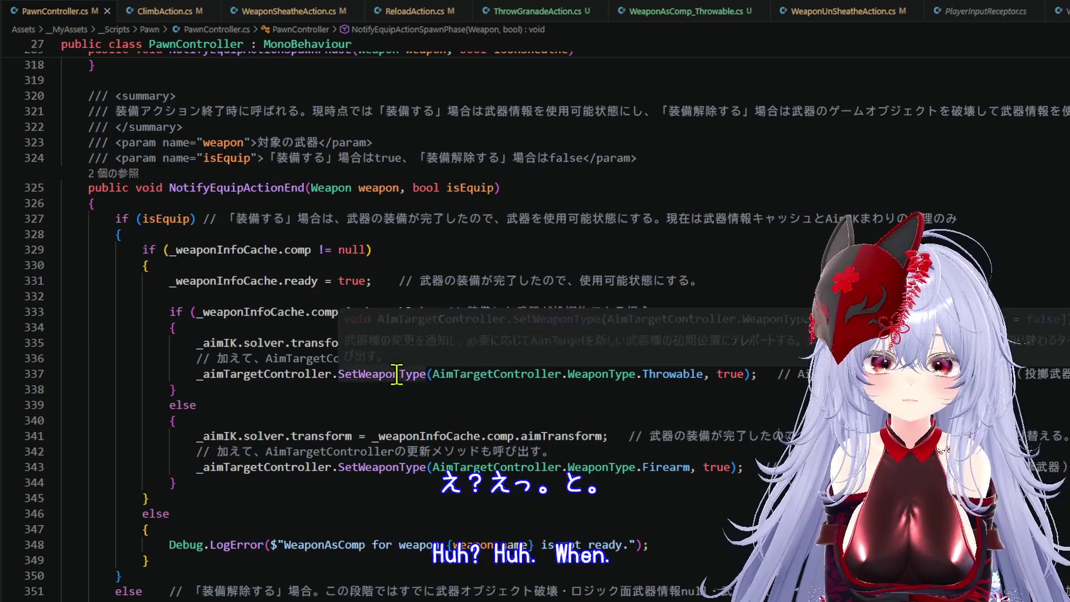
# - Inspect isThrowable and _throwableAimTransform on lines 333–335, then return to Unity
pyautogui.moveTo(551, 374)
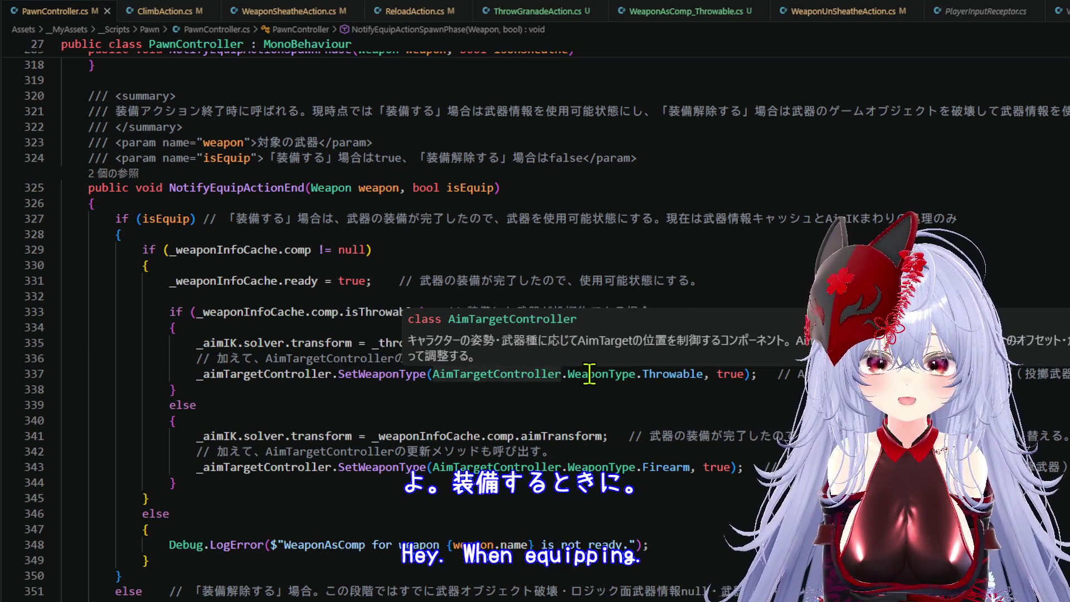
pyautogui.moveTo(681, 374)
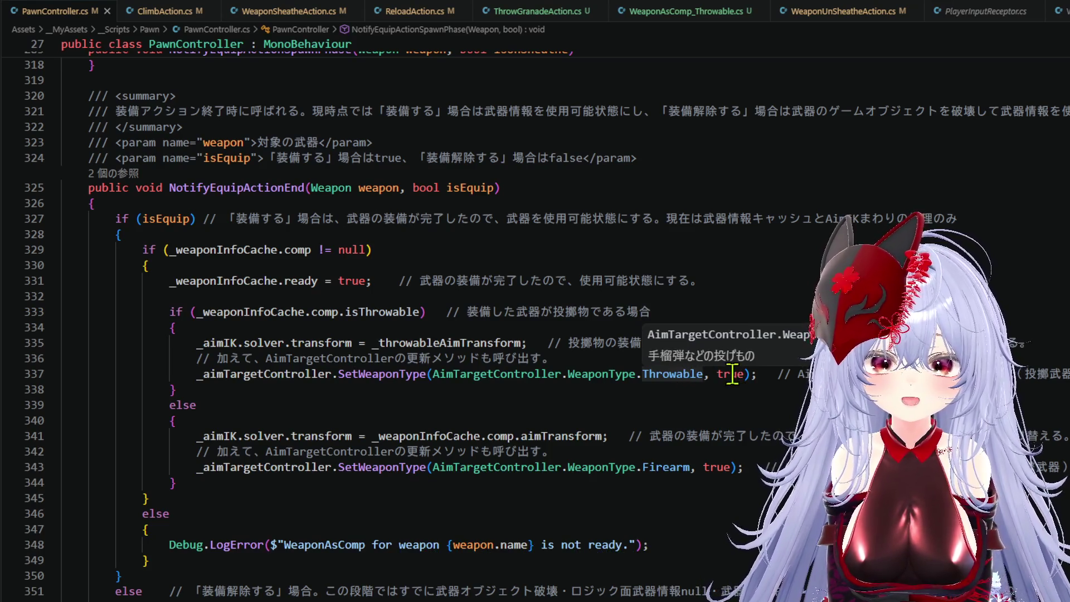
pyautogui.moveTo(731, 374)
pyautogui.click(704, 391)
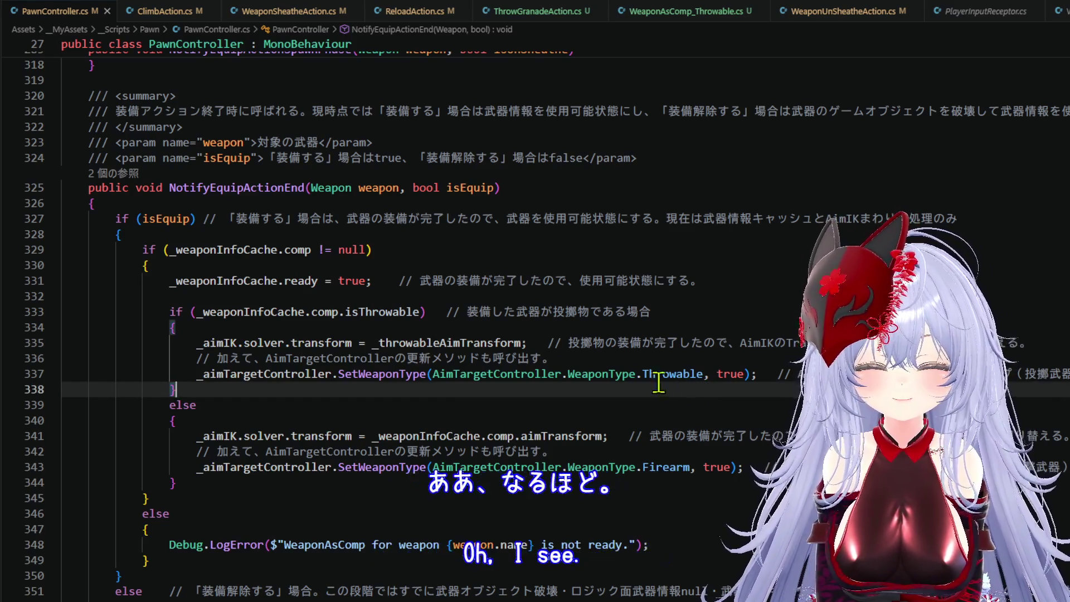
pyautogui.doubleClick(360, 307)
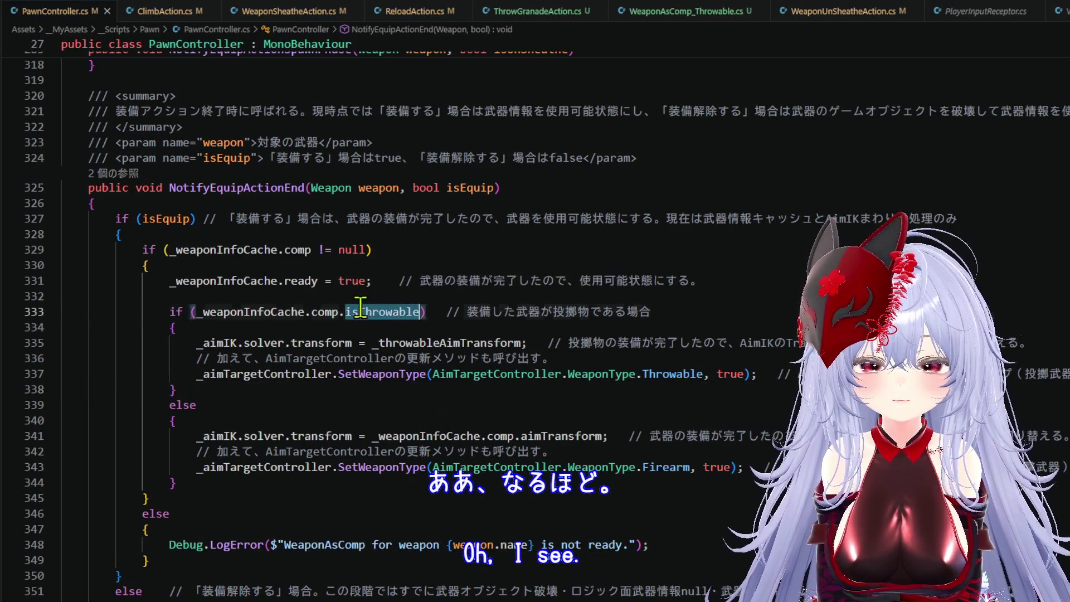
pyautogui.doubleClick(427, 342)
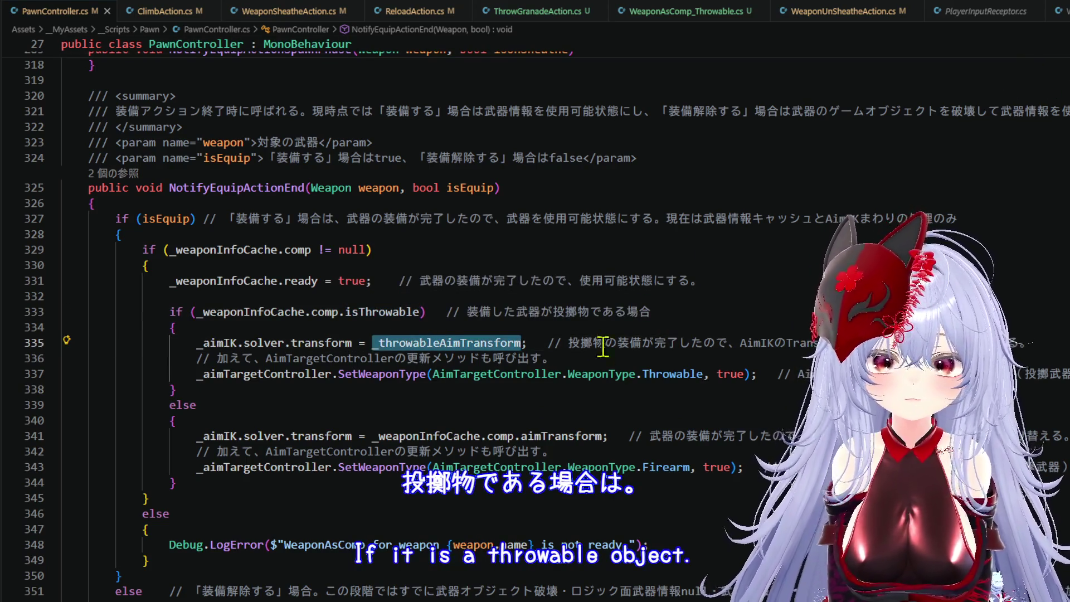
pyautogui.scroll(-2, 585, 361)
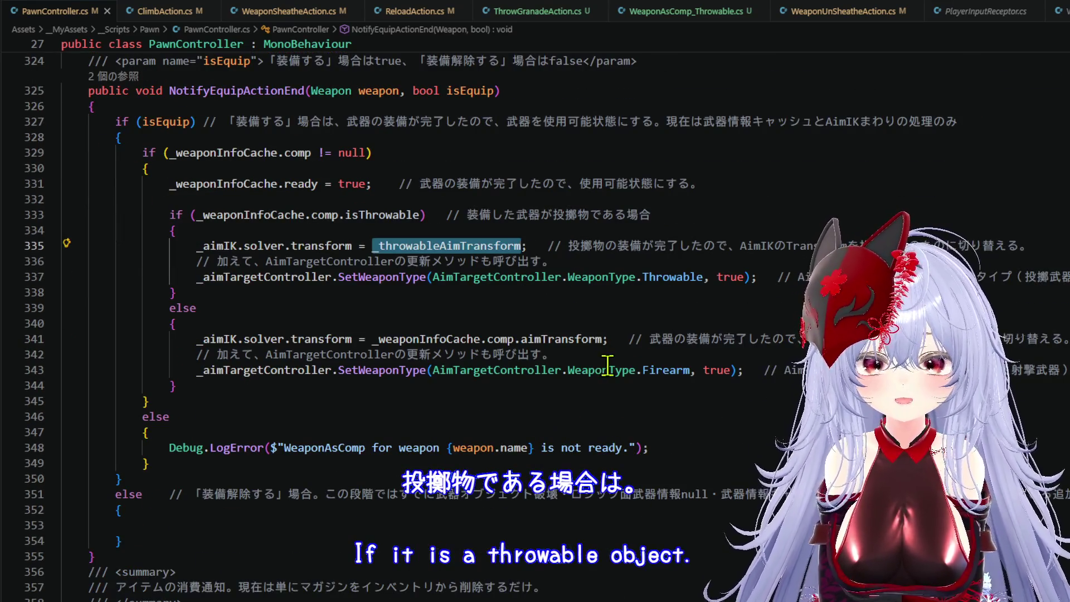
pyautogui.scroll(-2, 526, 385)
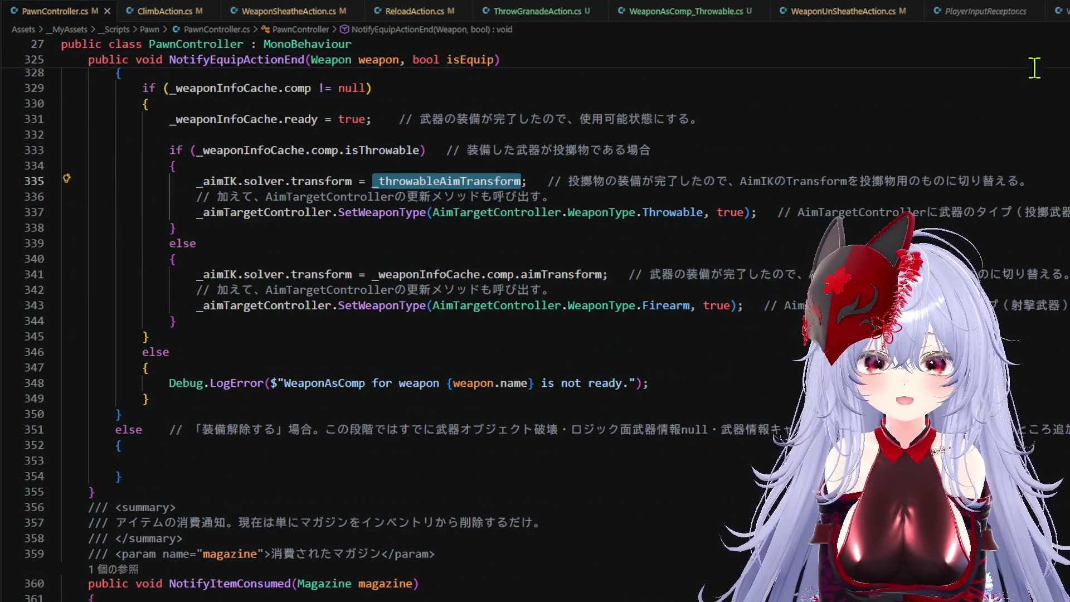
pyautogui.scroll(-3, 523, 297)
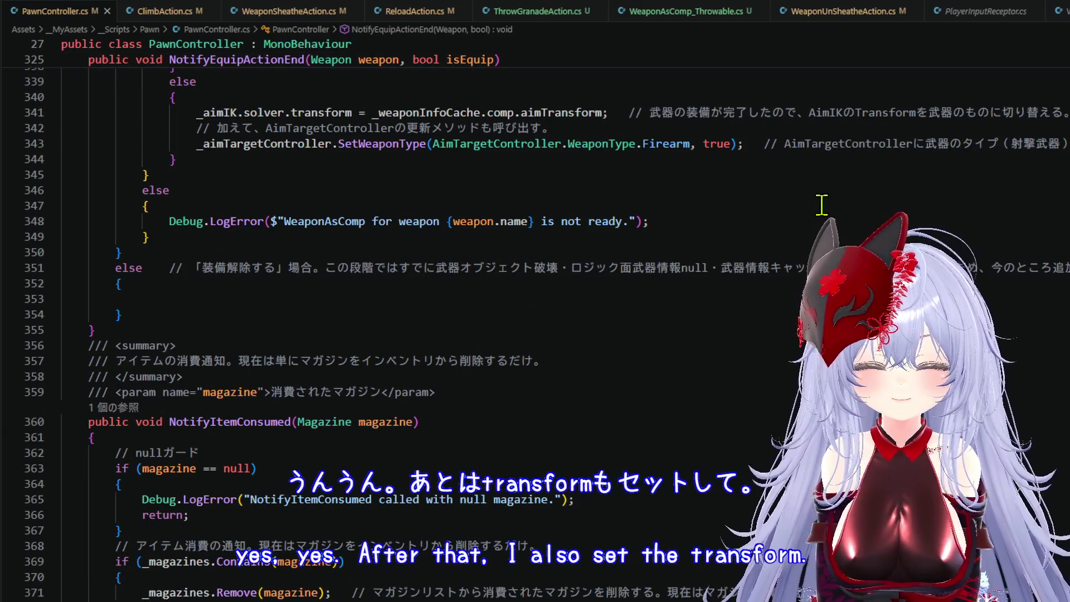
pyautogui.scroll(-2, 822, 205)
pyautogui.hotkey('alt', 'Tab')
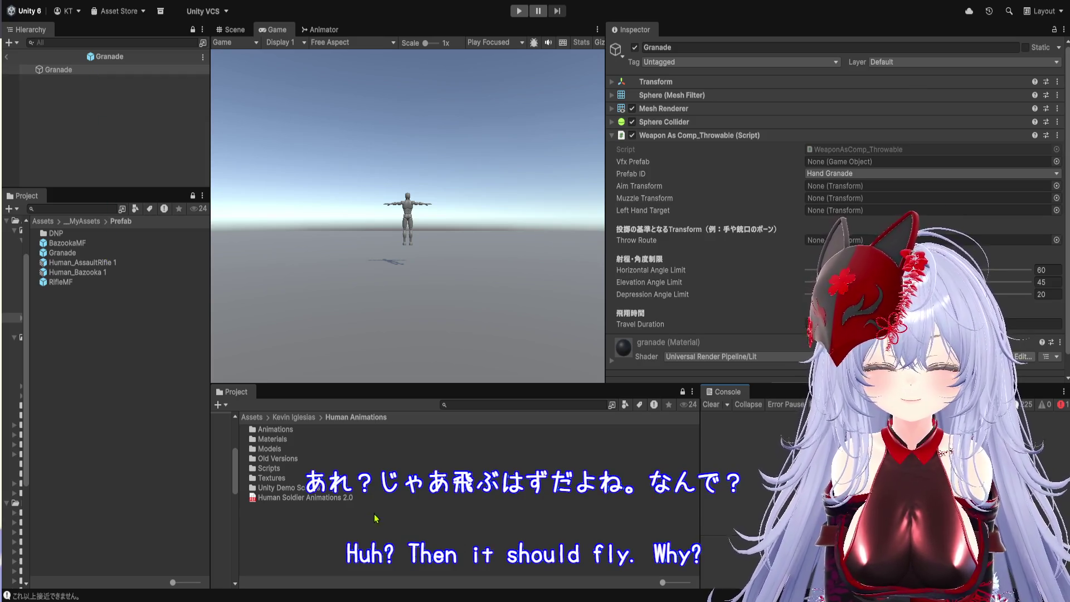
# - Leave the Granade prefab and select the ThrowTransform assigned as HumanM_Model's Throwable Aim Transform
pyautogui.click(375, 533)
pyautogui.click(7, 56)
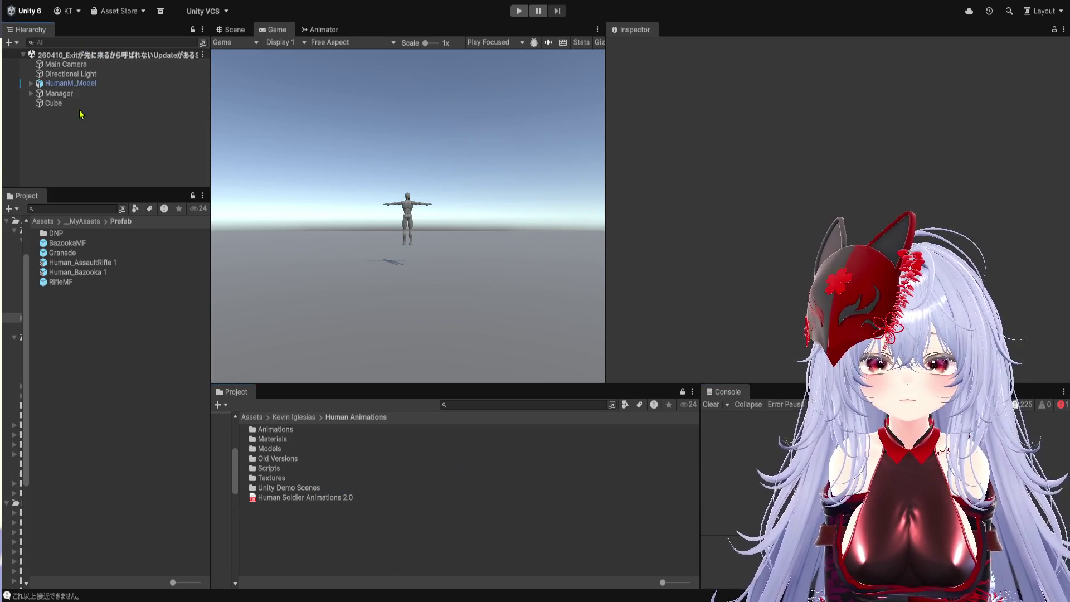
pyautogui.click(84, 87)
pyautogui.scroll(-3, 739, 151)
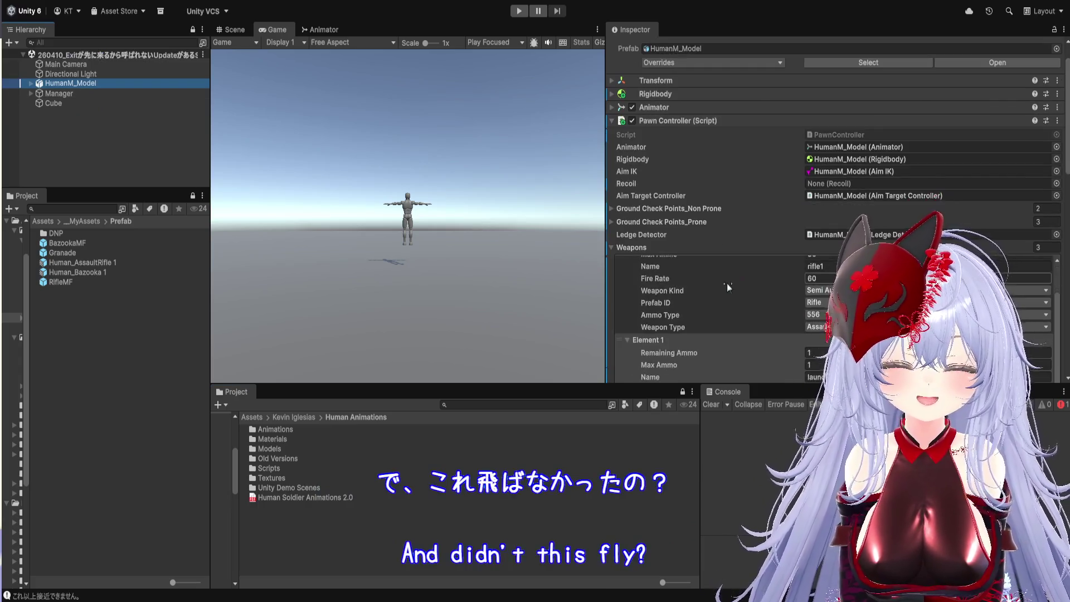
pyautogui.click(738, 182)
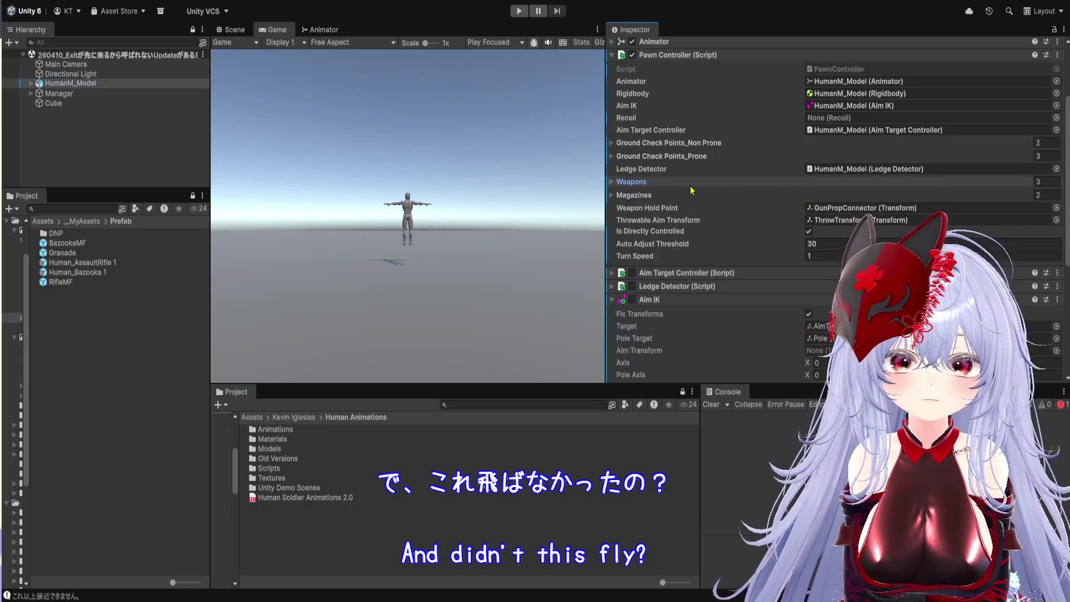
pyautogui.click(876, 220)
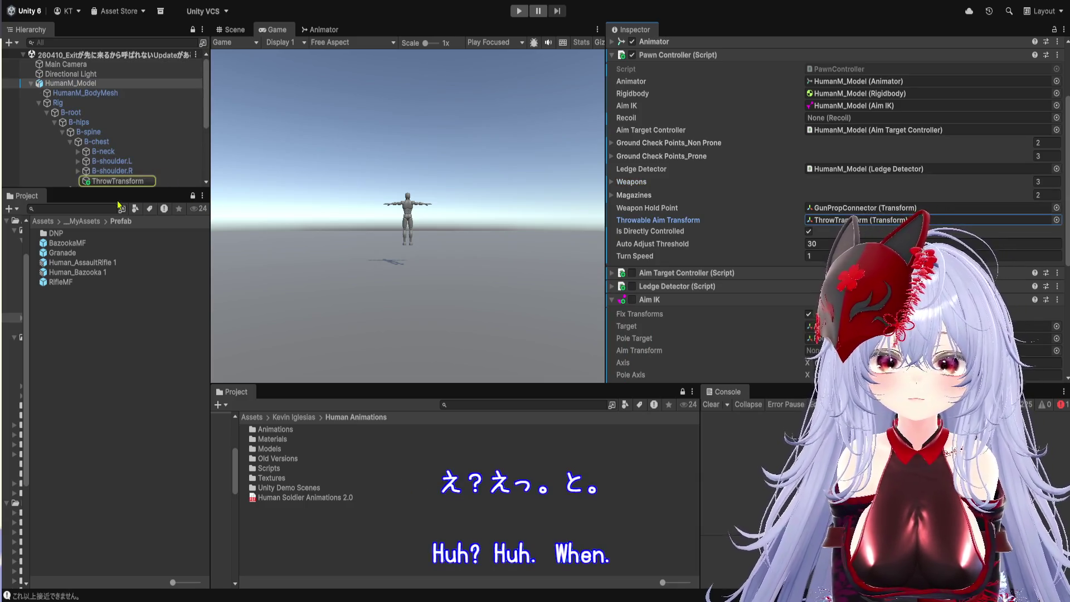
pyautogui.click(123, 181)
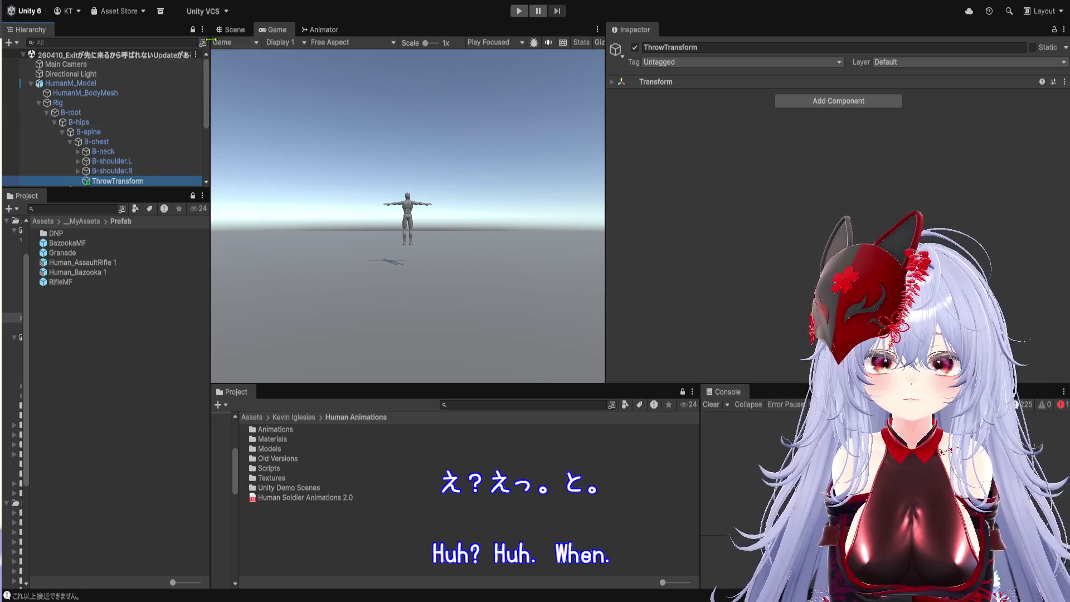
# - Show ThrowTransform on the character in an enlarged Scene view
pyautogui.click(231, 30)
pyautogui.scroll(3, 442, 330)
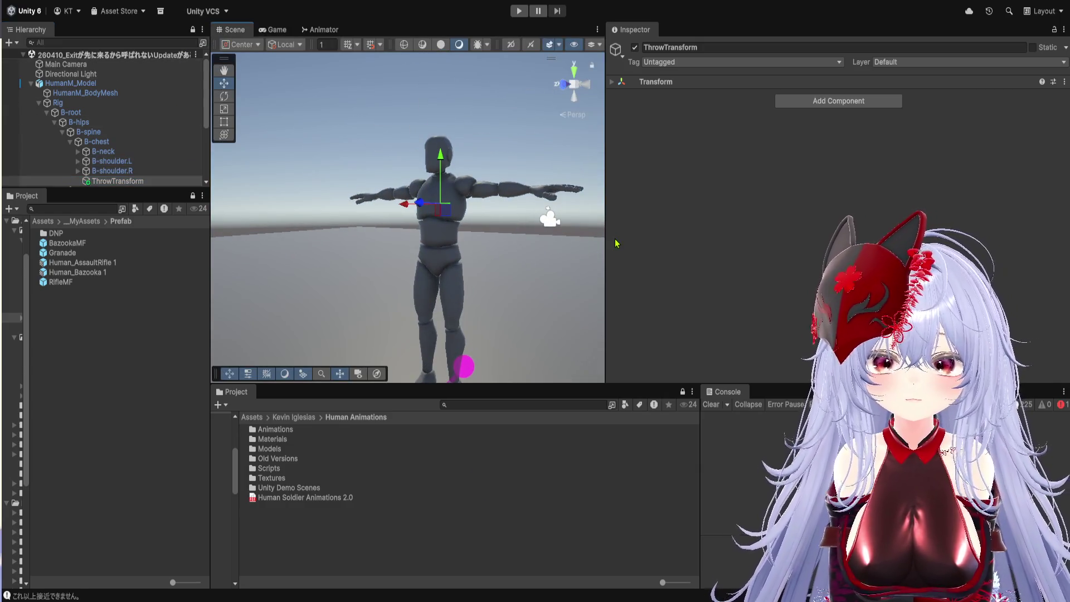
pyautogui.moveTo(606, 239); pyautogui.dragTo(820, 239)
pyautogui.moveTo(610, 384); pyautogui.dragTo(610, 539)
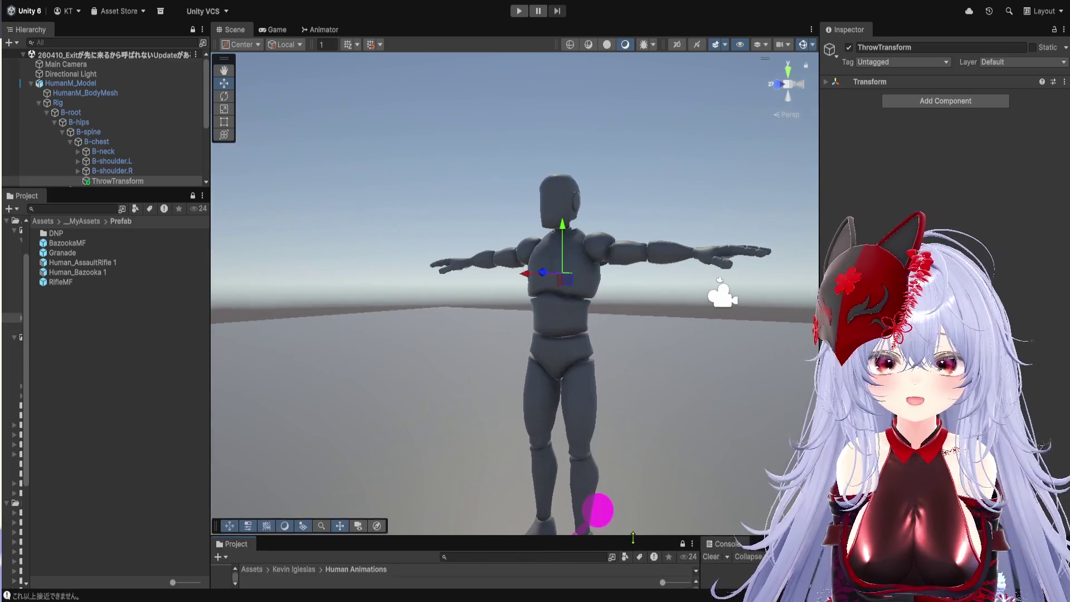
pyautogui.moveTo(214, 262); pyautogui.dragTo(139, 253)
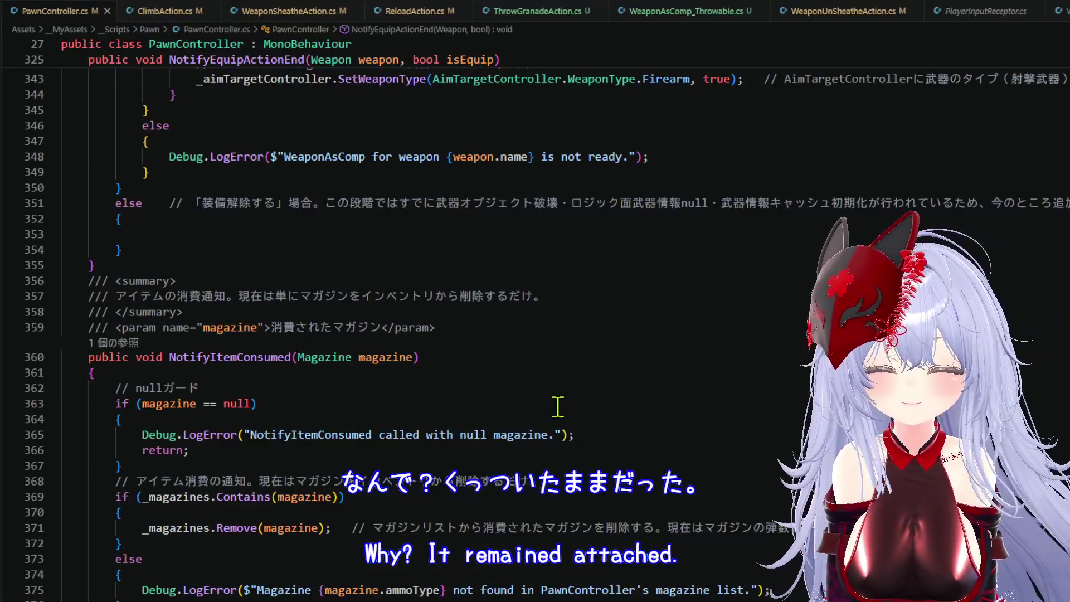
pyautogui.scroll(2, 270, 117)
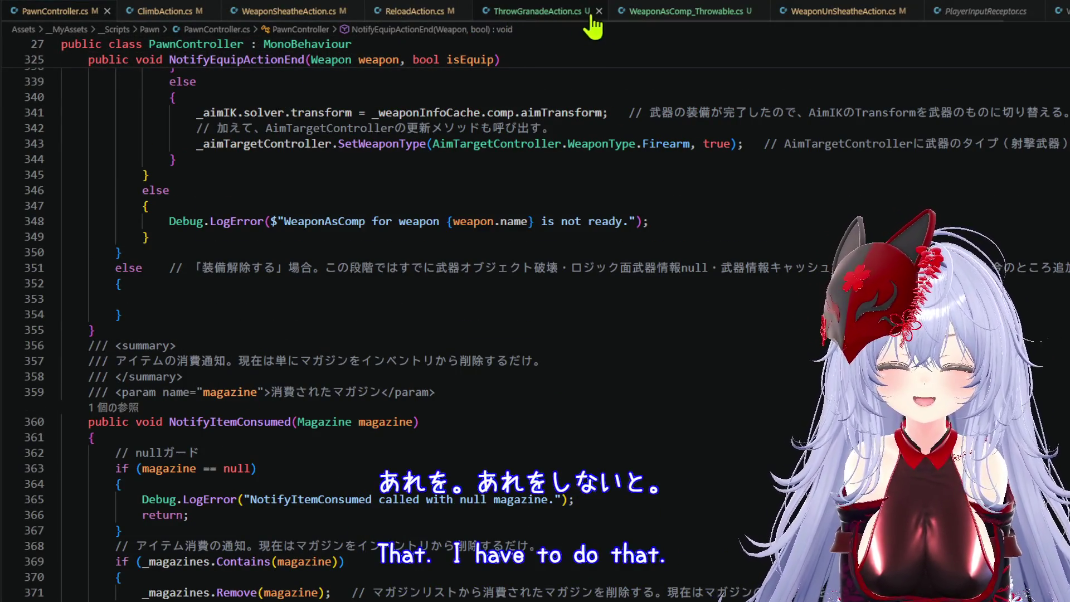
# - Save PawnController.cs and set a breakpoint on the aim-point line 82 of ThrowGranadeAction.cs
pyautogui.scroll(-18, 490, 282)
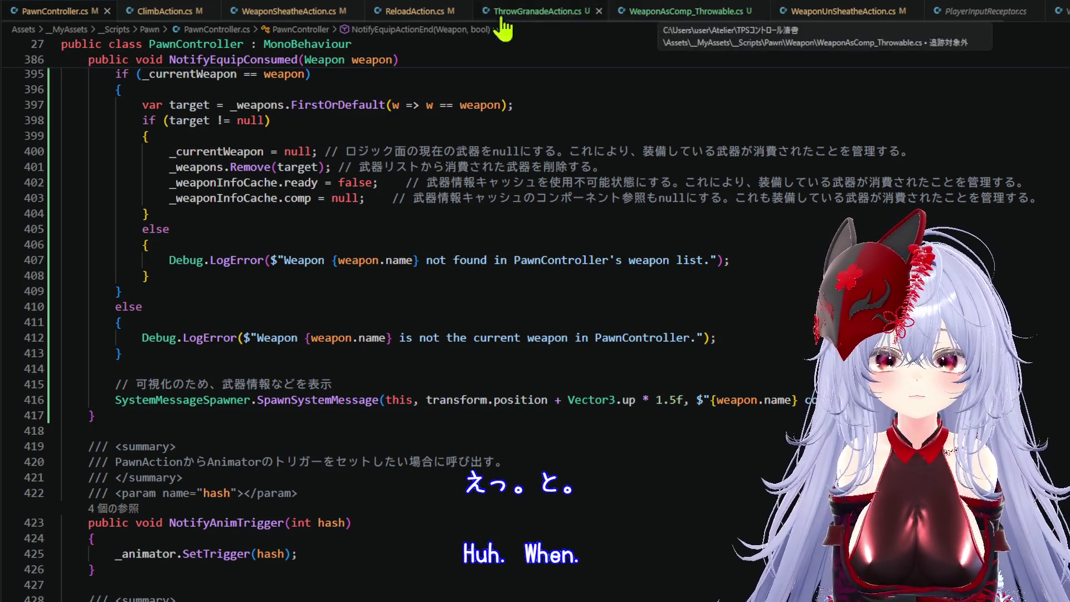
pyautogui.click(29, 4)
pyautogui.click(111, 201)
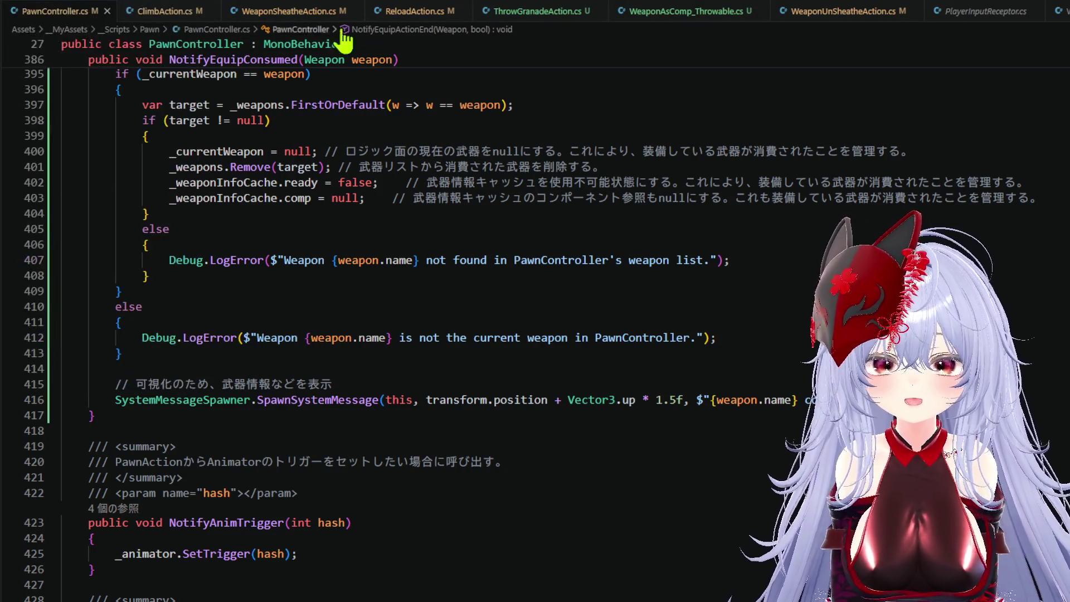
pyautogui.click(545, 24)
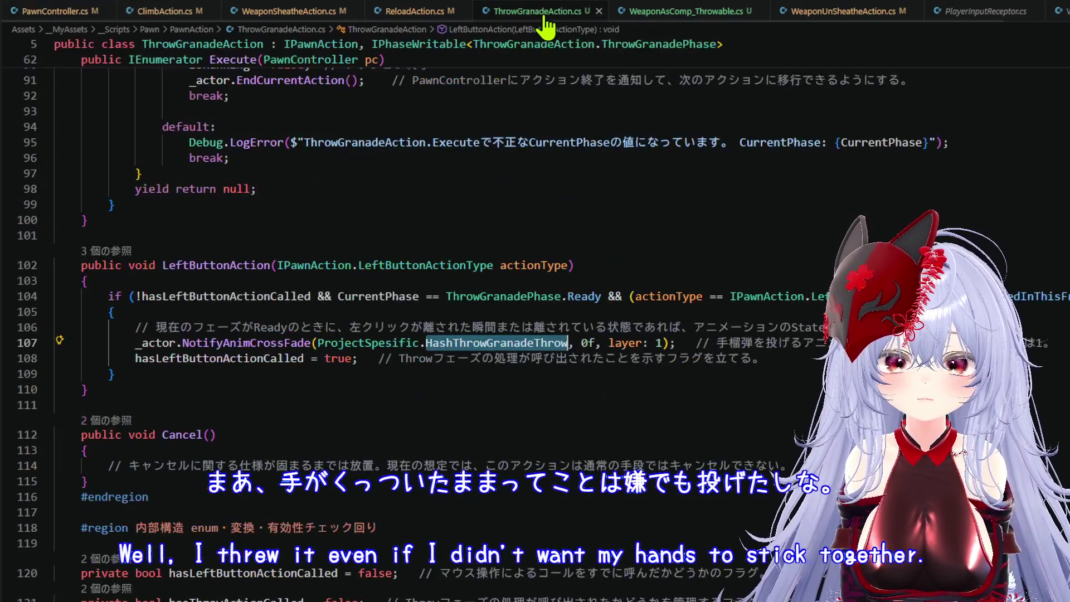
pyautogui.scroll(-1, 403, 273)
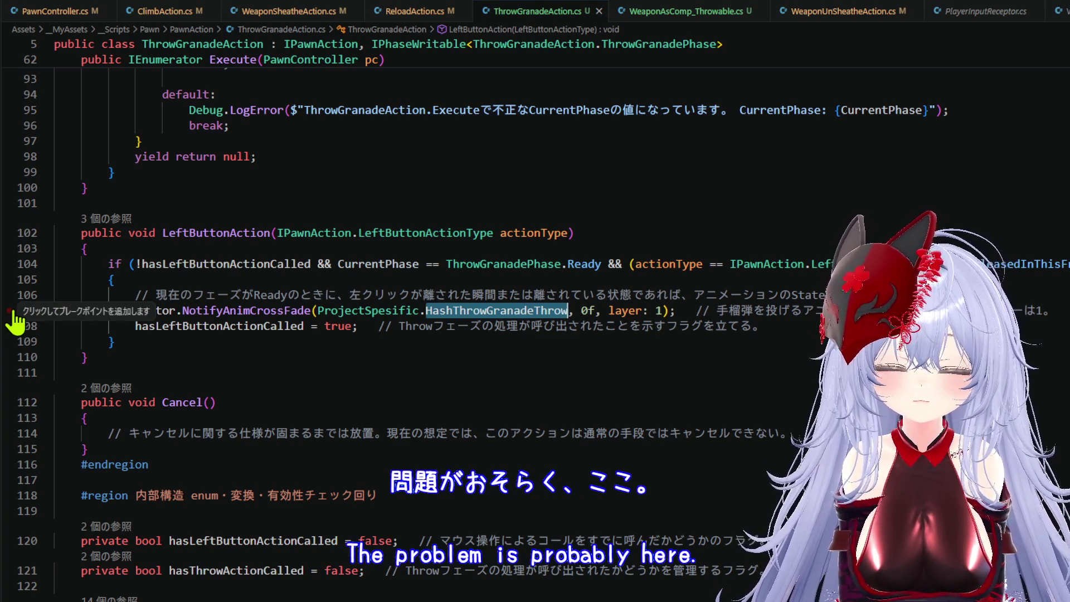
pyautogui.click(467, 312)
pyautogui.scroll(10, 247, 327)
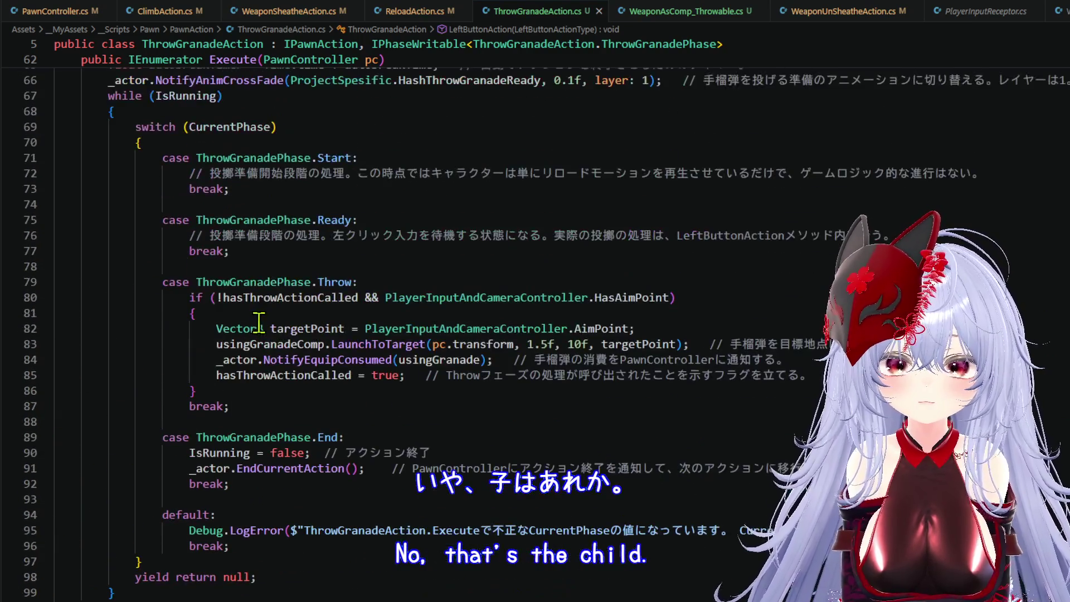
pyautogui.scroll(-2, 266, 339)
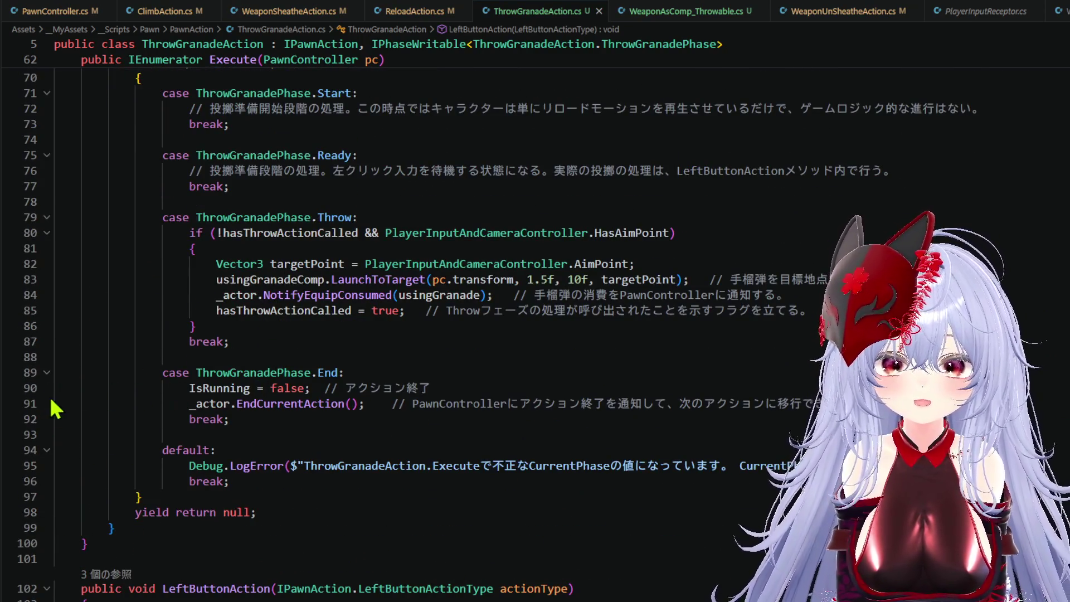
pyautogui.click(11, 266)
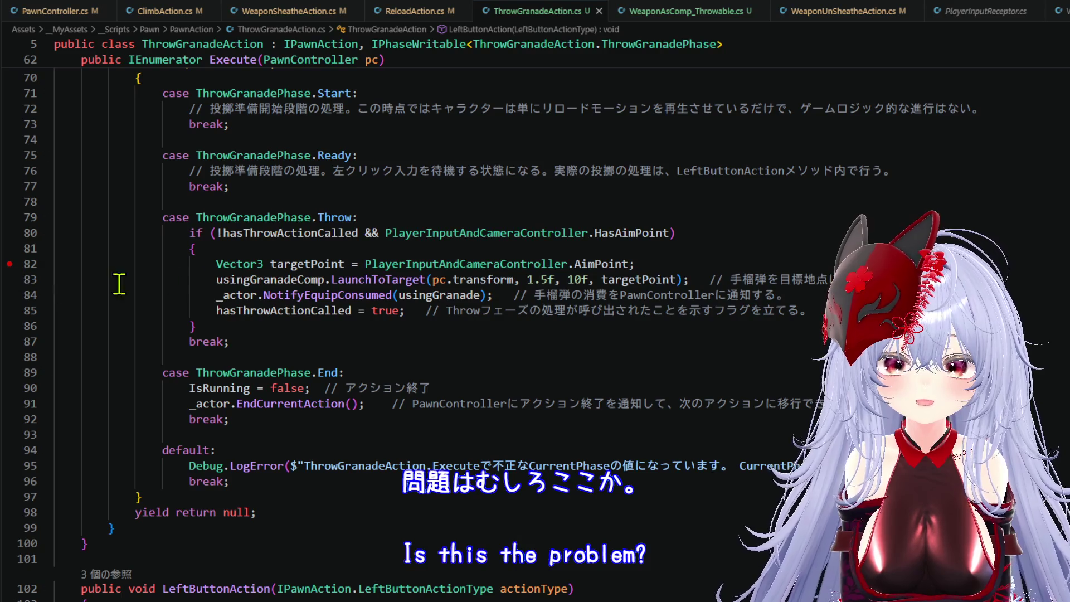
# - Add a breakpoint at line 50 inside LaunchToTarget and start debugging attached to Unity
pyautogui.rightClick(352, 273)
pyautogui.click(383, 282)
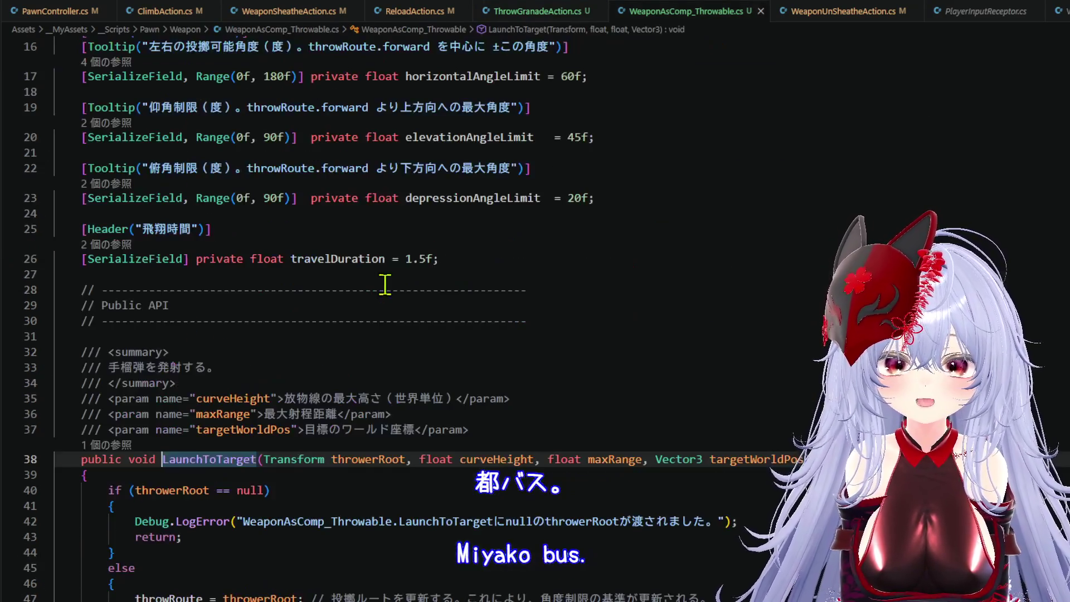
pyautogui.scroll(-10, 345, 318)
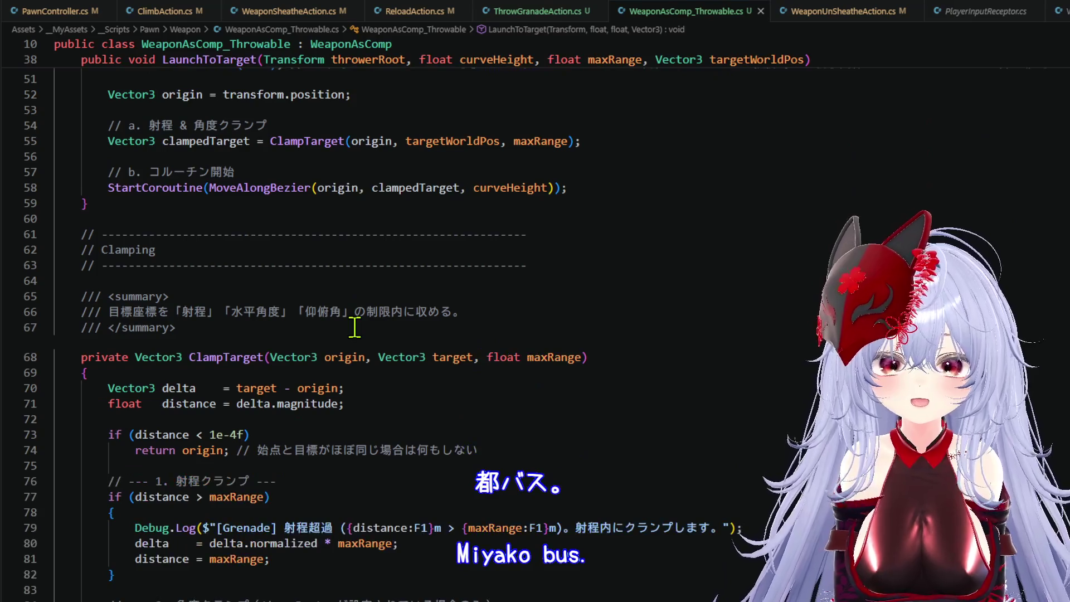
pyautogui.scroll(3, 357, 324)
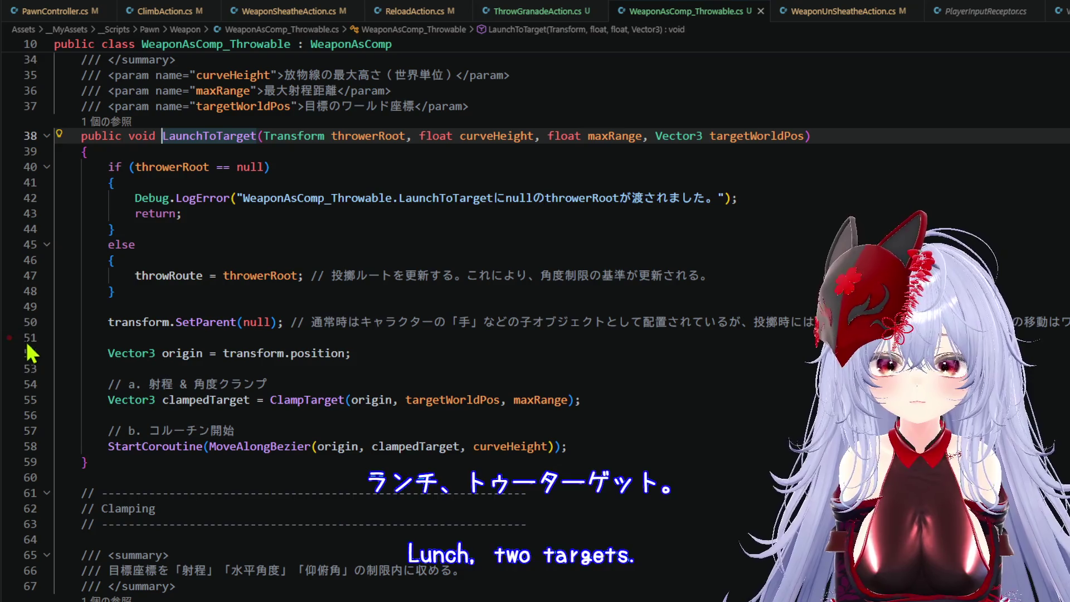
pyautogui.click(10, 322)
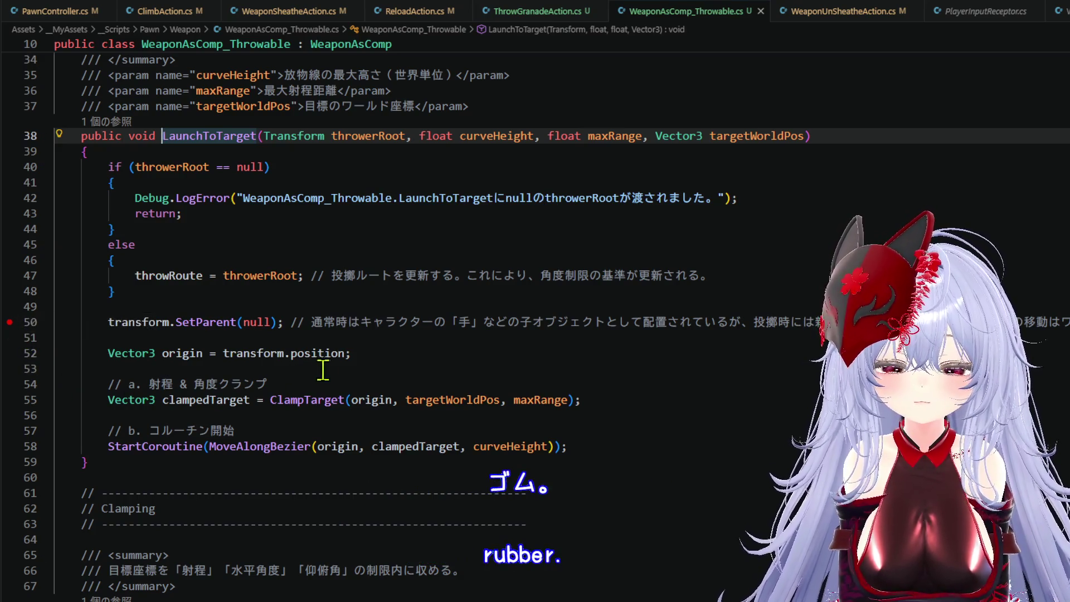
pyautogui.click(413, 351)
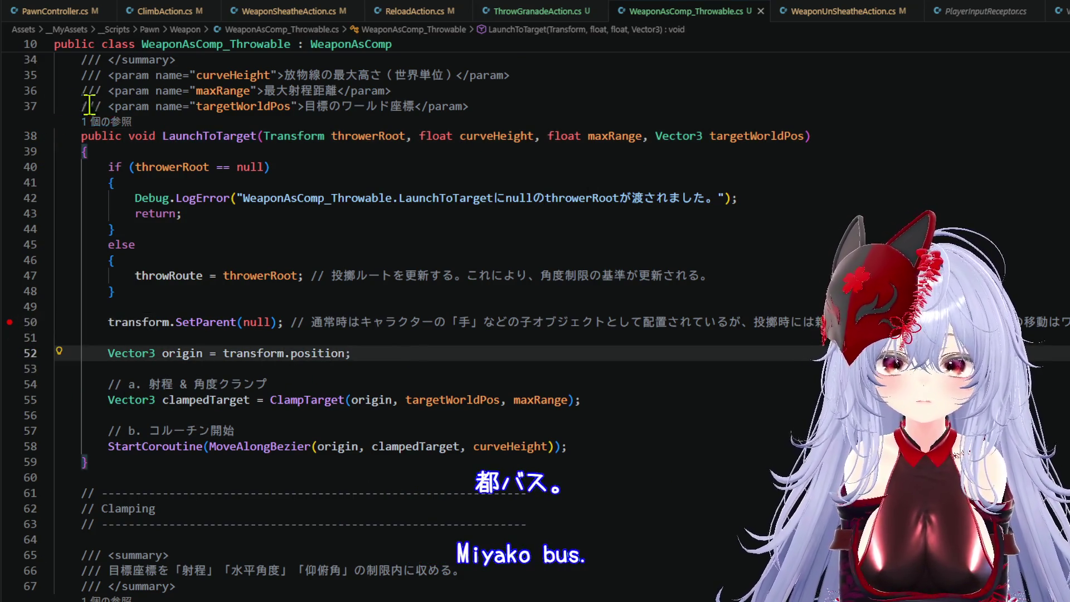
pyautogui.hotkey('ctrl', 'shift', 'd')
pyautogui.click(291, 18)
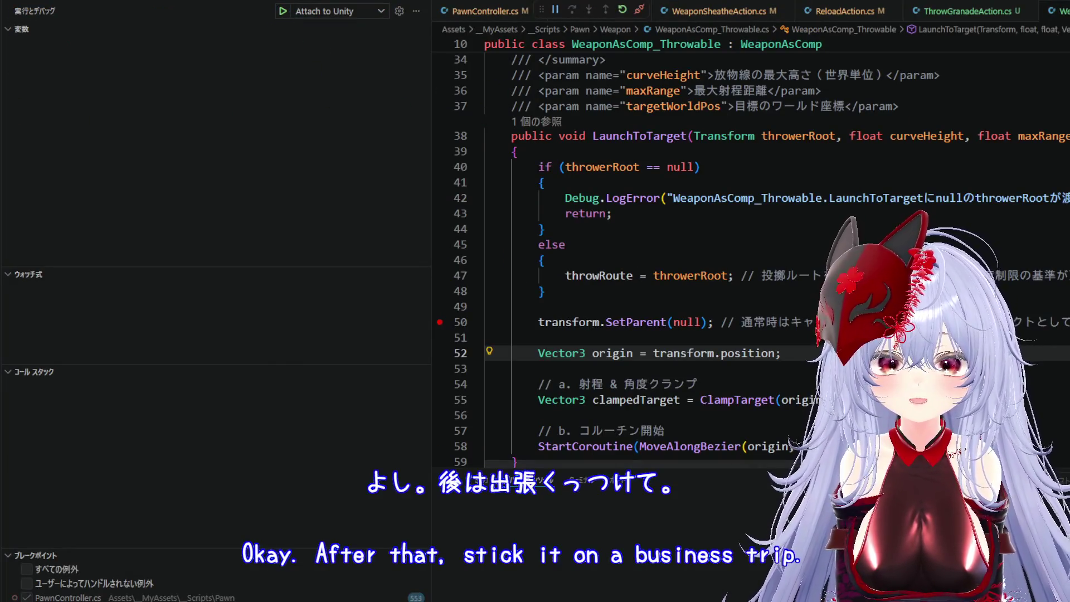
# - Enter Play mode, widen the Game view, and have the character ready and throw a grenade
pyautogui.hotkey('alt', 'Tab')
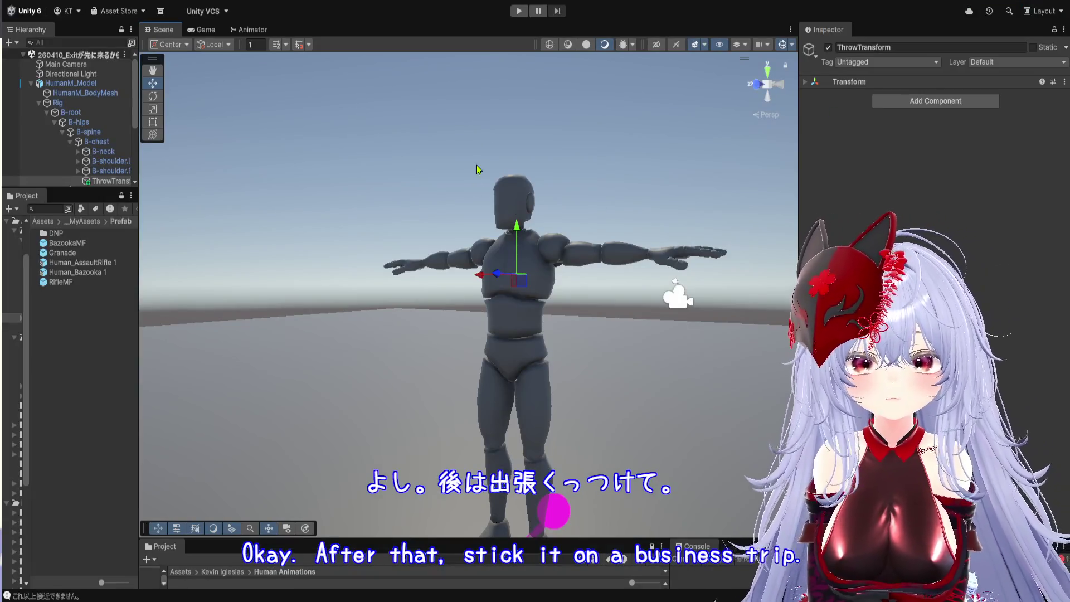
pyautogui.hotkey('ctrl', 'p')
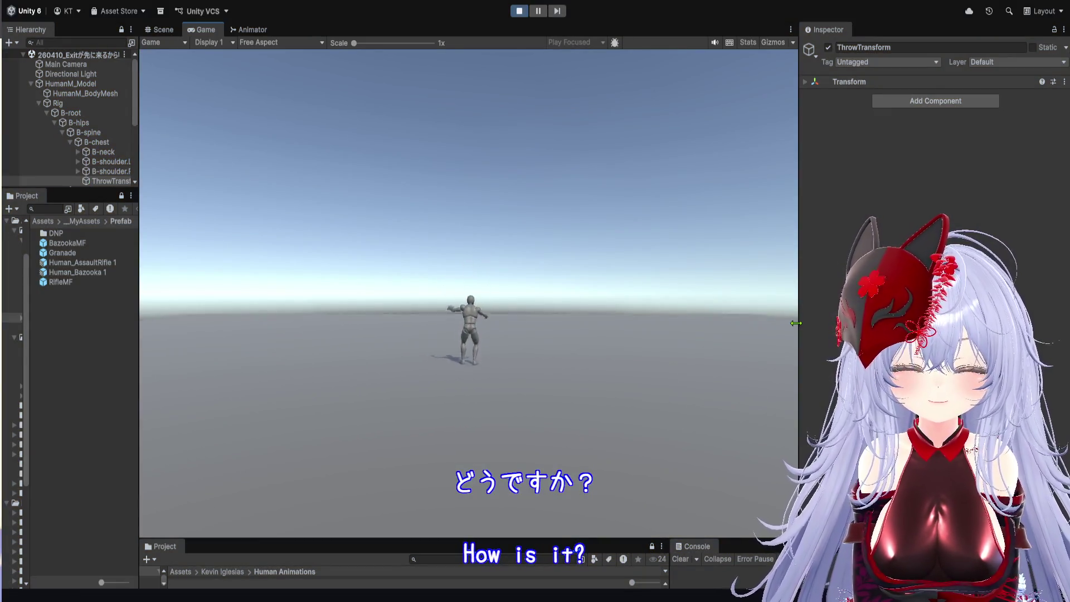
pyautogui.moveTo(799, 322); pyautogui.dragTo(908, 322)
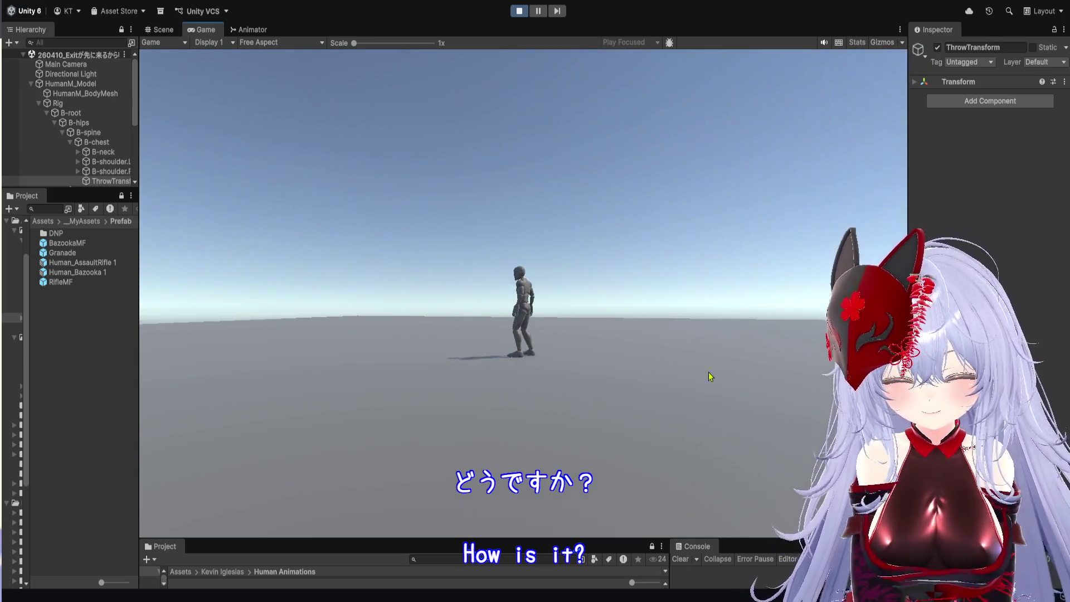
pyautogui.click(597, 350)
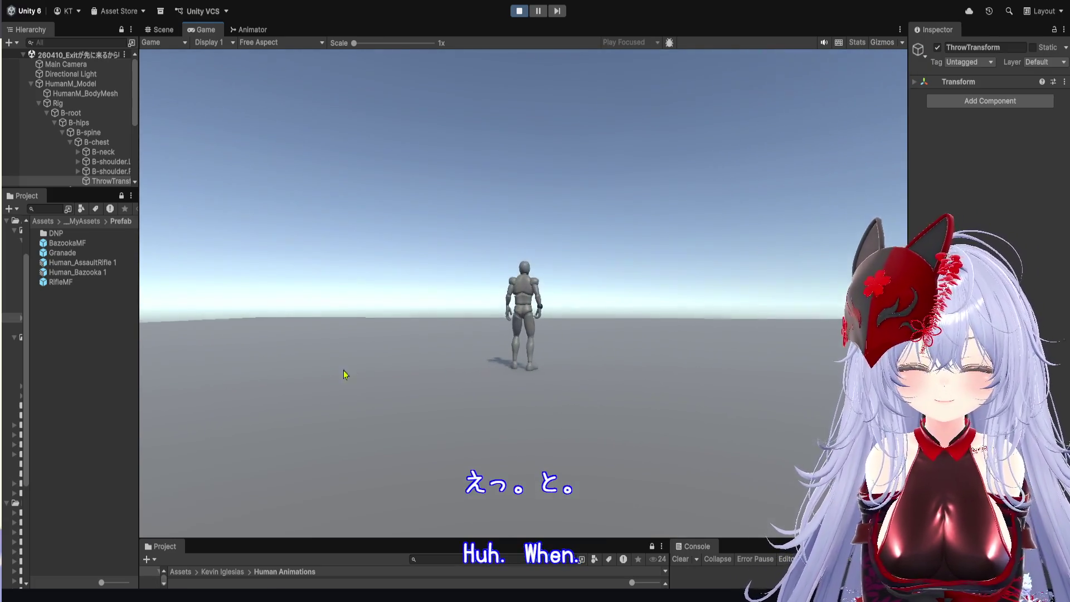
pyautogui.click(579, 291)
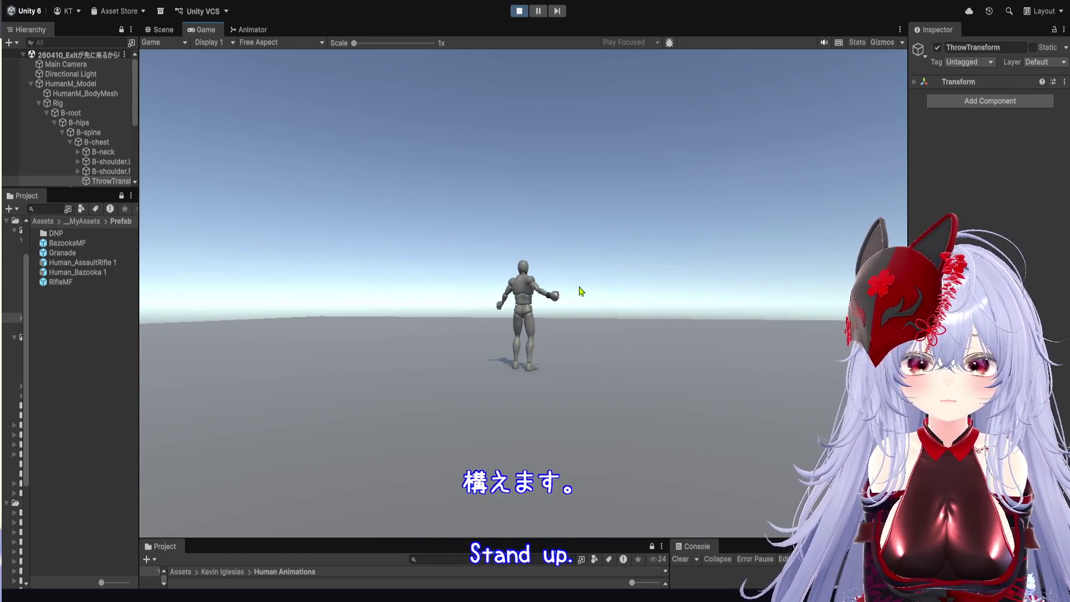
pyautogui.click(580, 291)
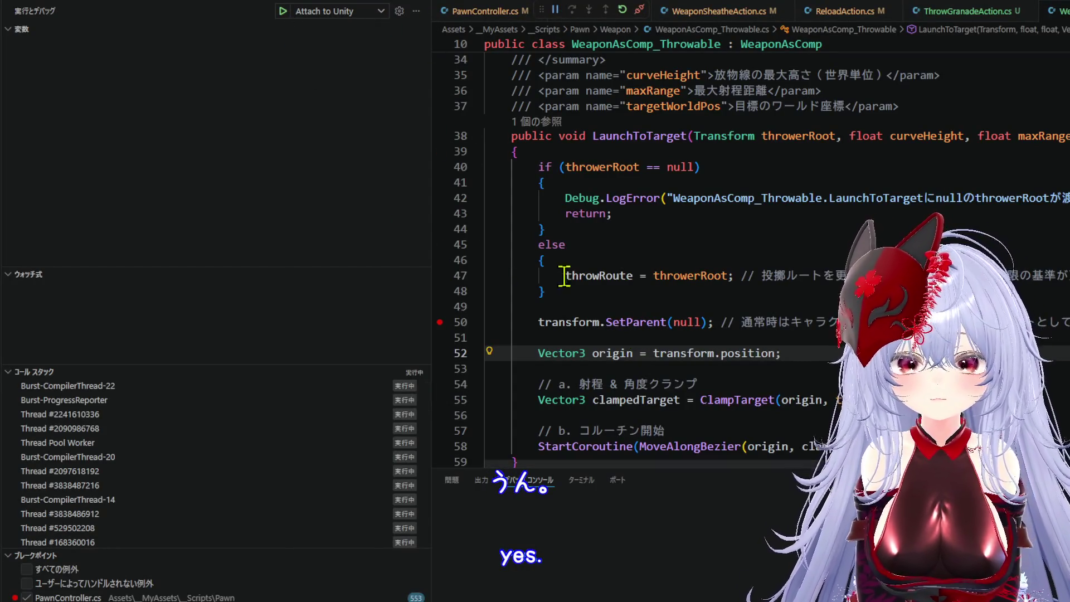
# - Disconnect the debugger from Unity and bring up the solution's file tree
pyautogui.moveTo(432, 283); pyautogui.dragTo(287, 265)
pyautogui.scroll(2, 530, 290)
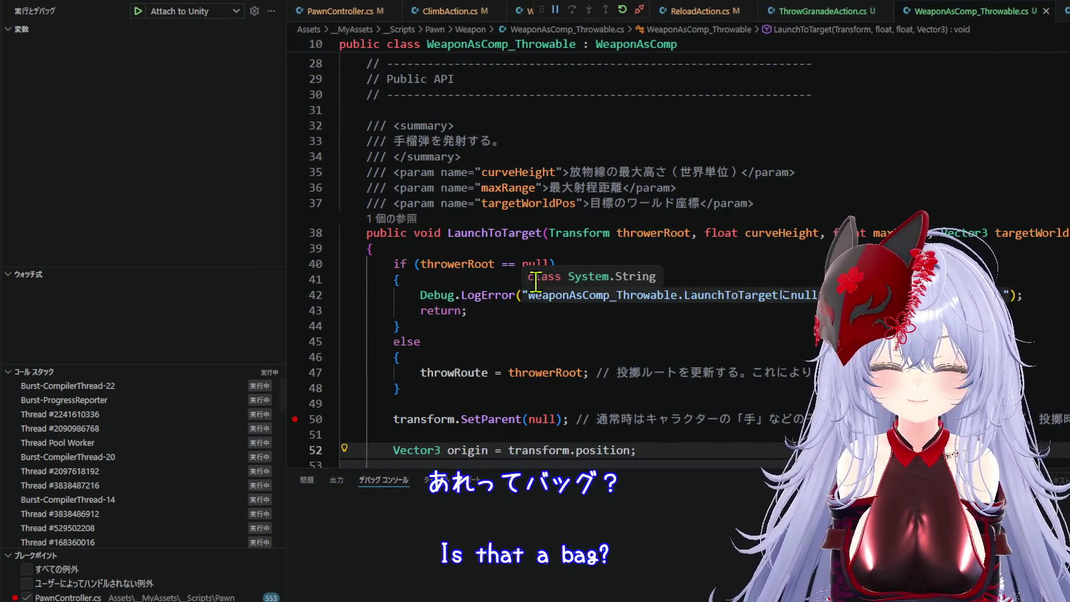
pyautogui.scroll(2, 529, 289)
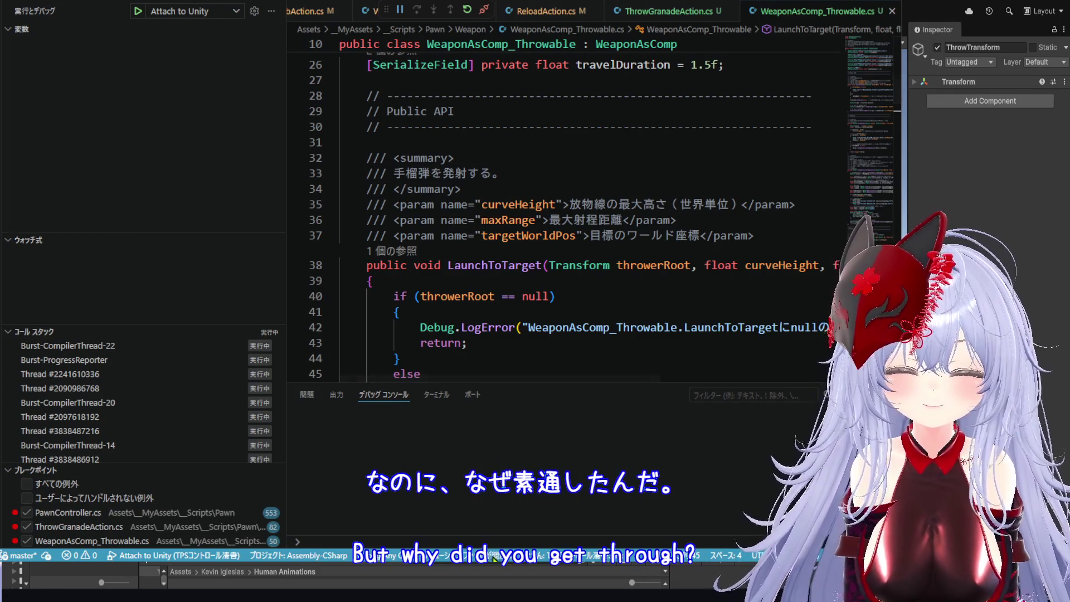
pyautogui.click(484, 10)
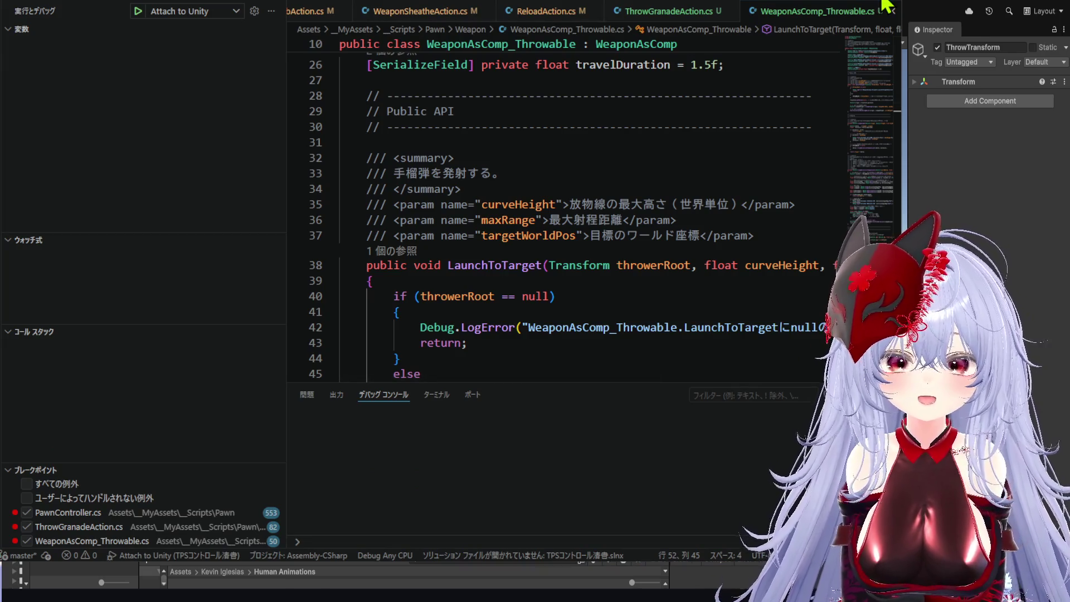
pyautogui.hotkey('alt', 'Tab')
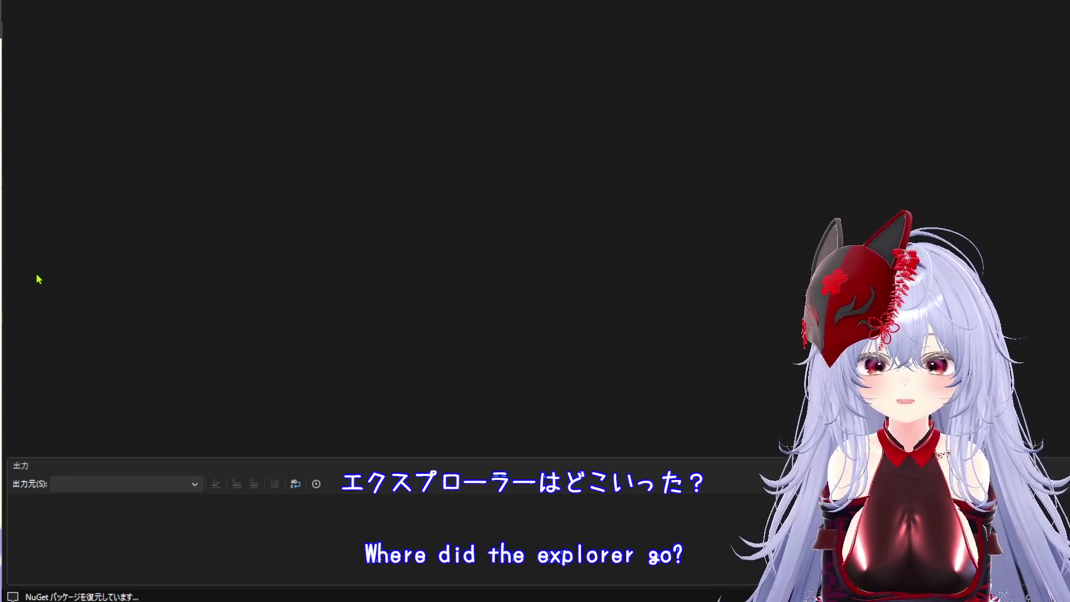
pyautogui.hotkey('ctrl', 'alt', 'l')
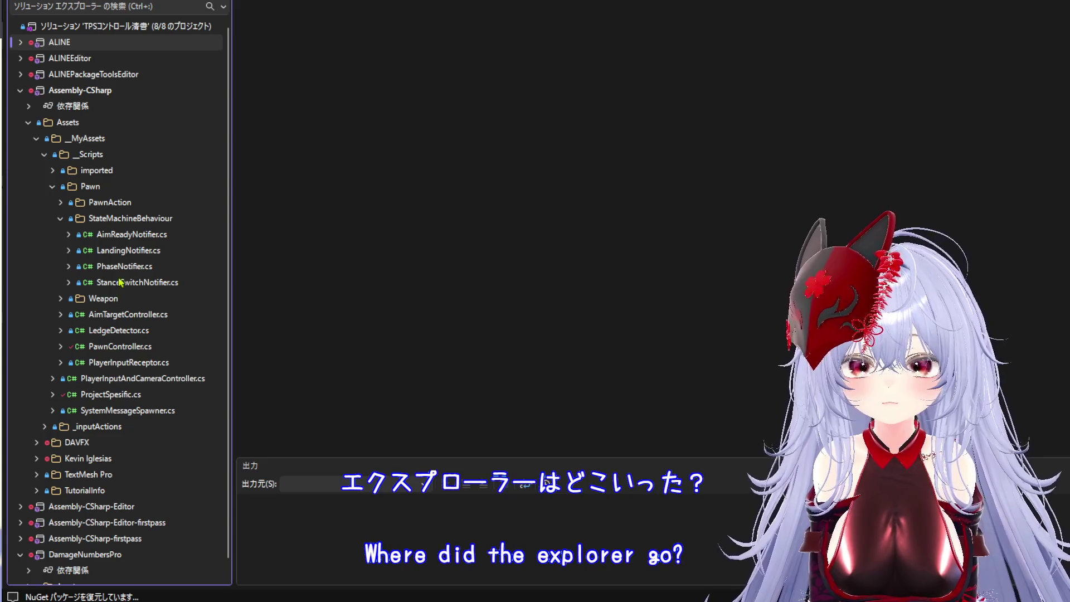
# - Open PawnController.cs, then ReloadAction.cs from the PawnAction folder
pyautogui.scroll(-1, 117, 234)
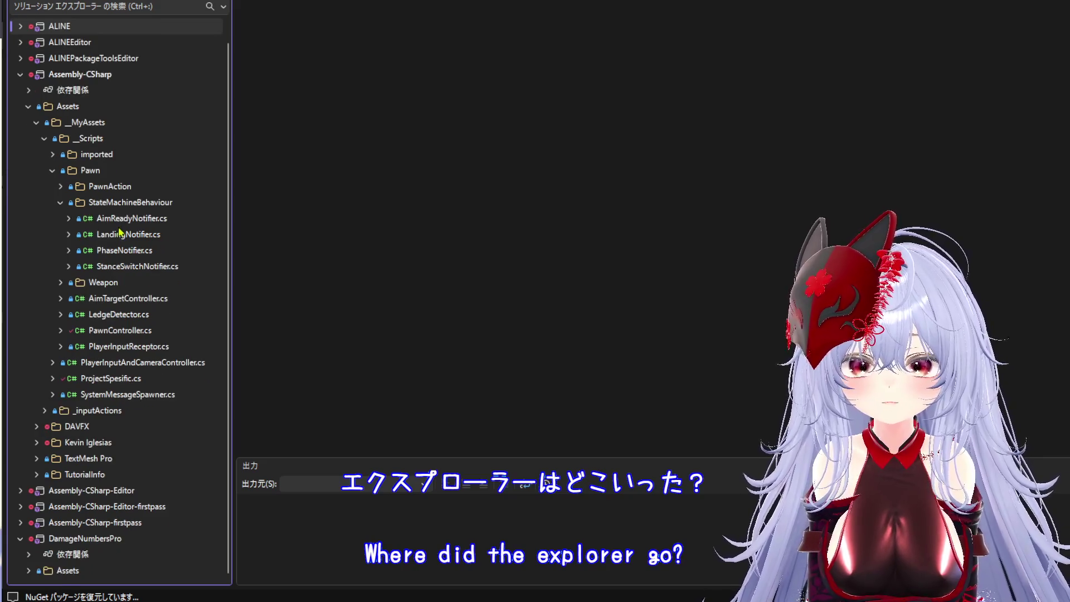
pyautogui.doubleClick(136, 332)
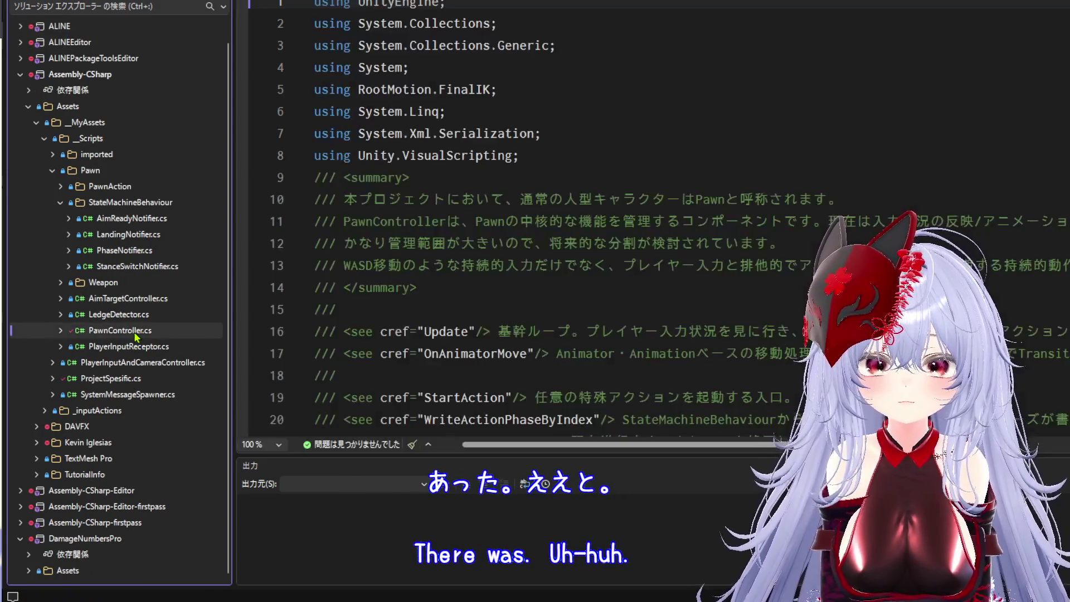
pyautogui.scroll(-20, 566, 213)
pyautogui.scroll(-14, 565, 213)
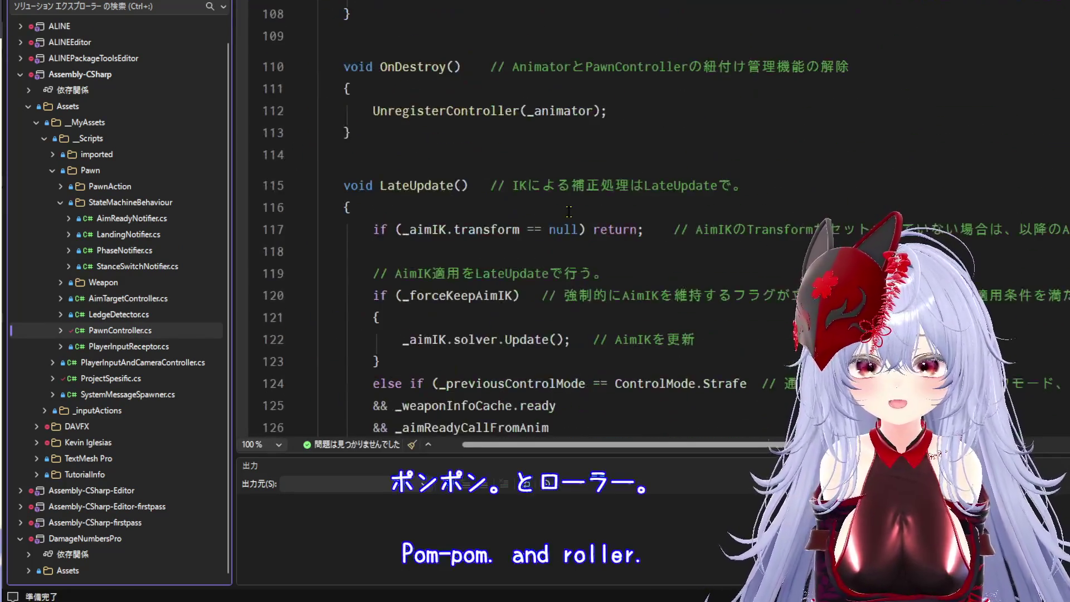
pyautogui.click(60, 187)
pyautogui.doubleClick(137, 235)
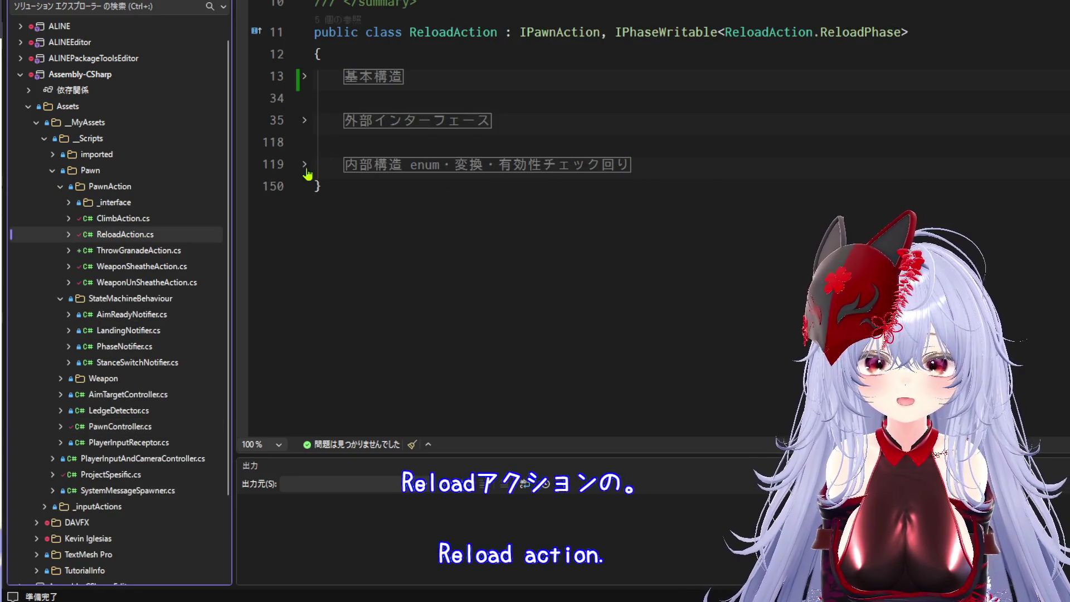
# - Expand ReloadAction's 外部インターフェース region and clear the line 82 NotifyItemConsumed breakpoint
pyautogui.click(305, 121)
pyautogui.scroll(-20, 617, 243)
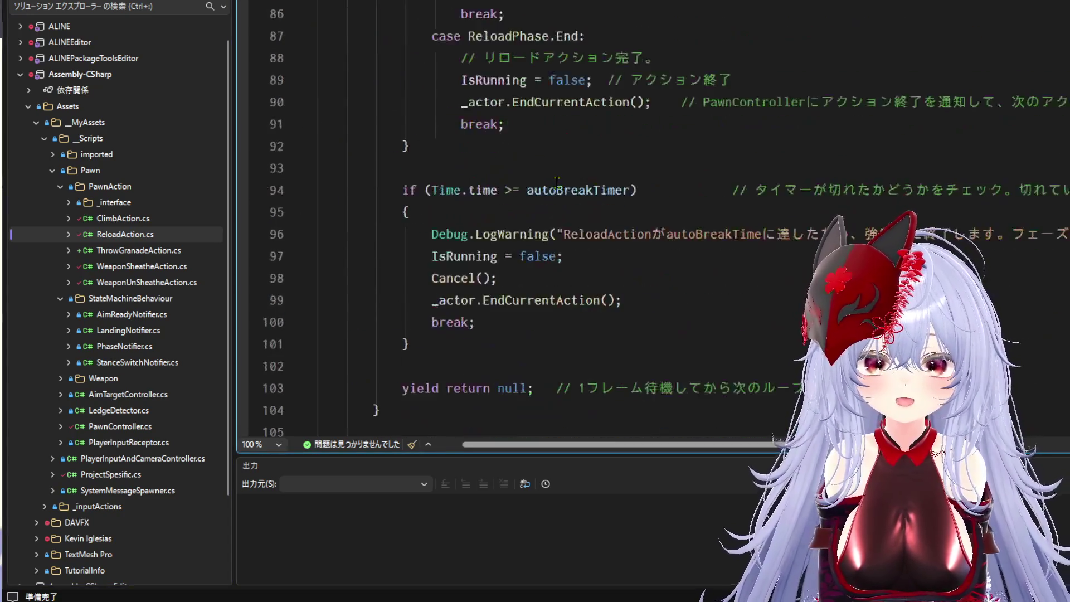
pyautogui.scroll(5, 617, 242)
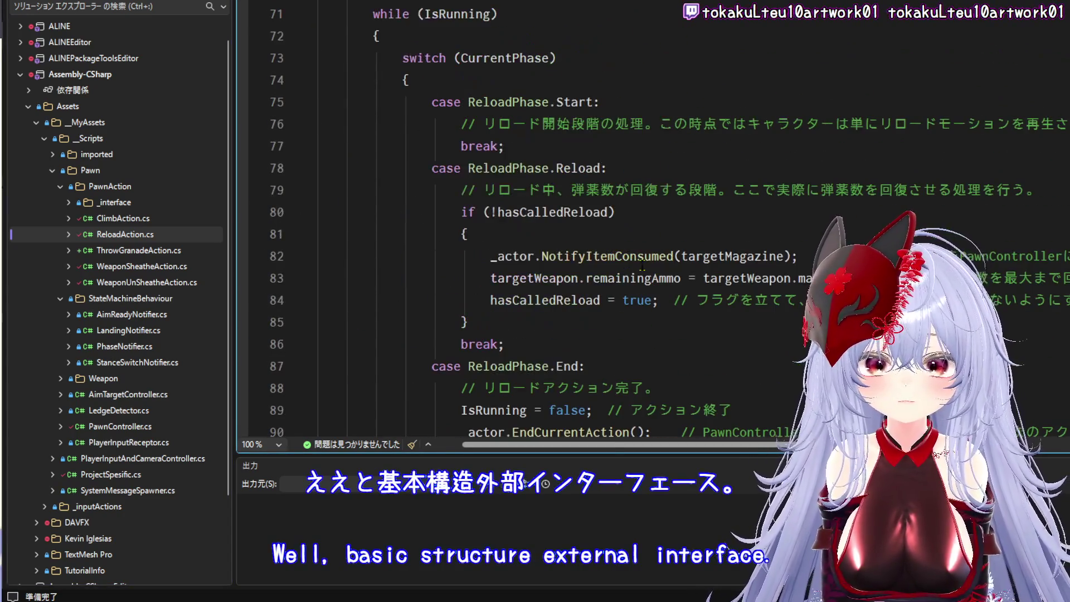
pyautogui.click(241, 255)
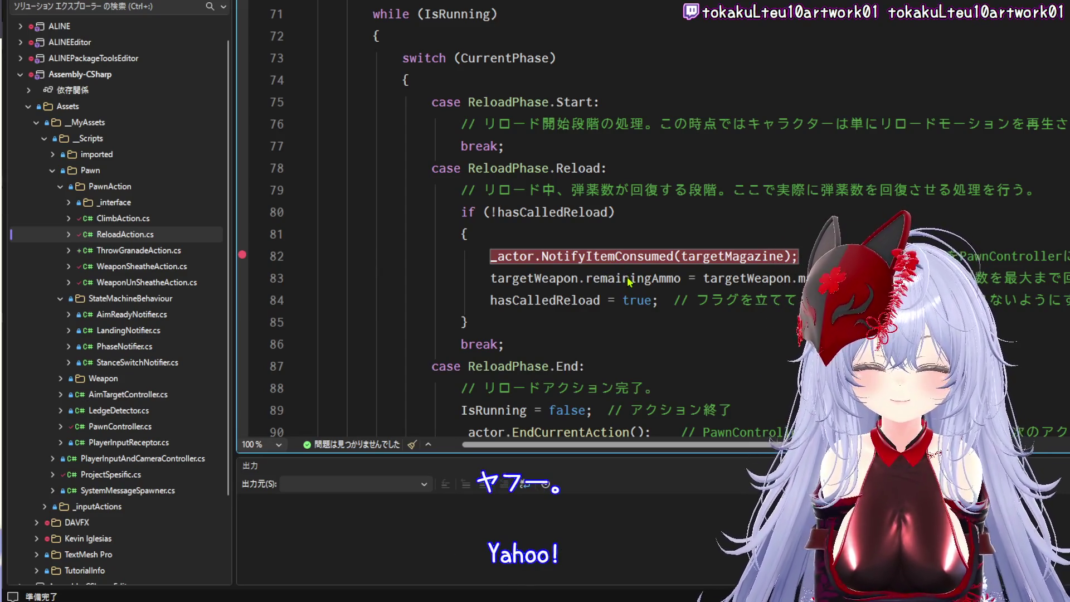
pyautogui.scroll(-10, 628, 282)
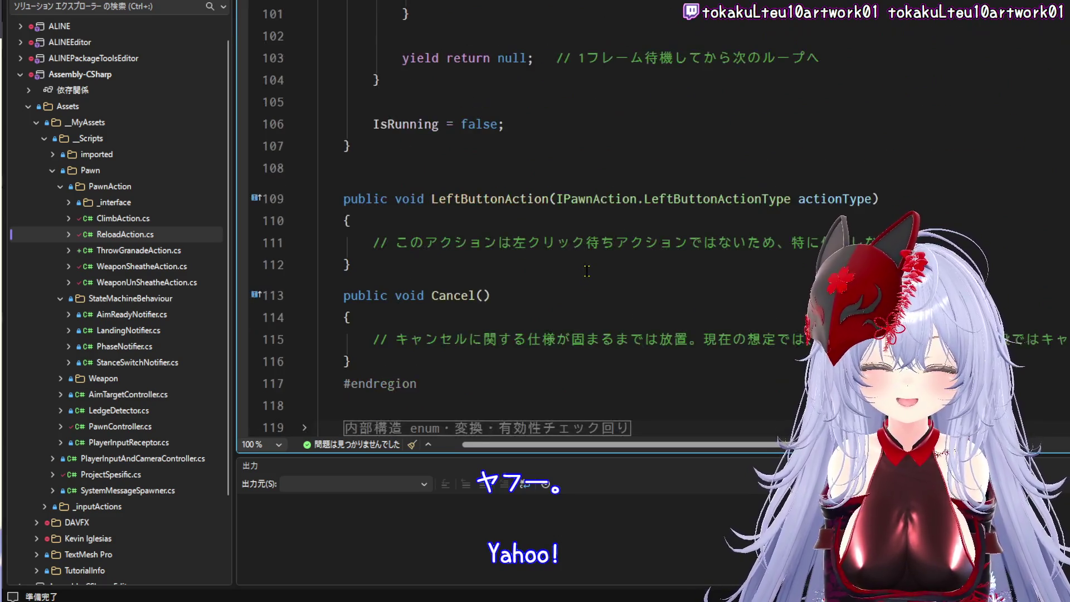
pyautogui.scroll(8, 587, 271)
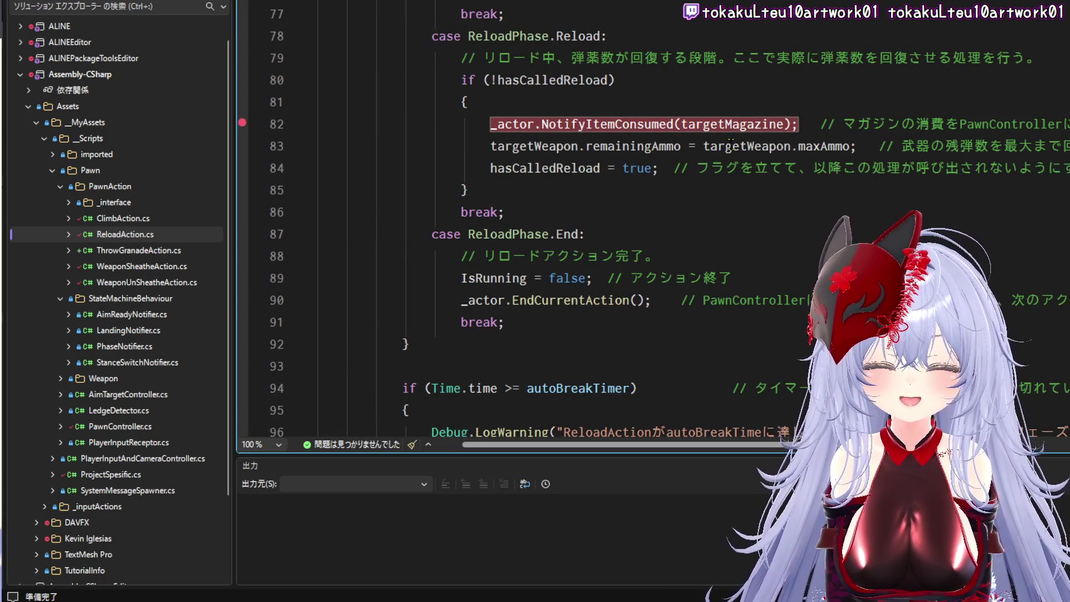
pyautogui.scroll(2, 647, 159)
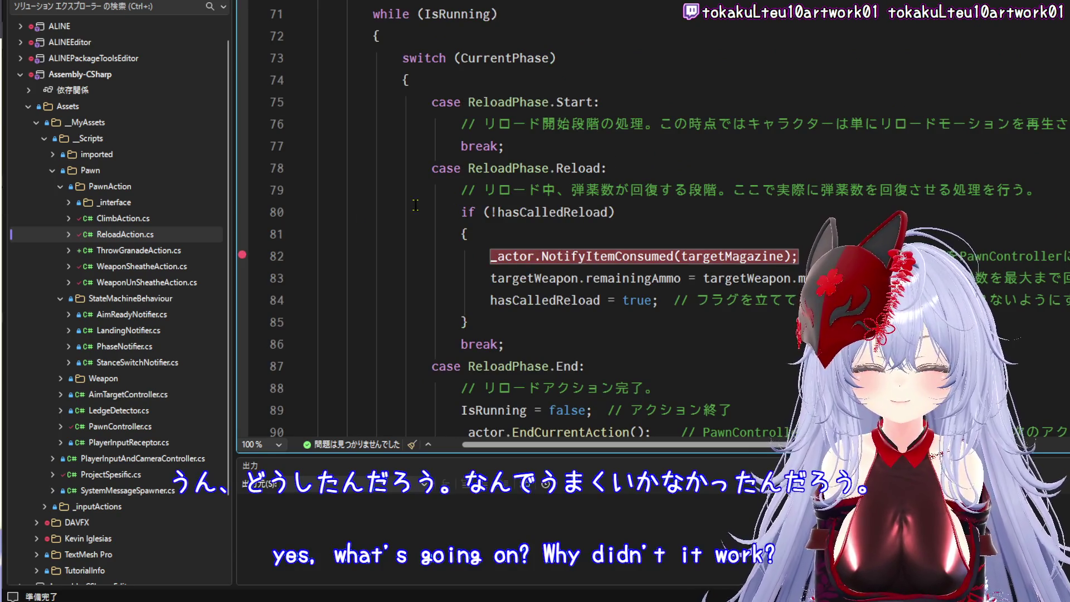
pyautogui.click(242, 256)
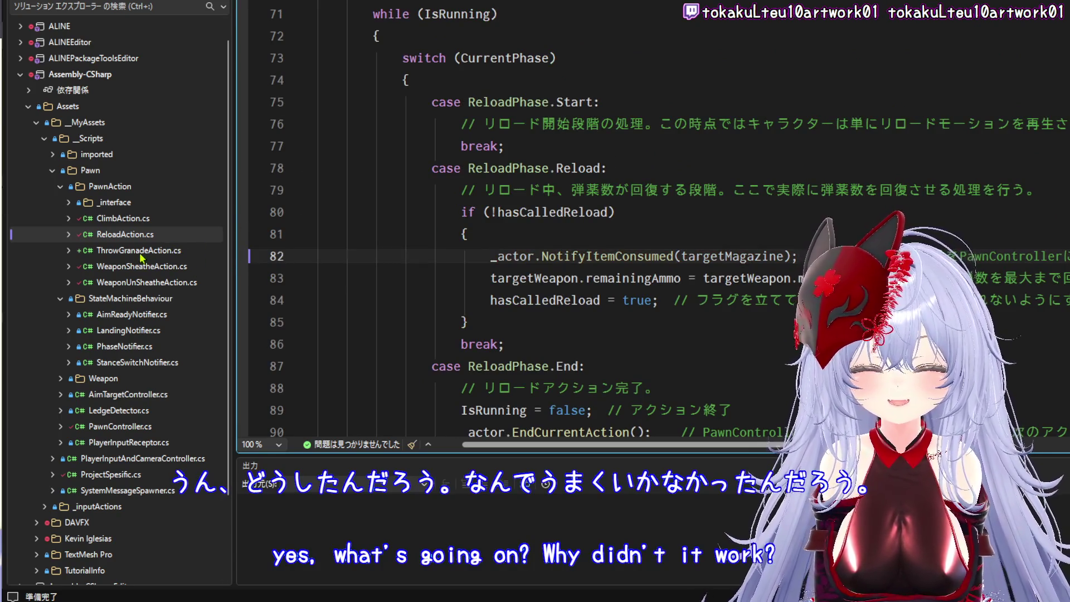
pyautogui.doubleClick(134, 272)
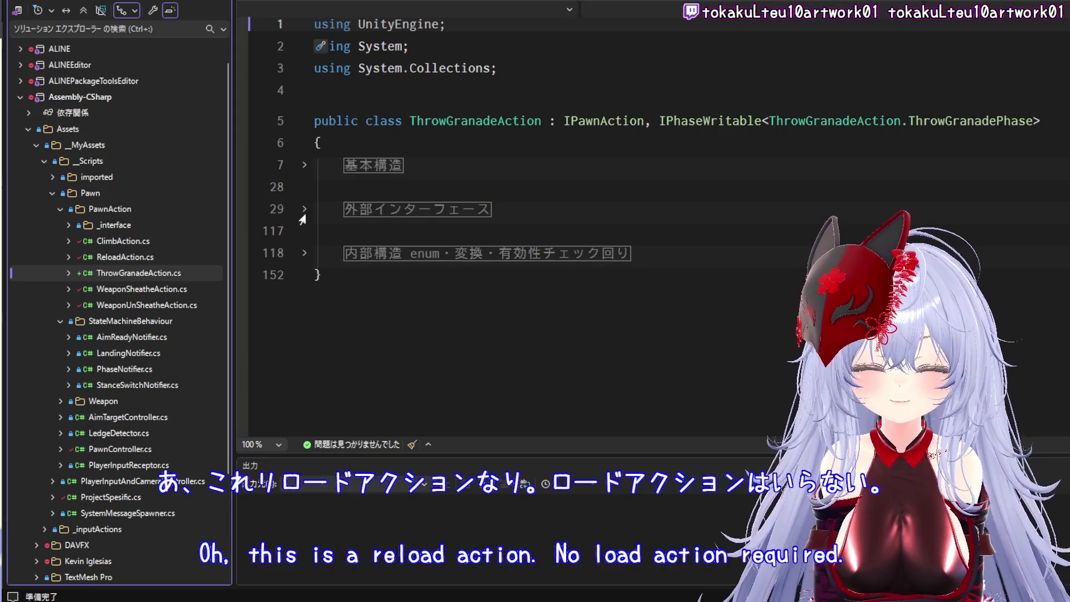
# - Expand the 基本構造 and 外部インターフェース regions and scroll to the Throw case's LaunchToTarget(1.5f, 10f) call
pyautogui.click(304, 165)
pyautogui.scroll(-6, 488, 235)
pyautogui.scroll(2, 488, 235)
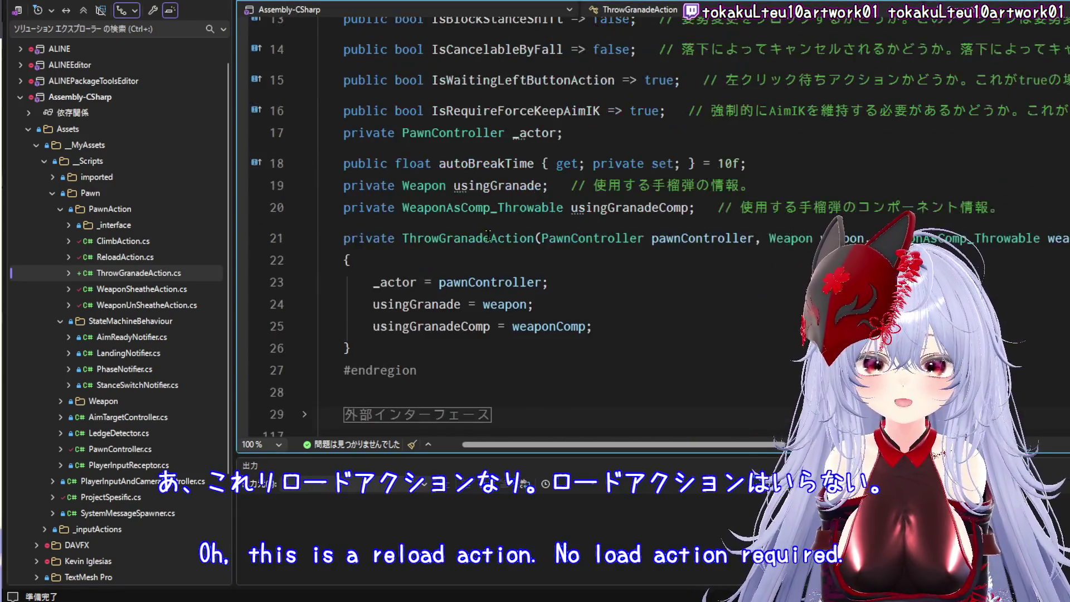
pyautogui.scroll(-2, 488, 235)
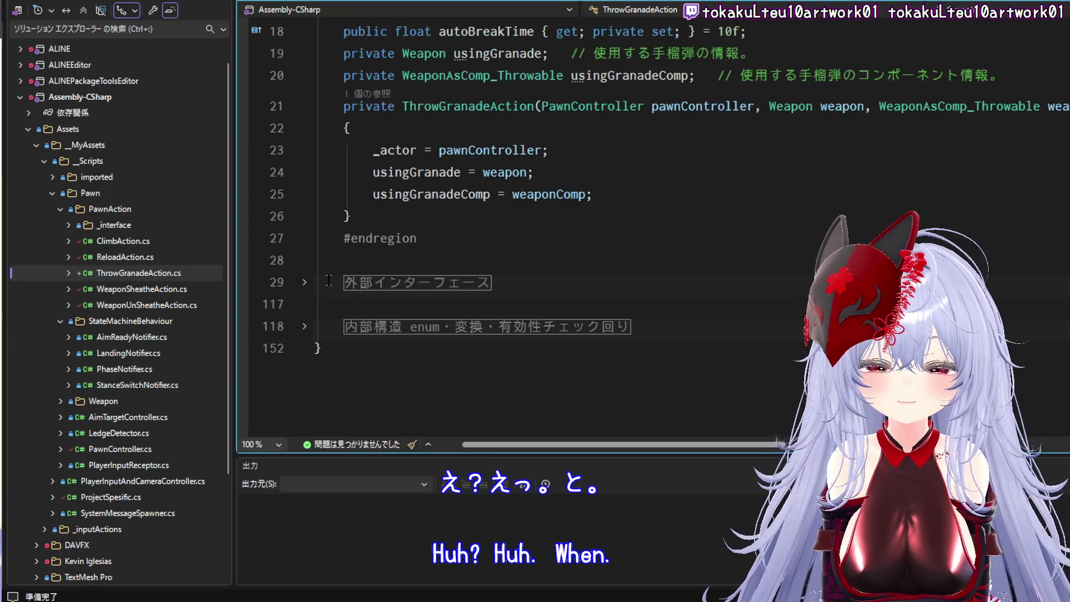
pyautogui.click(304, 282)
pyautogui.scroll(-10, 489, 251)
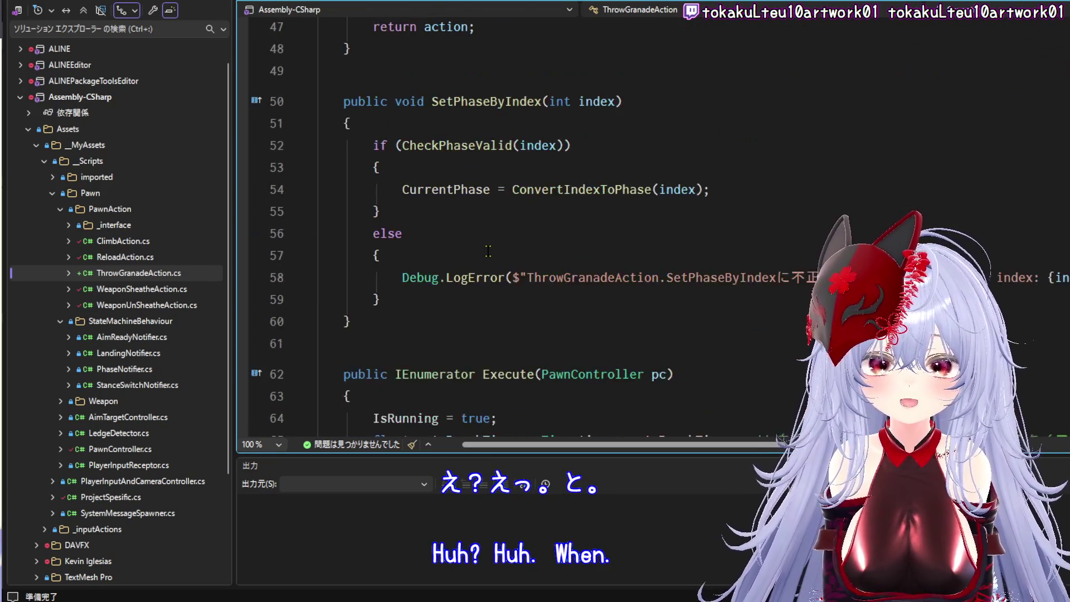
pyautogui.scroll(-9, 488, 251)
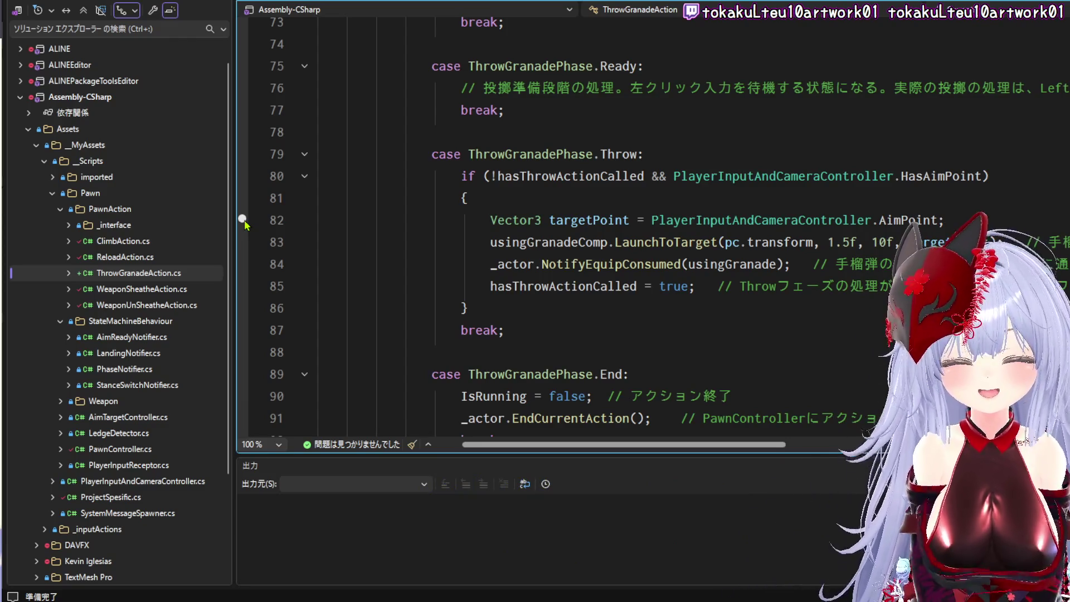
pyautogui.click(540, 302)
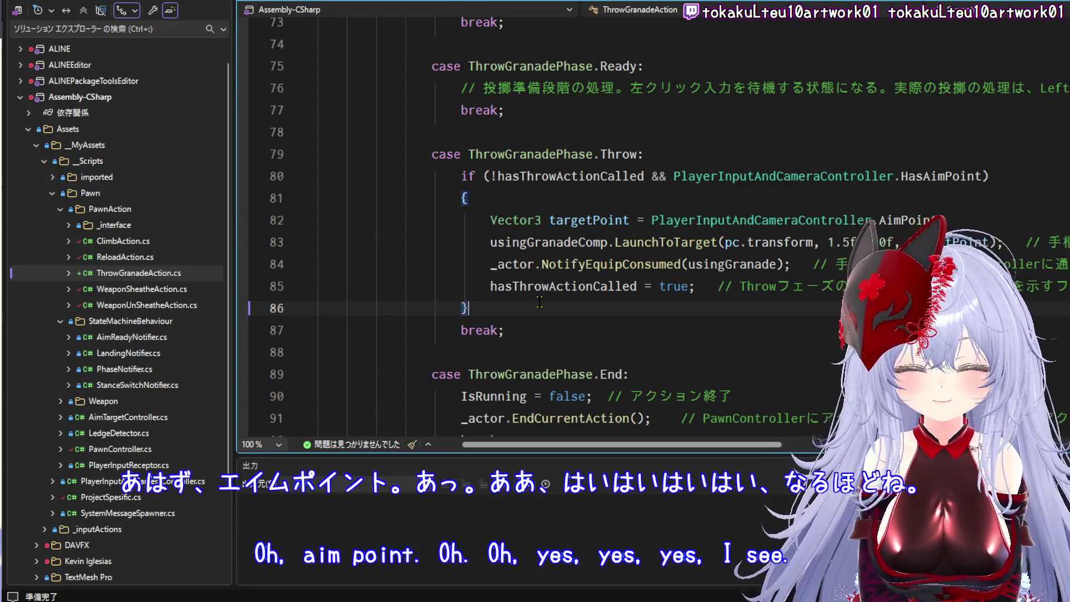
# - Add an empty else { } block after the Throw case's if block, rejecting the AI suggestion
pyautogui.press('Return')
pyautogui.write('else')
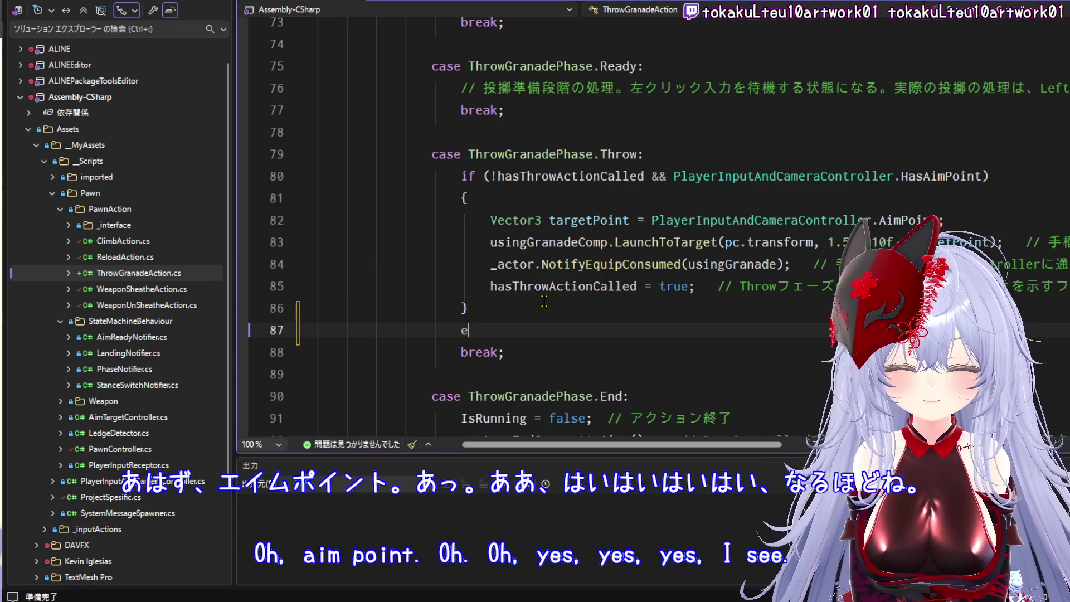
pyautogui.press('Return')
pyautogui.write('{')
pyautogui.press('Return')
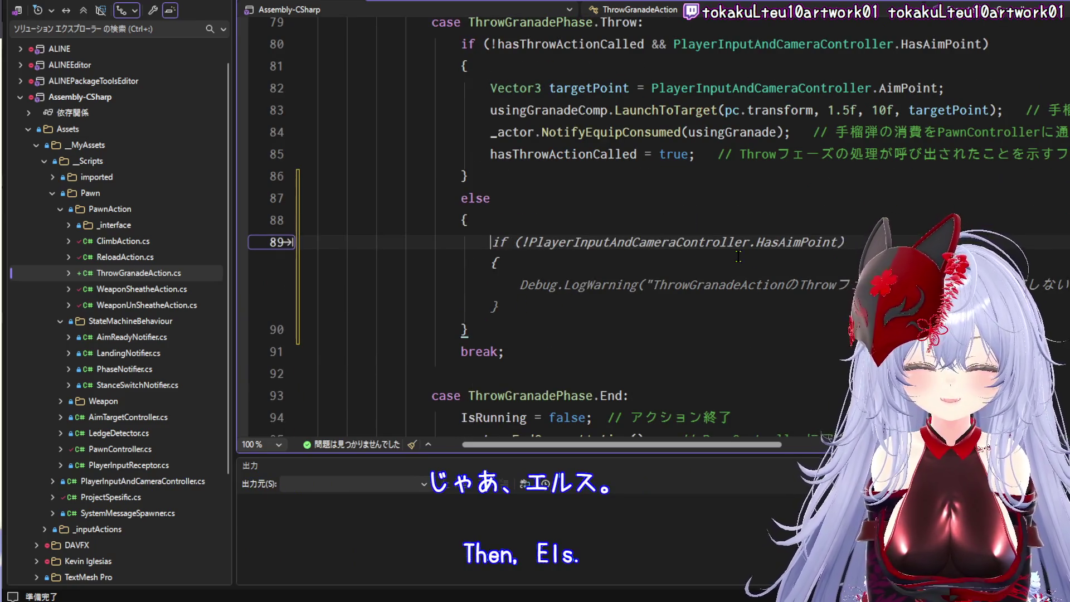
pyautogui.scroll(1, 867, 254)
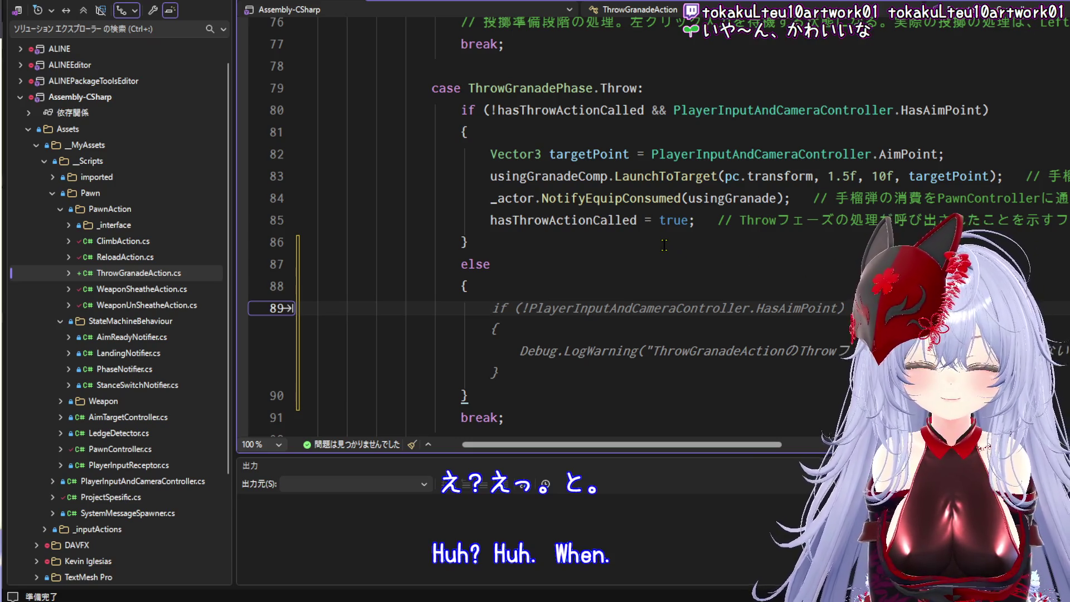
pyautogui.press('Escape')
# - Delete '&& PlayerInputAndCameraController.HasAimPoint' from the line 80 if condition
pyautogui.press('Up')
pyautogui.press('Up')
pyautogui.press('Up')
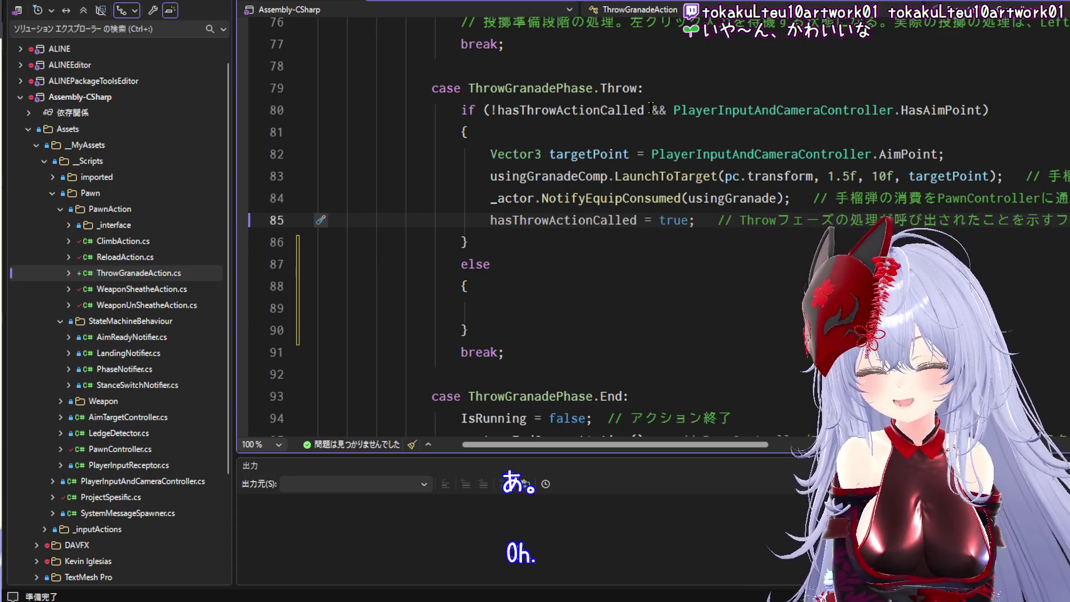
pyautogui.moveTo(650, 109); pyautogui.dragTo(982, 110)
pyautogui.press('BackSpace')
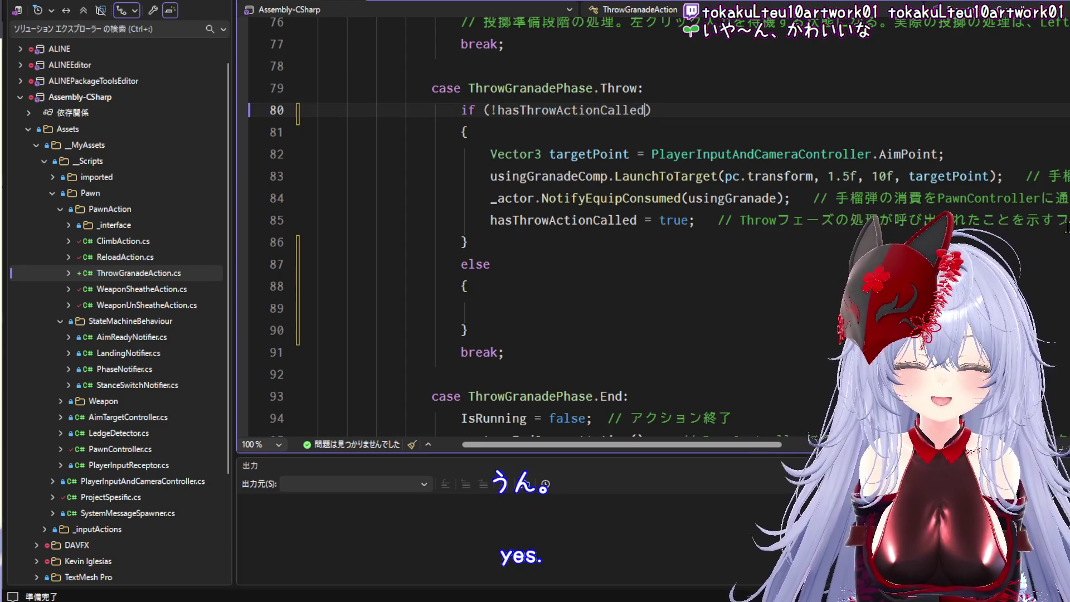
pyautogui.click(652, 220)
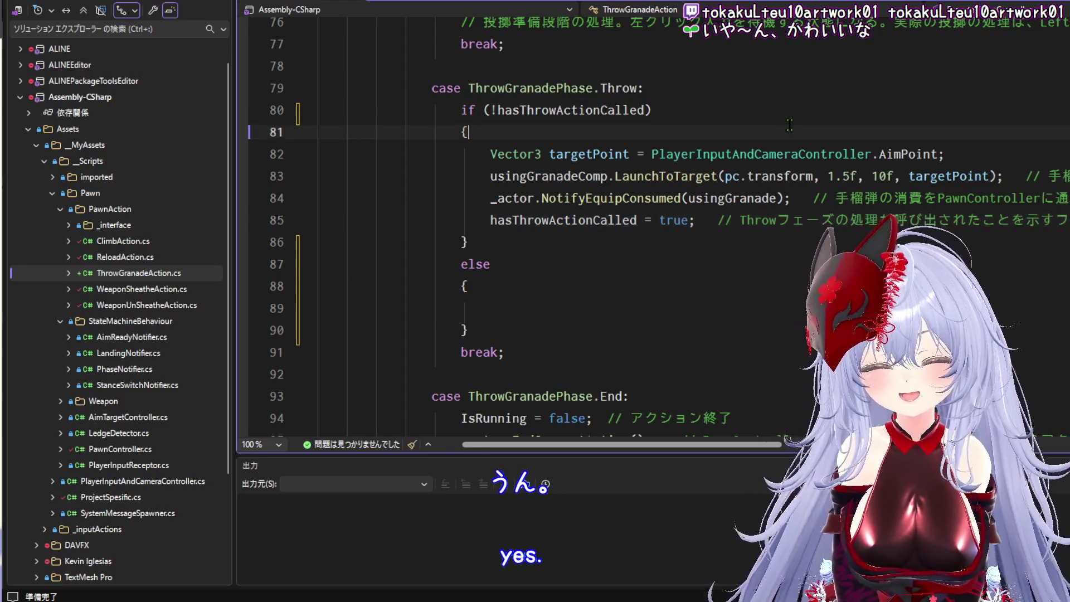
# - Add a nested if on the player's HasAimPoint inside the Throw block, accepting the Copilot suggestion
pyautogui.click(788, 127)
pyautogui.press('Return')
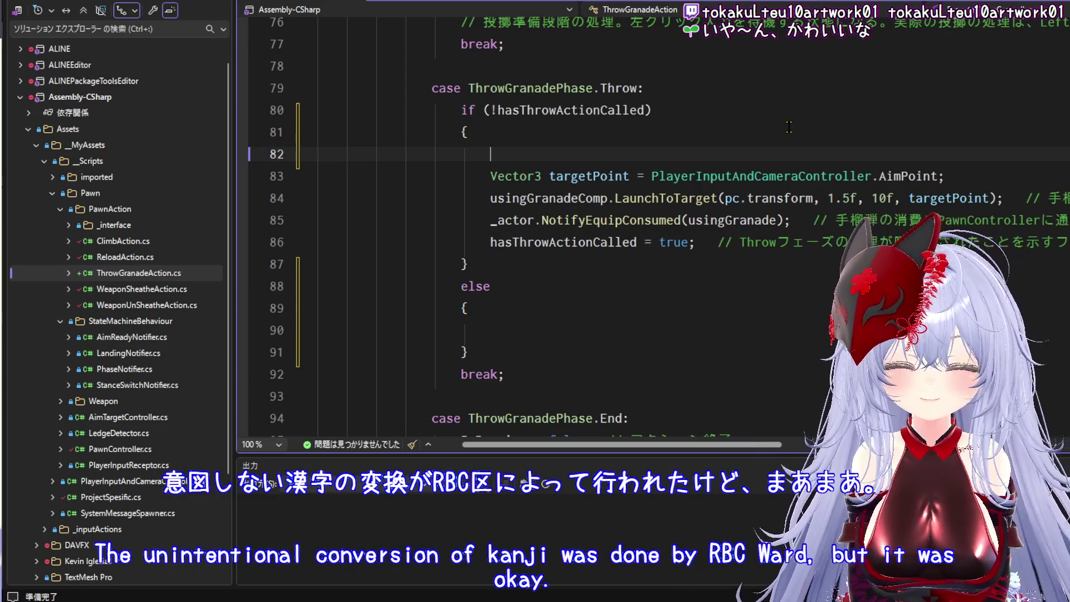
pyautogui.write('if')
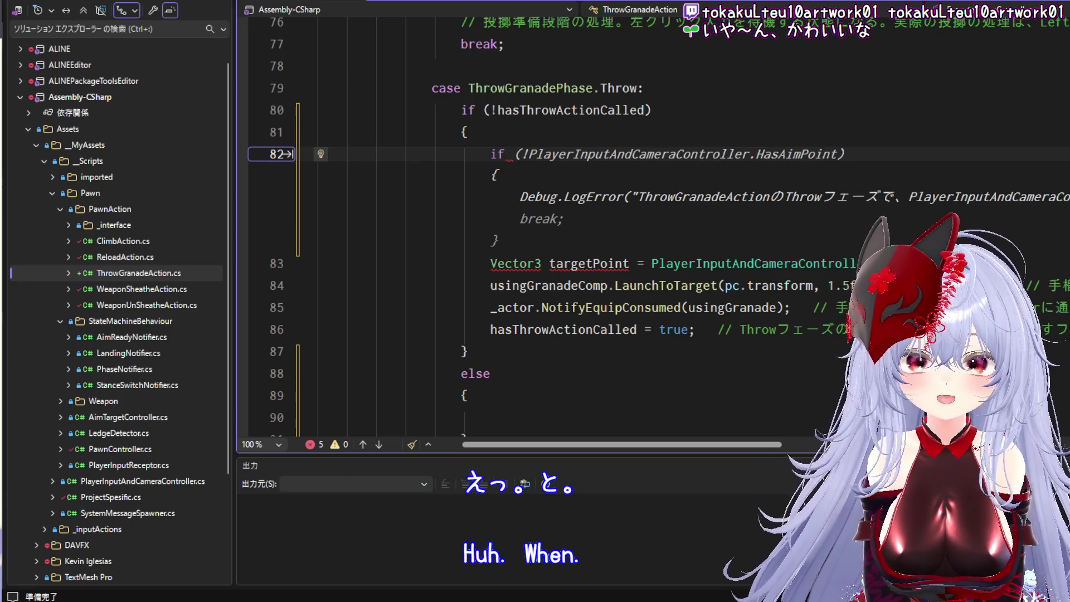
pyautogui.write('(')
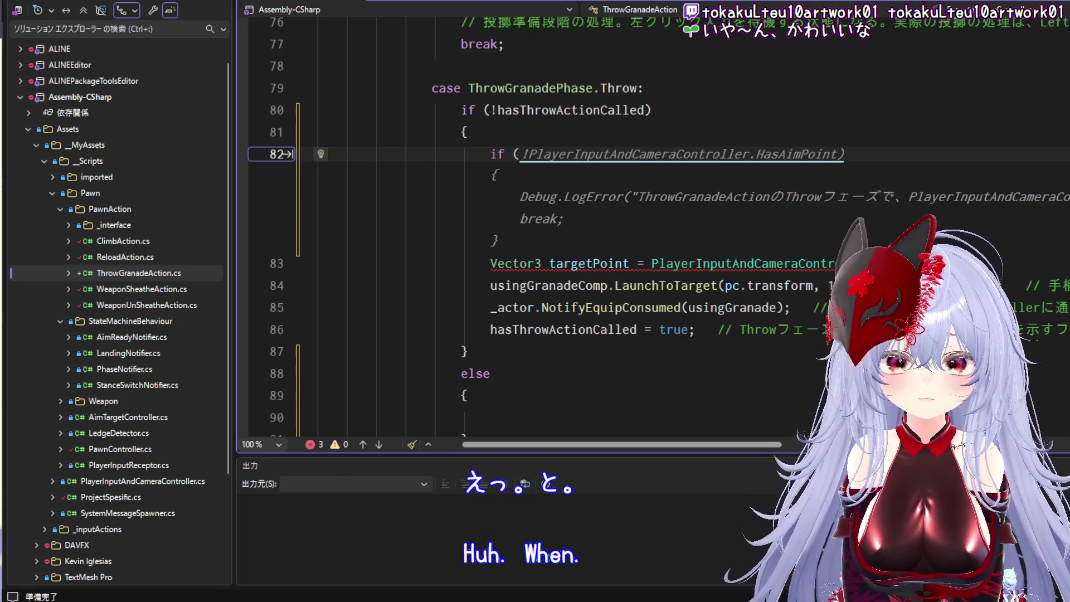
pyautogui.write('Pla')
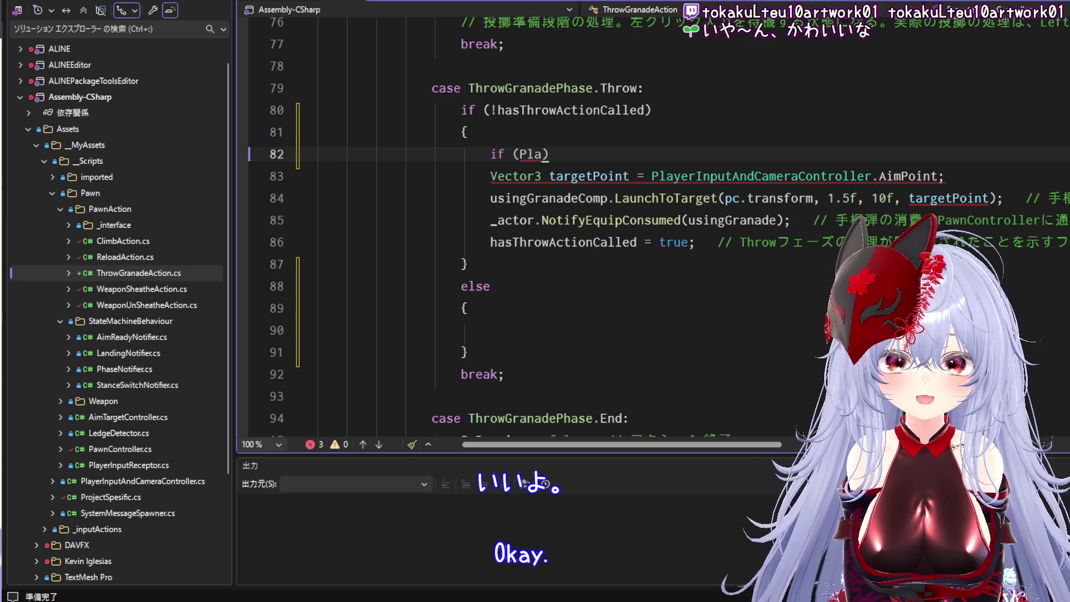
pyautogui.write('yerInputAndCameraController')
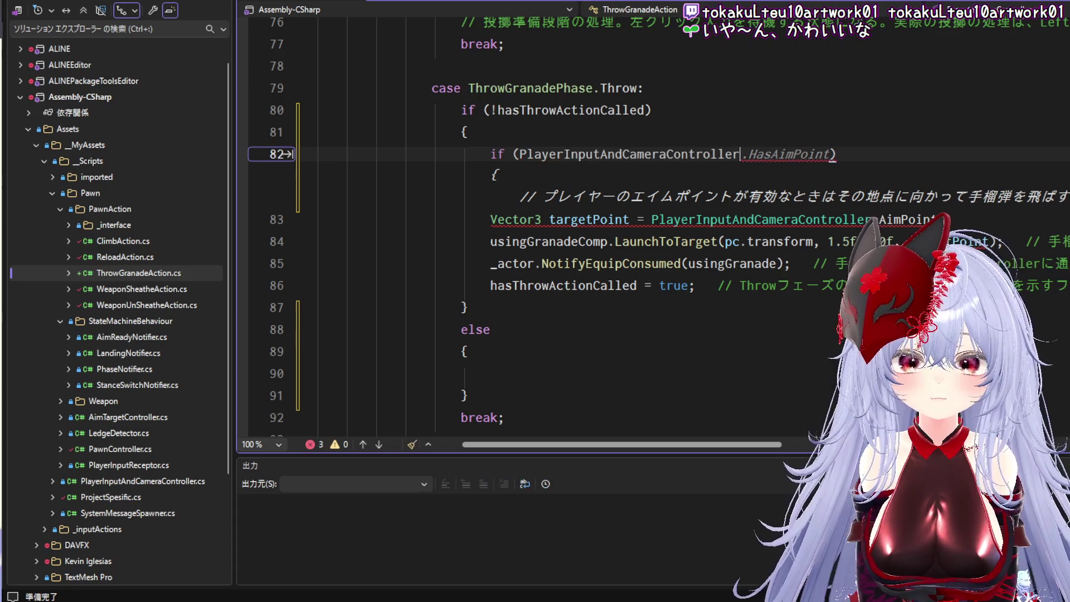
pyautogui.press('Tab')
# - Cut the comment, targetPoint and LaunchToTarget lines out of the Throw block
pyautogui.moveTo(329, 308)
pyautogui.mouseDown()
pyautogui.moveTo(540, 264)
pyautogui.moveTo(329, 200)
pyautogui.mouseUp()
pyautogui.click(490, 286)
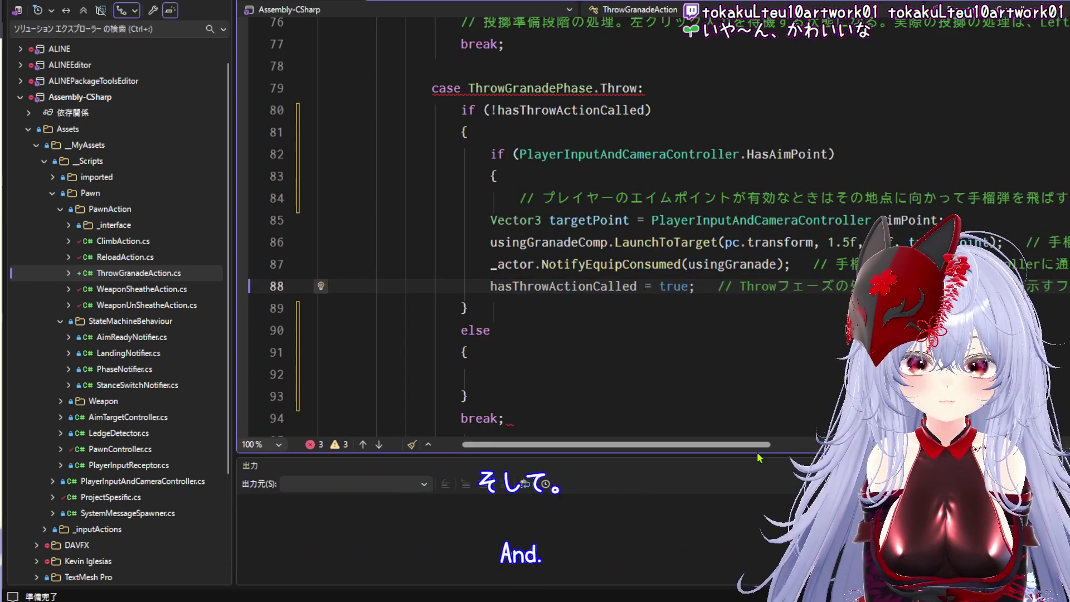
pyautogui.hscroll(10, 791, 314)
pyautogui.moveTo(541, 244)
pyautogui.mouseDown()
pyautogui.moveTo(343, 244)
pyautogui.moveTo(166, 193)
pyautogui.mouseUp()
pyautogui.click(587, 225)
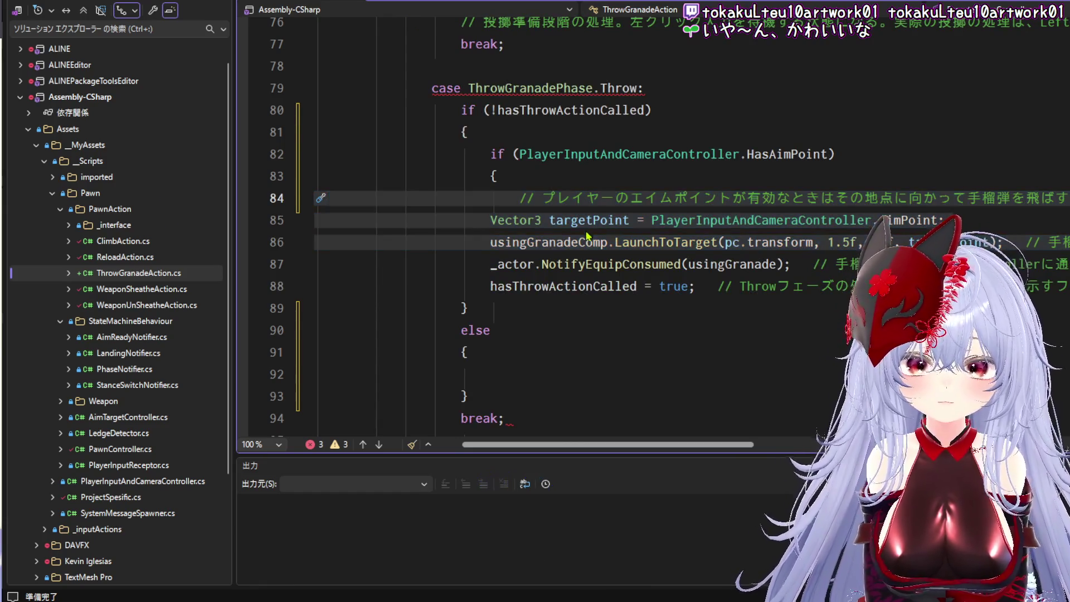
pyautogui.press('Delete')
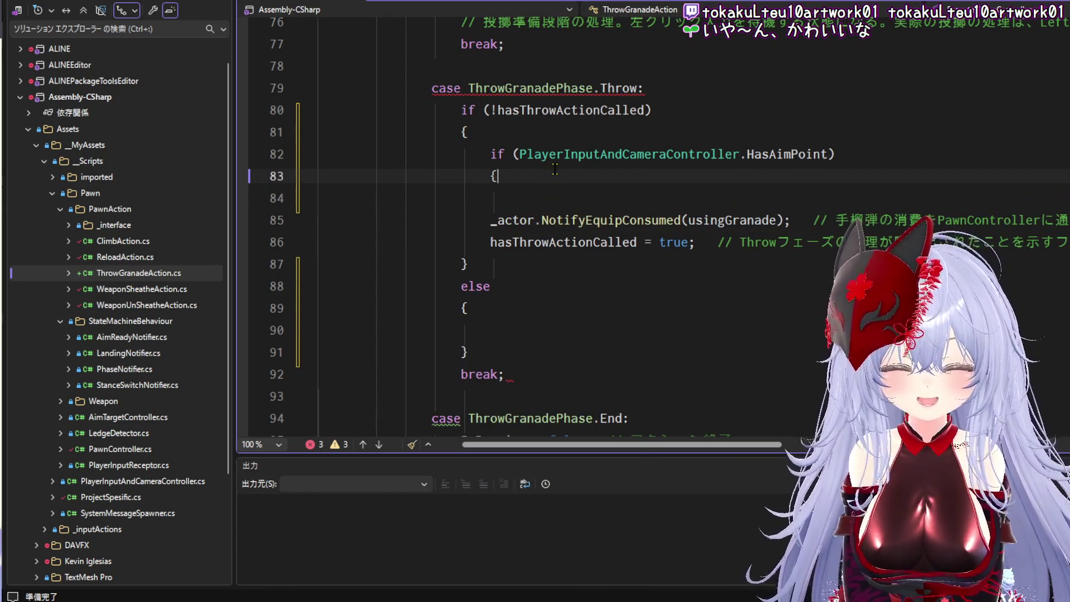
# - Put the aim-point launch lines inside the HasAimPoint block and open a braced else branch
pyautogui.hotkey('ctrl', 'z')
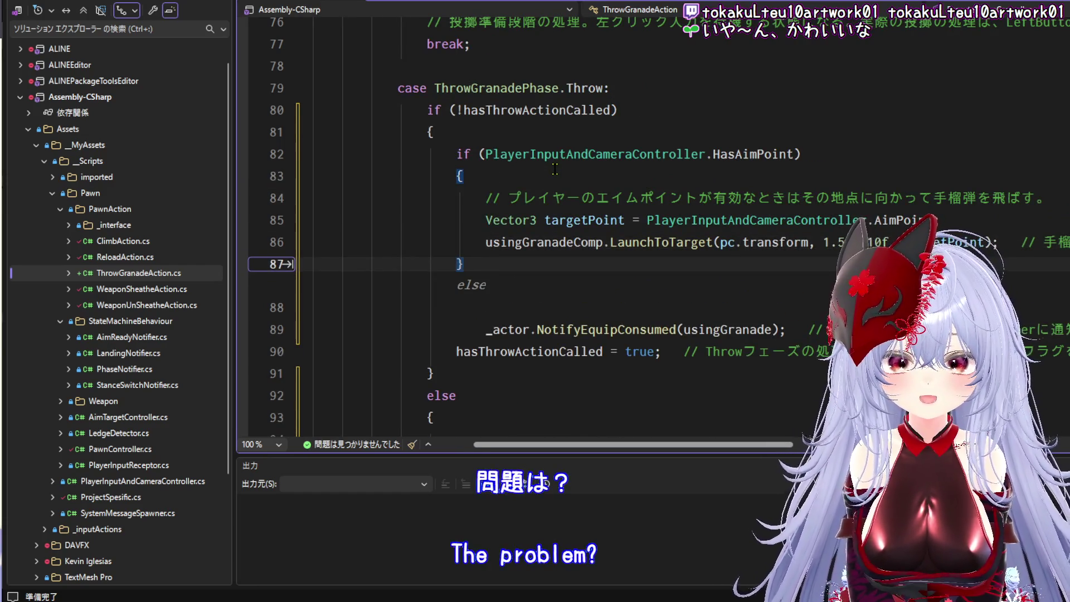
pyautogui.press('Tab')
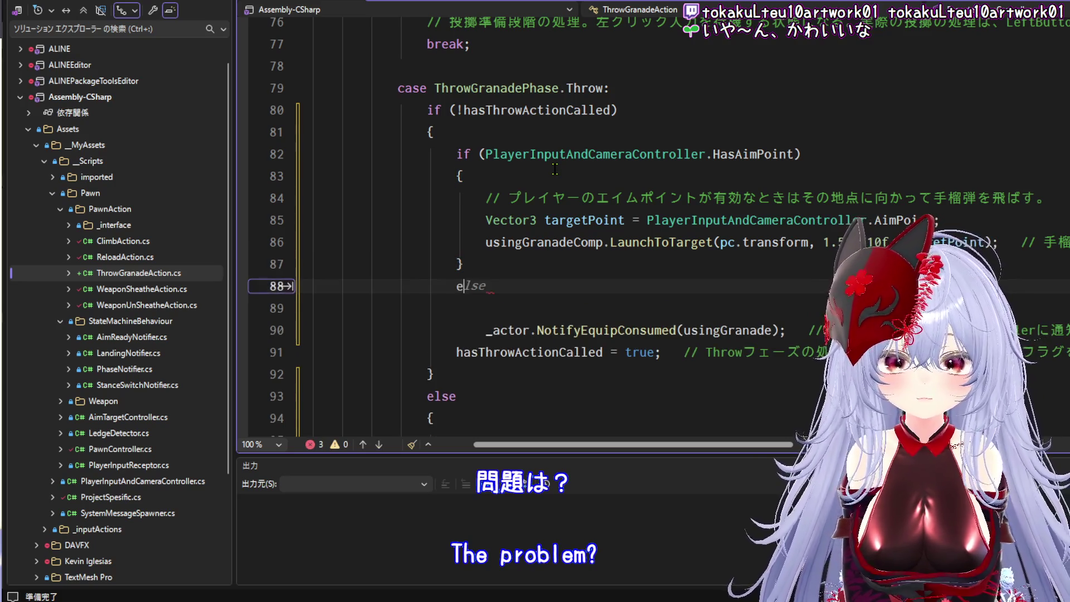
pyautogui.press('Return')
pyautogui.write('{')
pyautogui.press('Return')
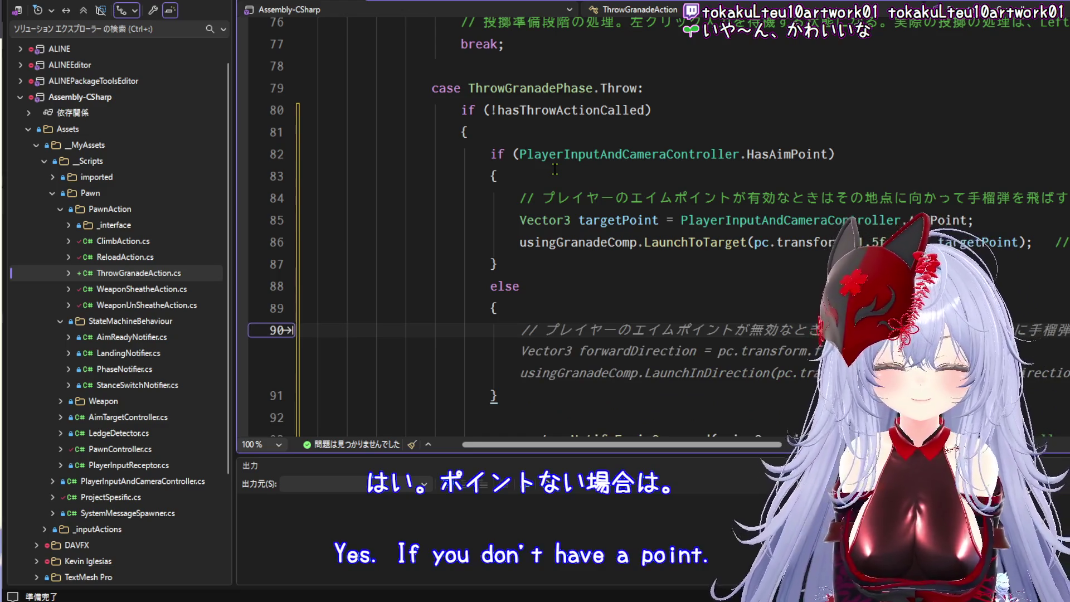
# - Make the else branch launch at 'pc.transform.position + forwardDirection * 10f'
pyautogui.scroll(-1, 858, 375)
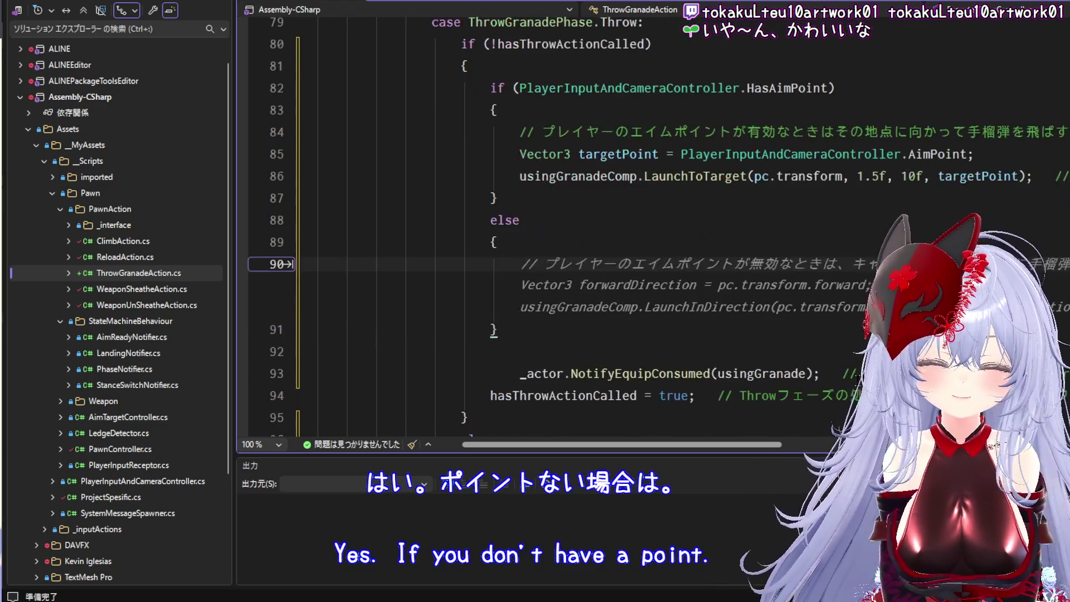
pyautogui.press('Tab')
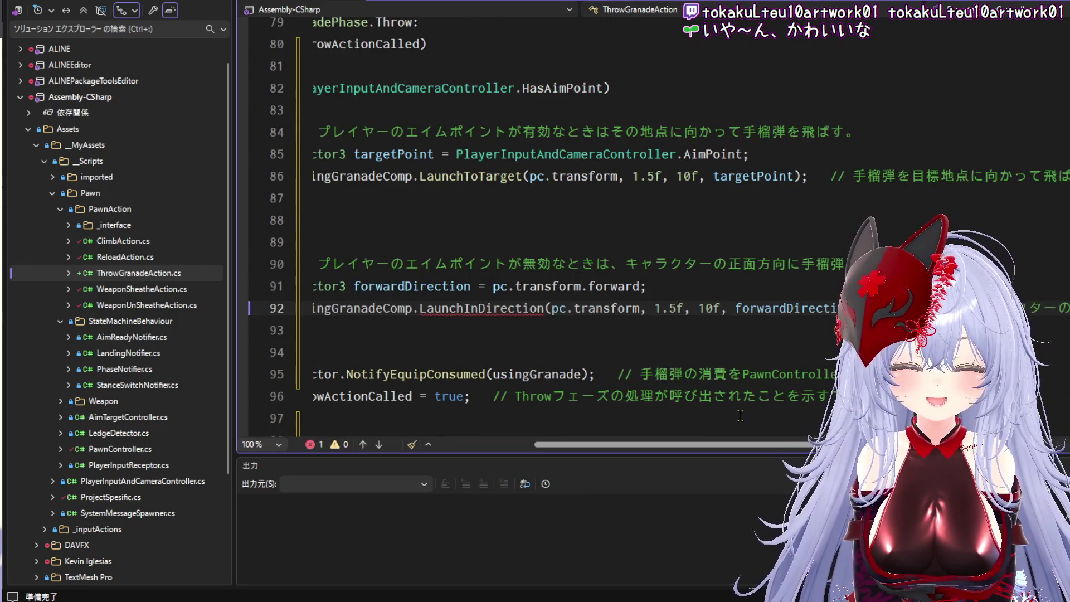
pyautogui.moveTo(733, 445)
pyautogui.mouseDown()
pyautogui.moveTo(691, 441)
pyautogui.moveTo(670, 363)
pyautogui.mouseUp()
pyautogui.click(602, 182)
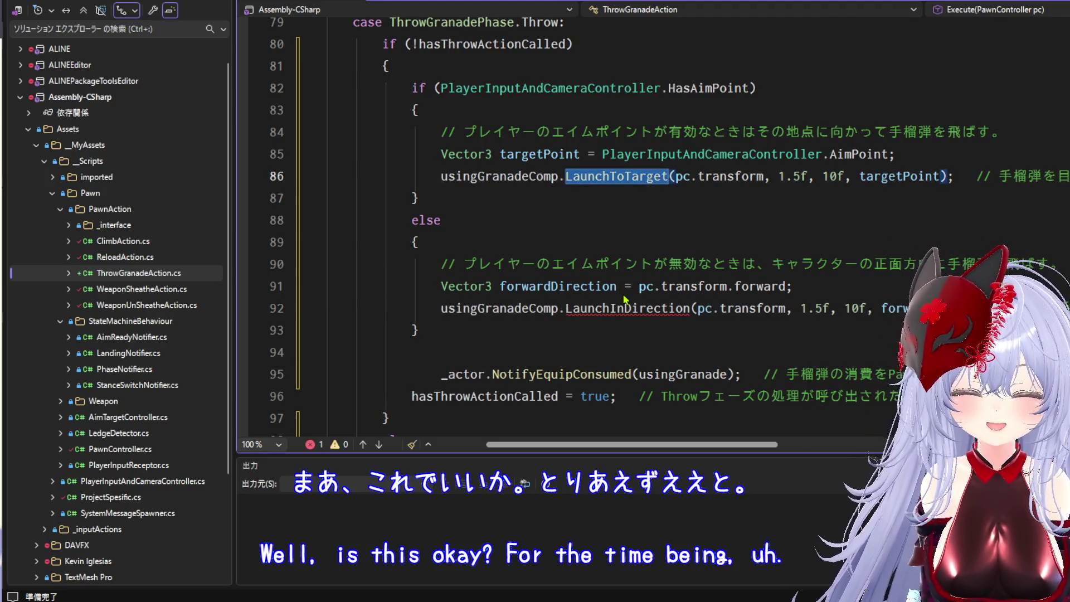
pyautogui.click(598, 310)
pyautogui.click(792, 286)
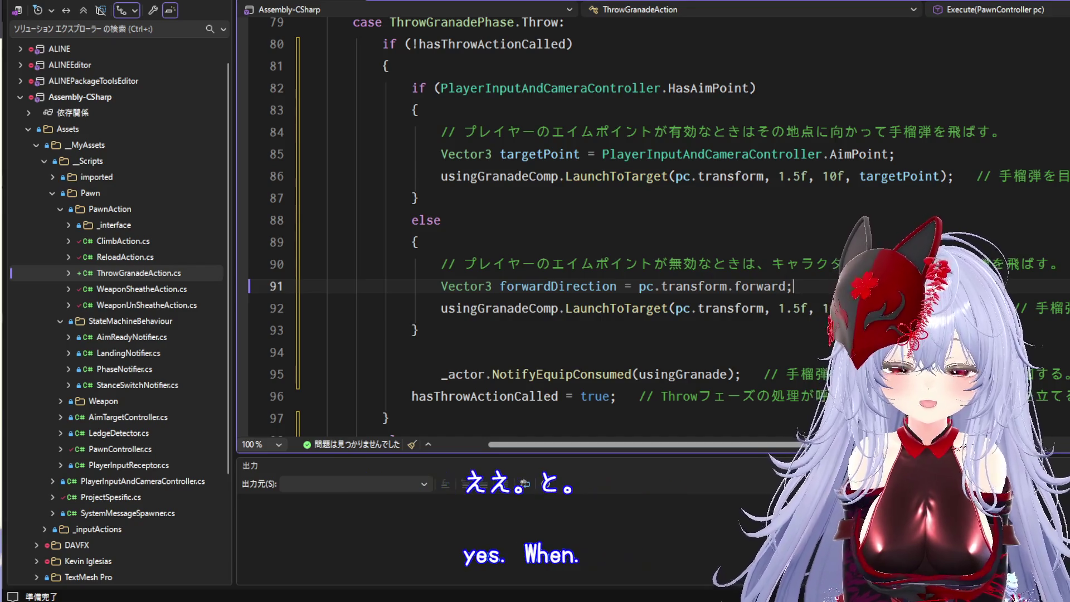
pyautogui.press('Return')
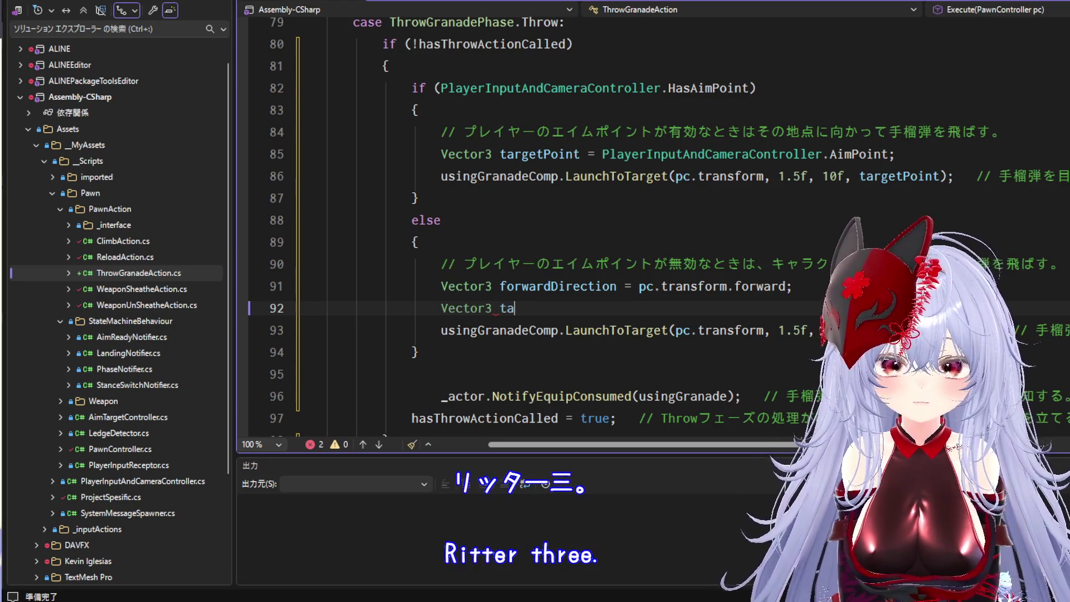
pyautogui.write('rget =')
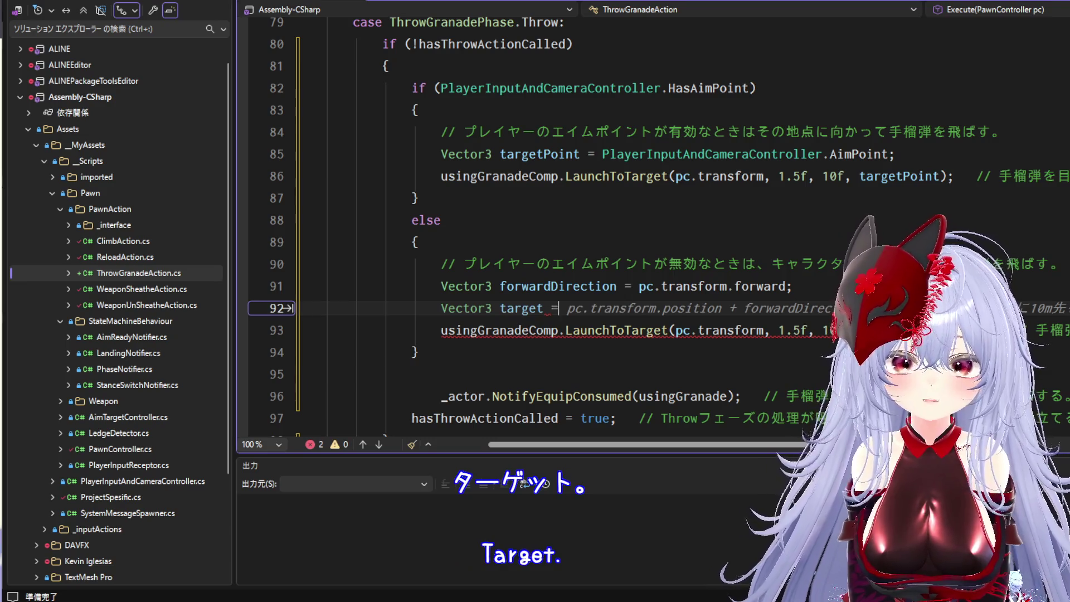
pyautogui.press('Tab')
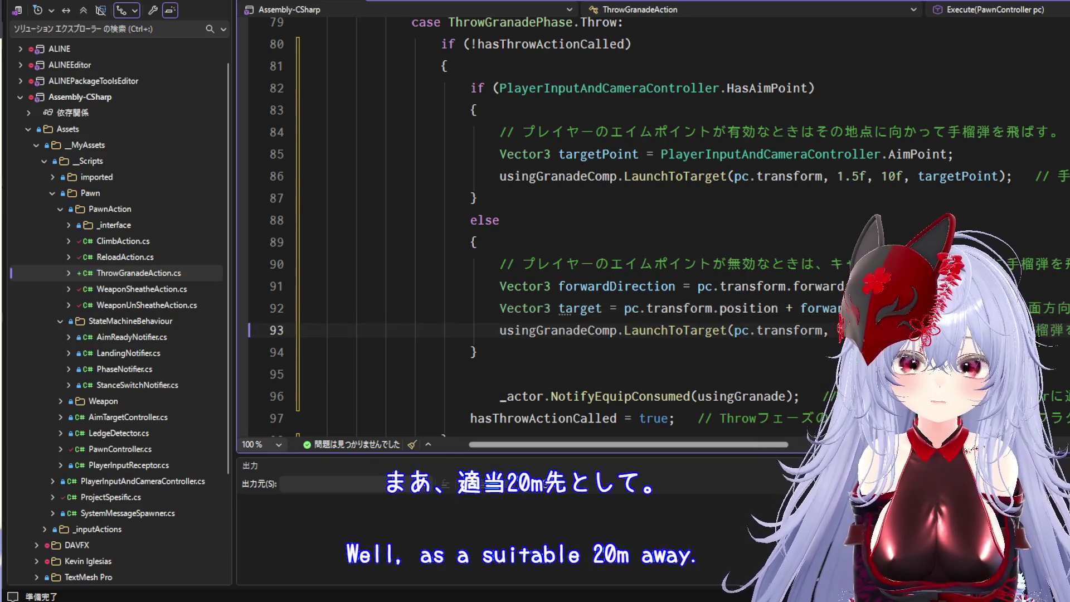
# - Delete the leftover blank line and dedent the NotifyEquipConsumed call one level
pyautogui.scroll(-1, 1052, 332)
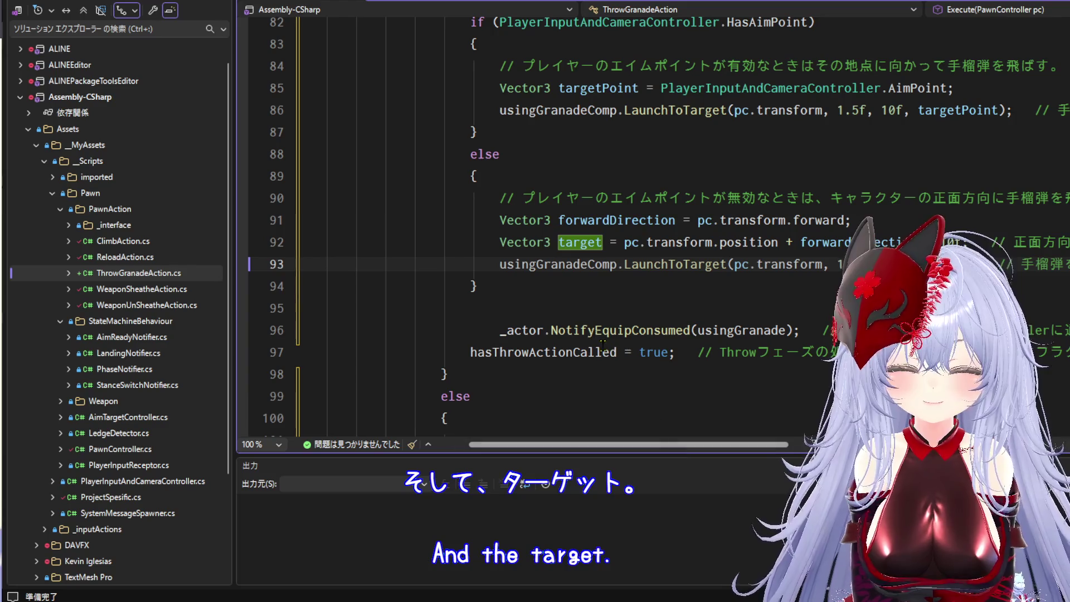
pyautogui.moveTo(585, 310); pyautogui.dragTo(587, 290)
pyautogui.press('Delete')
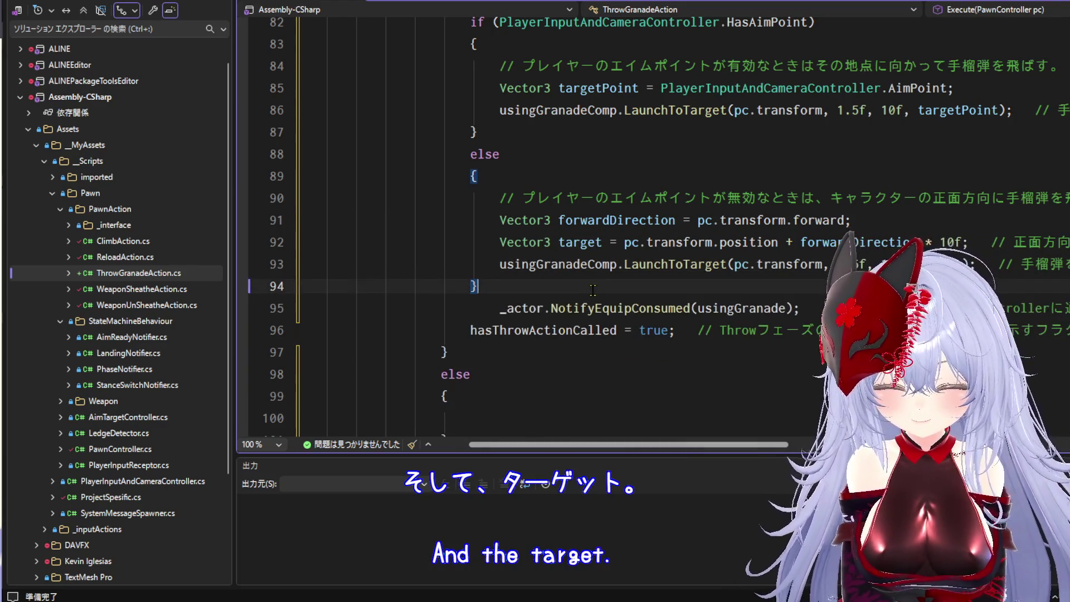
pyautogui.press('ctrl')
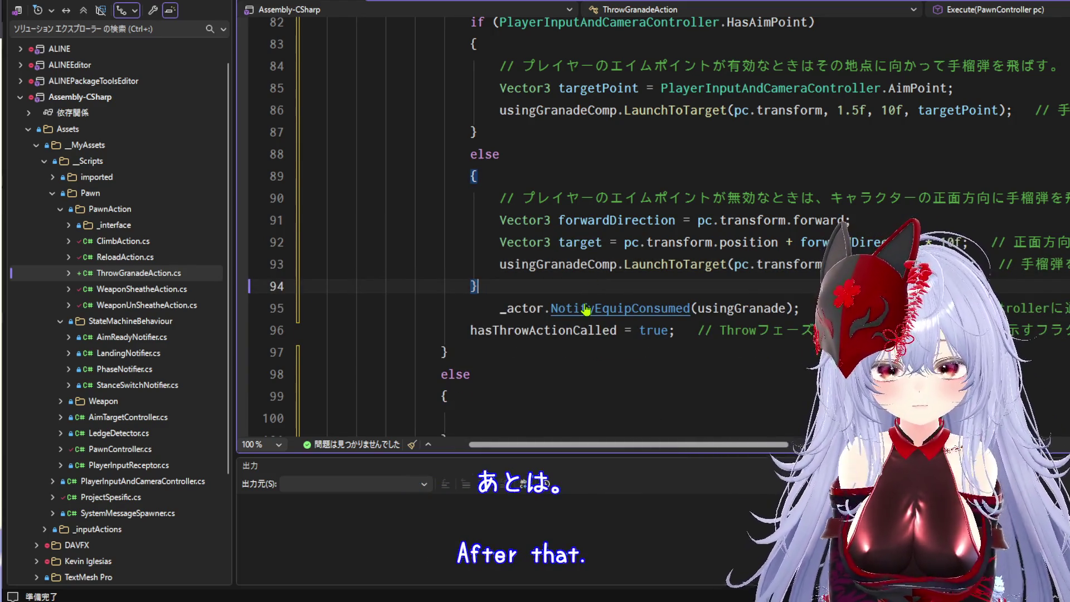
pyautogui.hotkey('ctrl', 'k')
pyautogui.hotkey('ctrl', 'd')
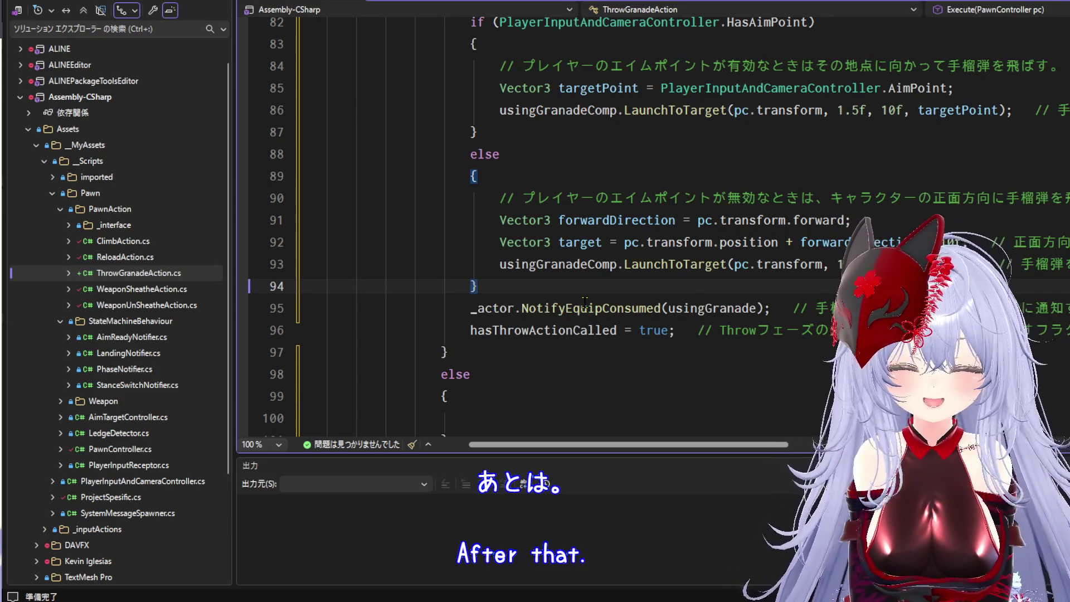
pyautogui.scroll(-2, 585, 302)
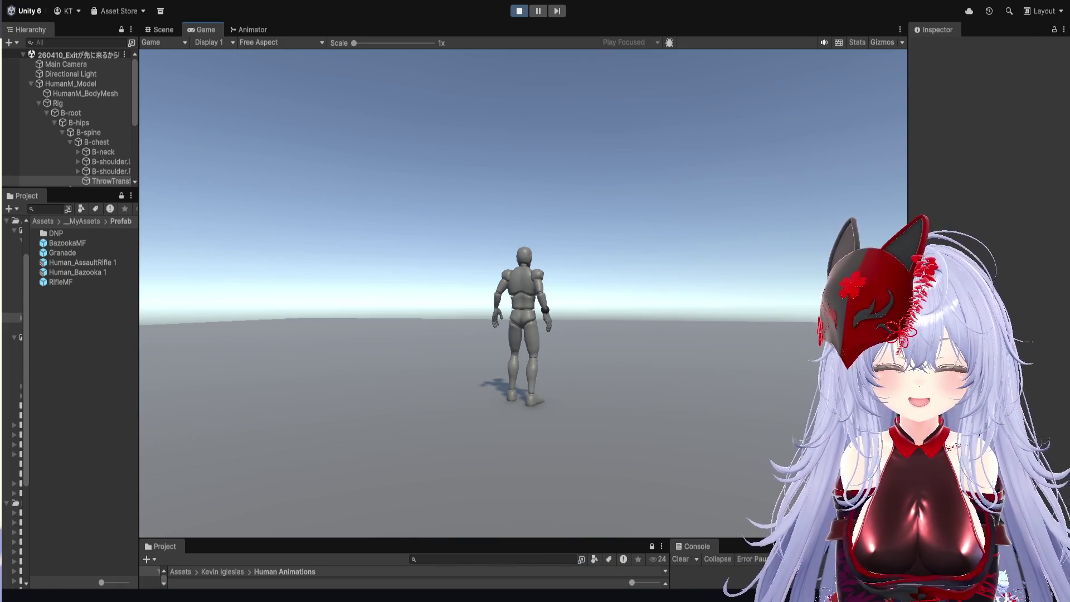
# - Start the game and throw a grenade with no aim point
pyautogui.click(519, 12)
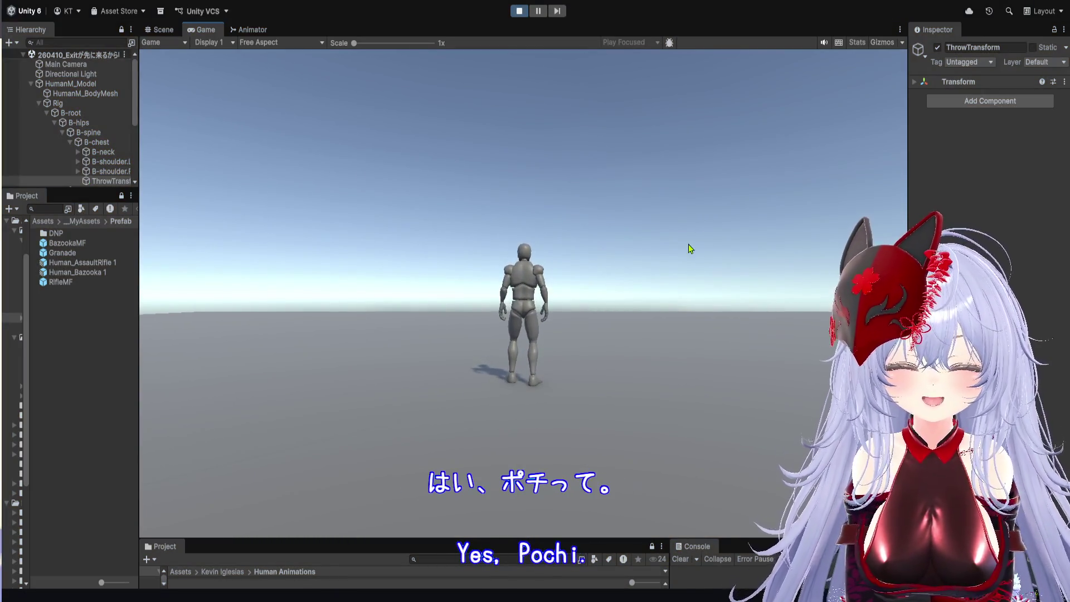
pyautogui.click(688, 244)
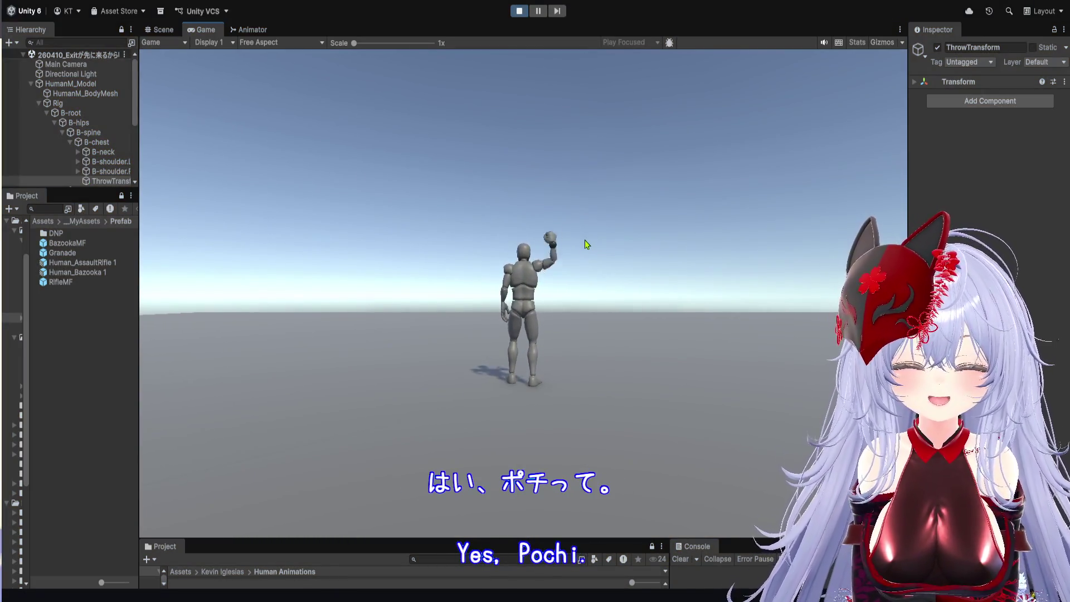
pyautogui.click(539, 248)
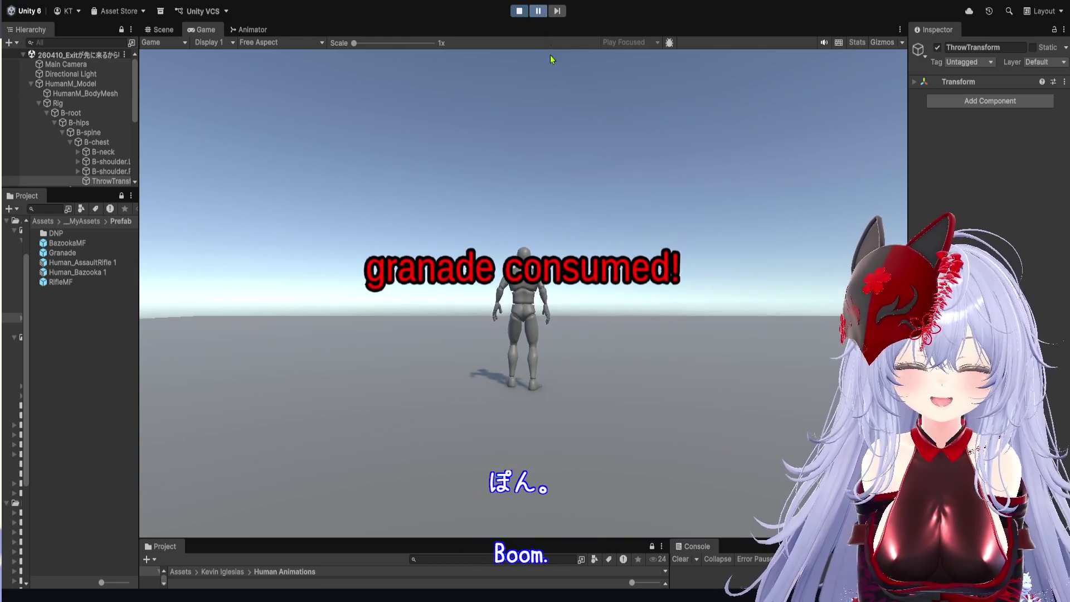
# - Follow the grenade in the Scene view to confirm it lands ahead, then stop and restart the game
pyautogui.hotkey('ctrl', '1')
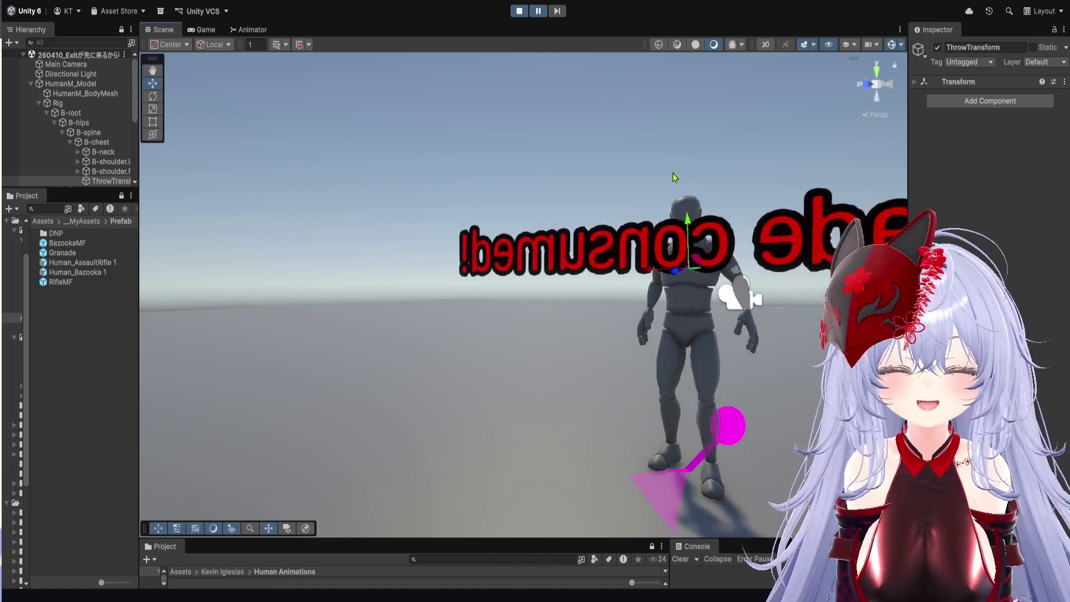
pyautogui.scroll(-5, 673, 177)
pyautogui.moveTo(658, 297)
pyautogui.mouseDown()
pyautogui.moveTo(586, 198)
pyautogui.moveTo(643, 350)
pyautogui.moveTo(570, 237)
pyautogui.mouseUp()
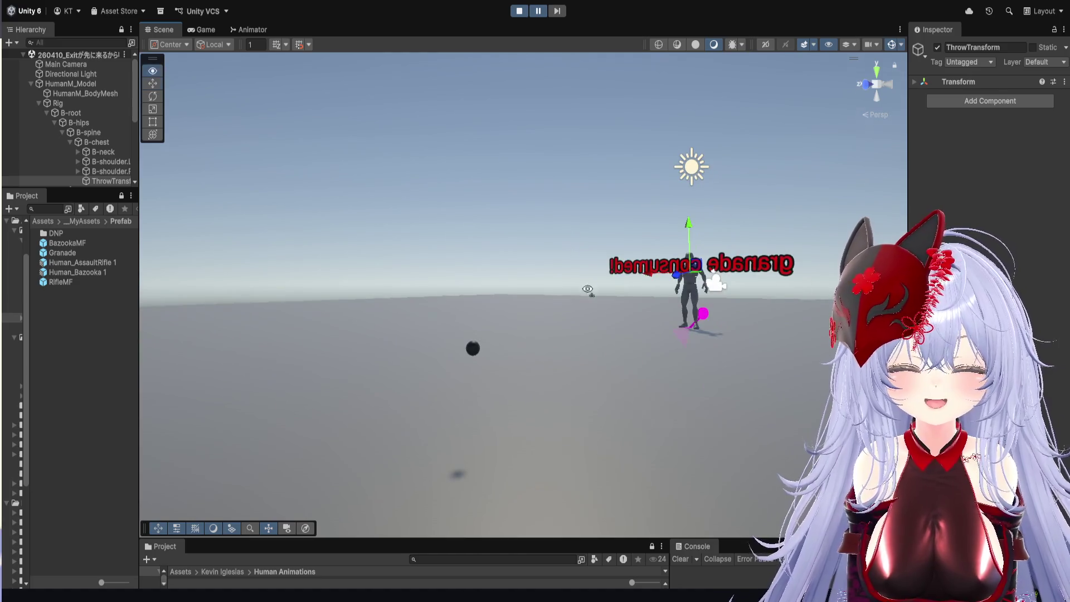
pyautogui.moveTo(588, 290); pyautogui.dragTo(514, 125)
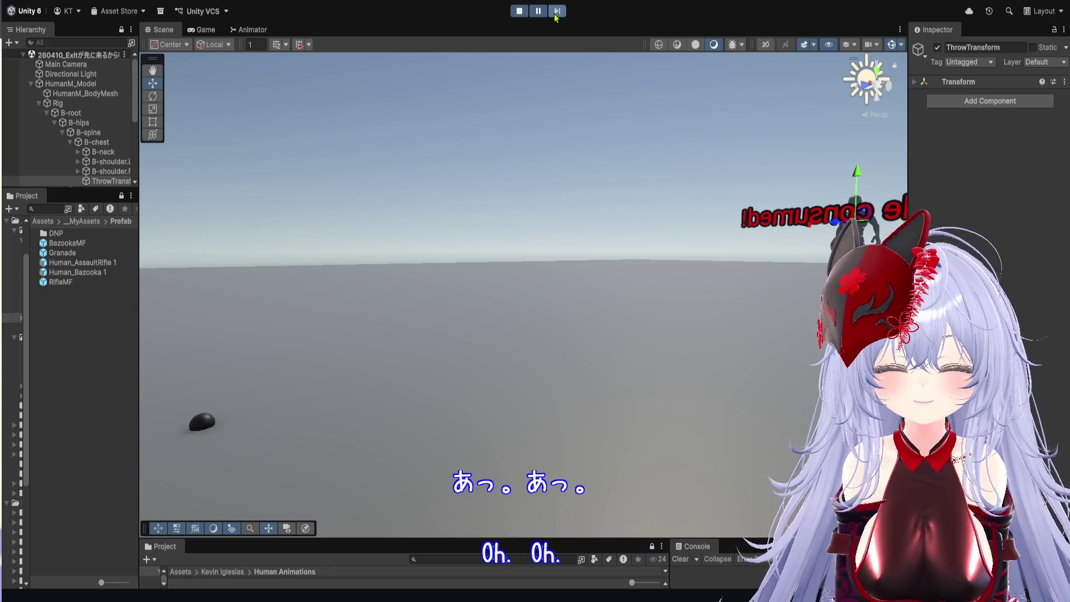
pyautogui.hotkey('ctrl', '2')
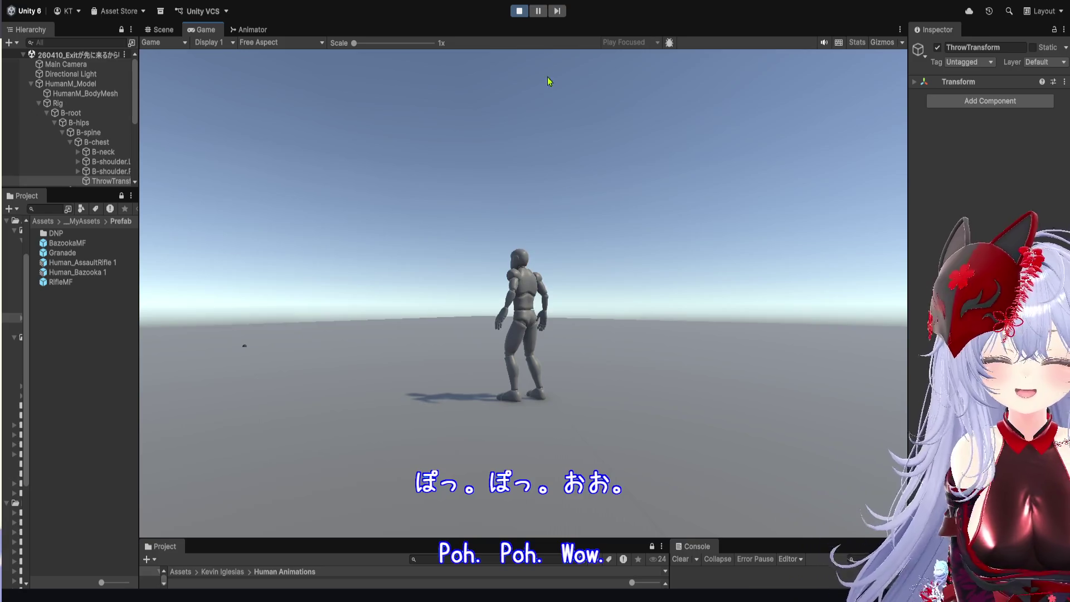
pyautogui.click(522, 10)
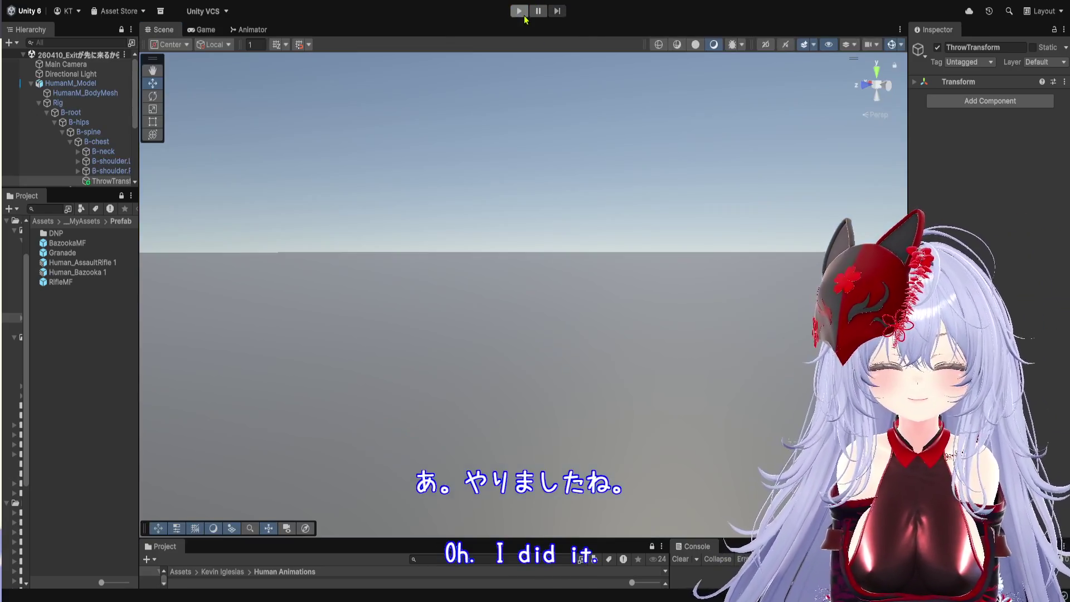
pyautogui.click(519, 12)
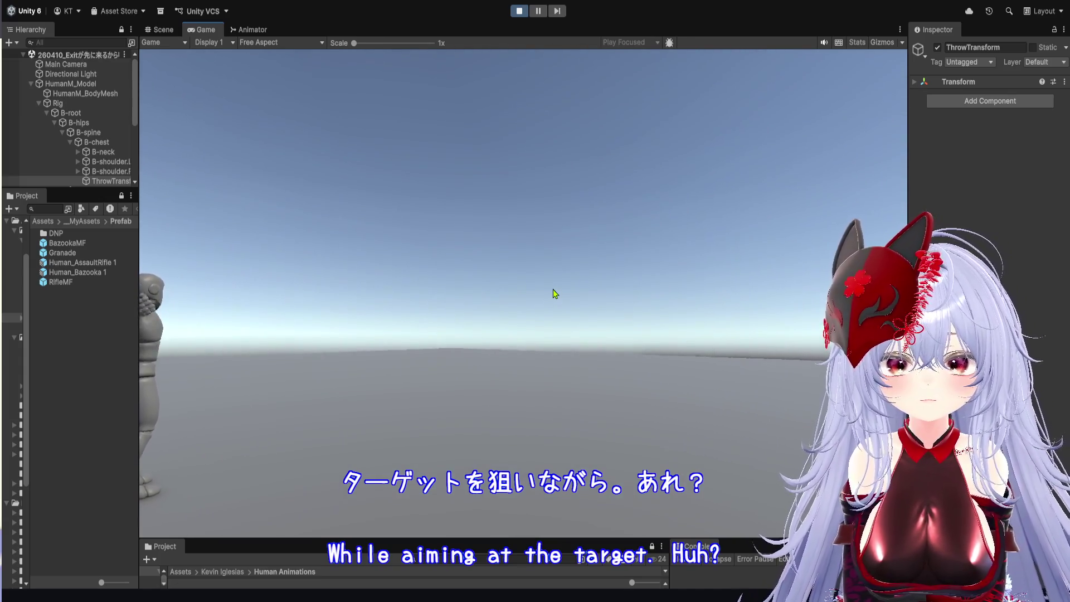
# - Throw a grenade aimed at the target, stop the game, and widen the Hierarchy panel
pyautogui.click(553, 290)
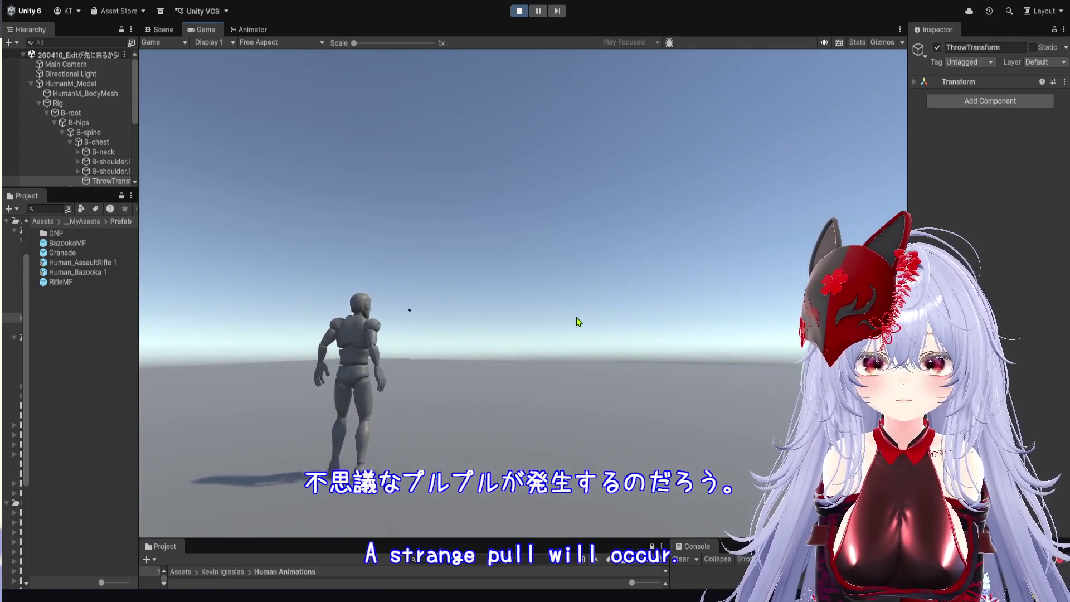
pyautogui.hotkey('ctrl', 'p')
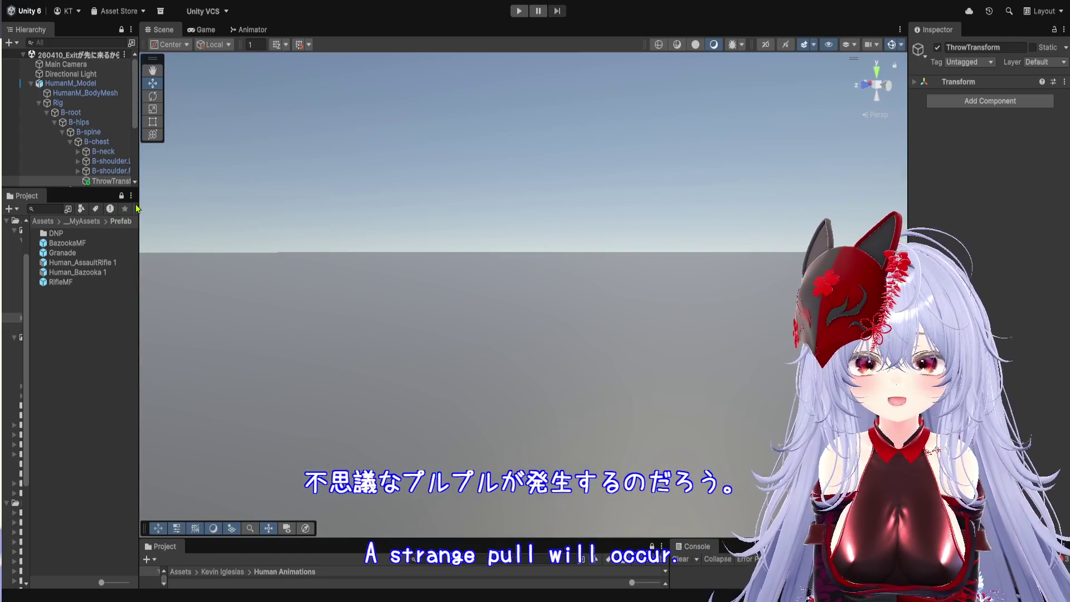
pyautogui.moveTo(140, 254); pyautogui.dragTo(250, 251)
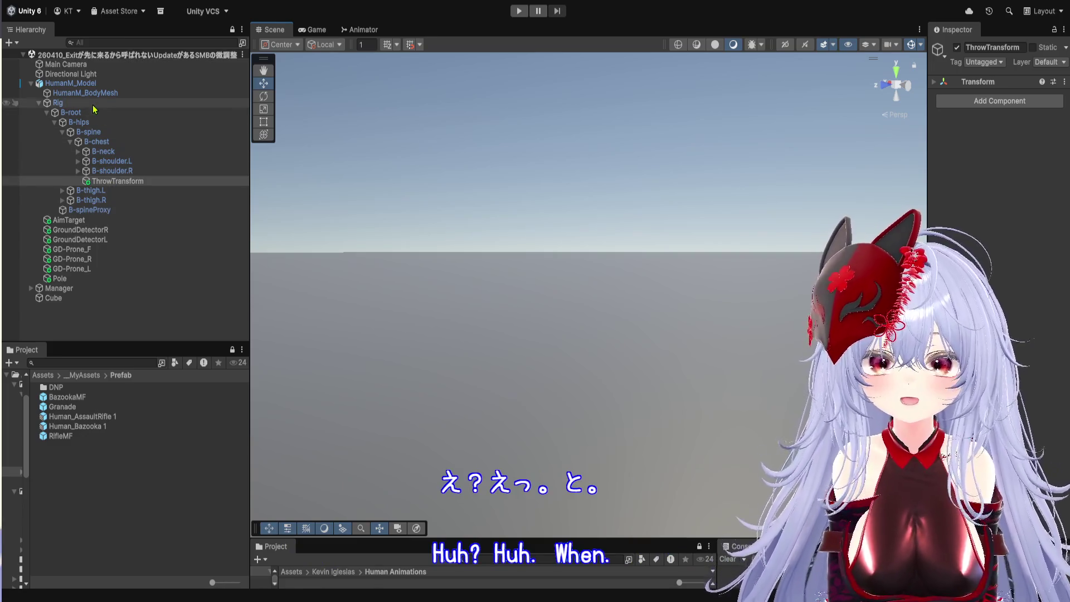
# - Open HumanM_Model's Animator graph, enlarge it, and step back up to the Weapon Layer
pyautogui.click(71, 83)
pyautogui.click(362, 29)
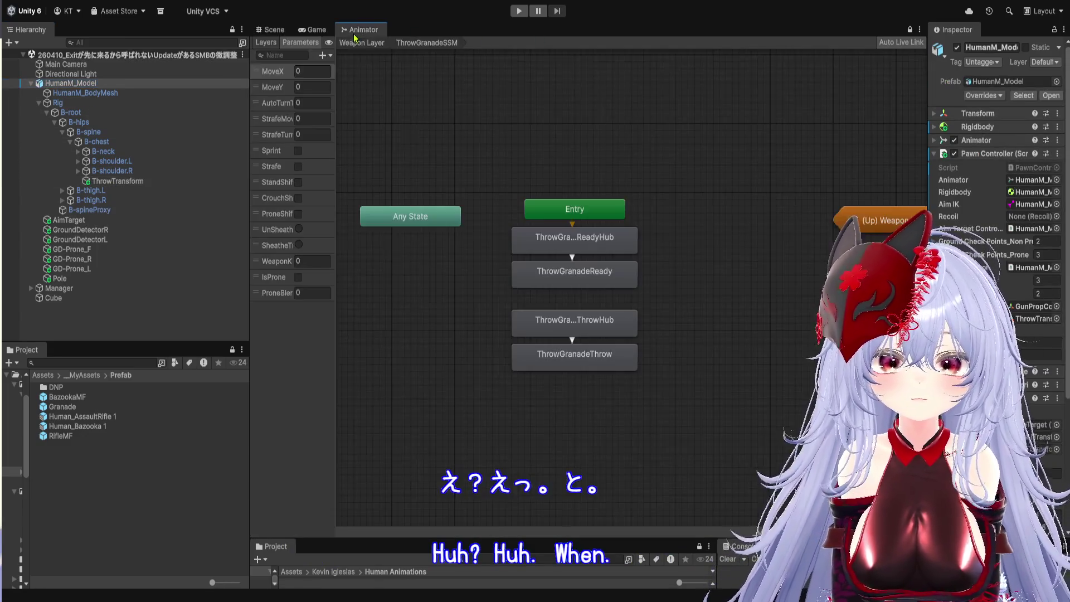
pyautogui.moveTo(928, 162); pyautogui.dragTo(834, 163)
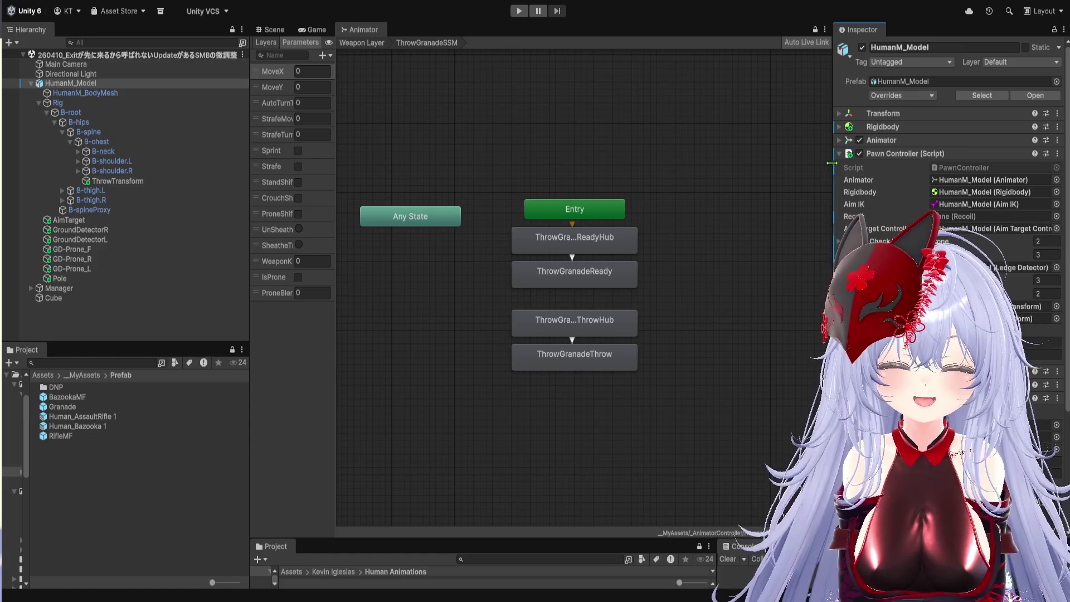
pyautogui.moveTo(825, 220); pyautogui.dragTo(706, 220)
pyautogui.click(817, 220)
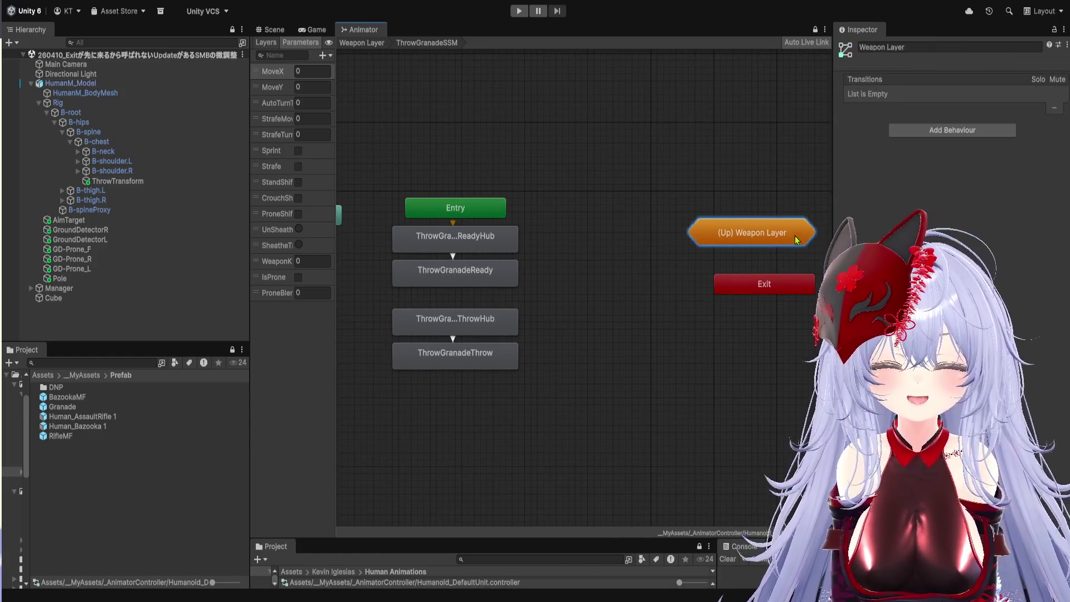
pyautogui.click(368, 44)
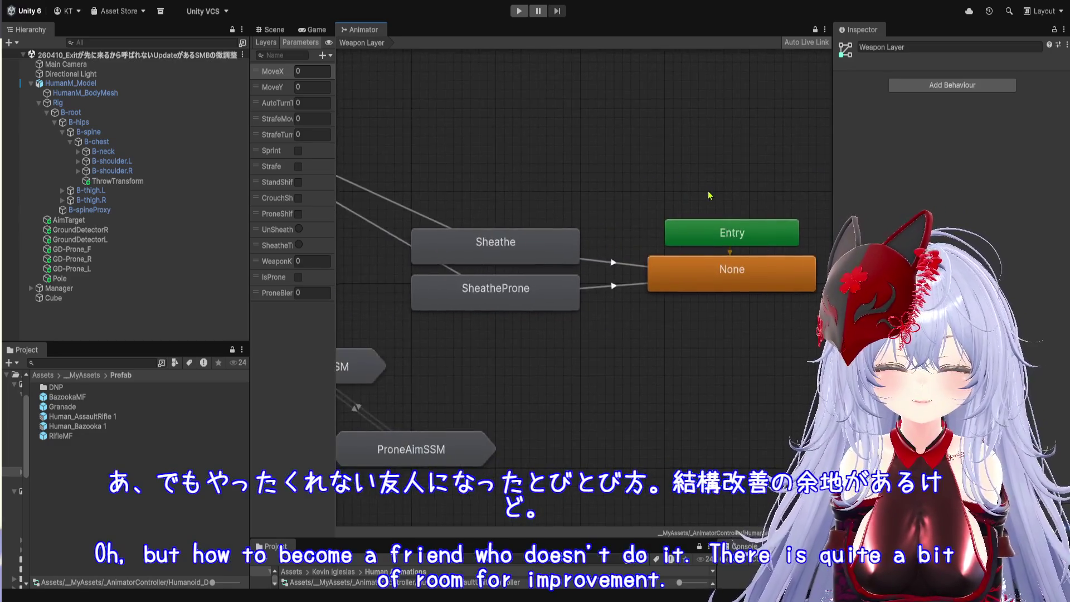
# - Go to the Base Layer and open StandModeSSM's StrafeLoco blend tree
pyautogui.scroll(-5, 665, 198)
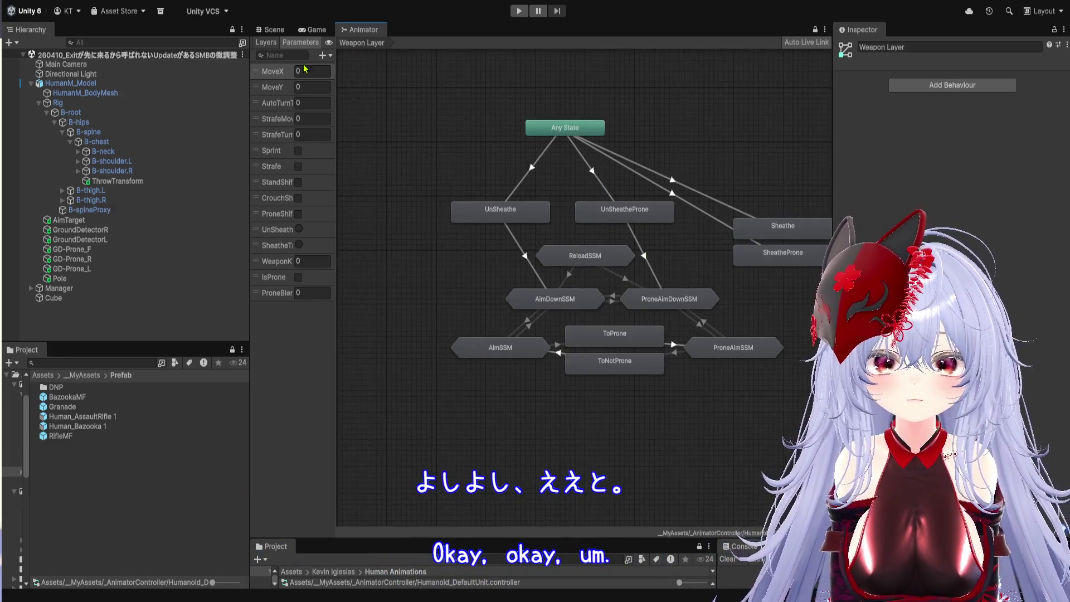
pyautogui.click(266, 42)
pyautogui.click(280, 72)
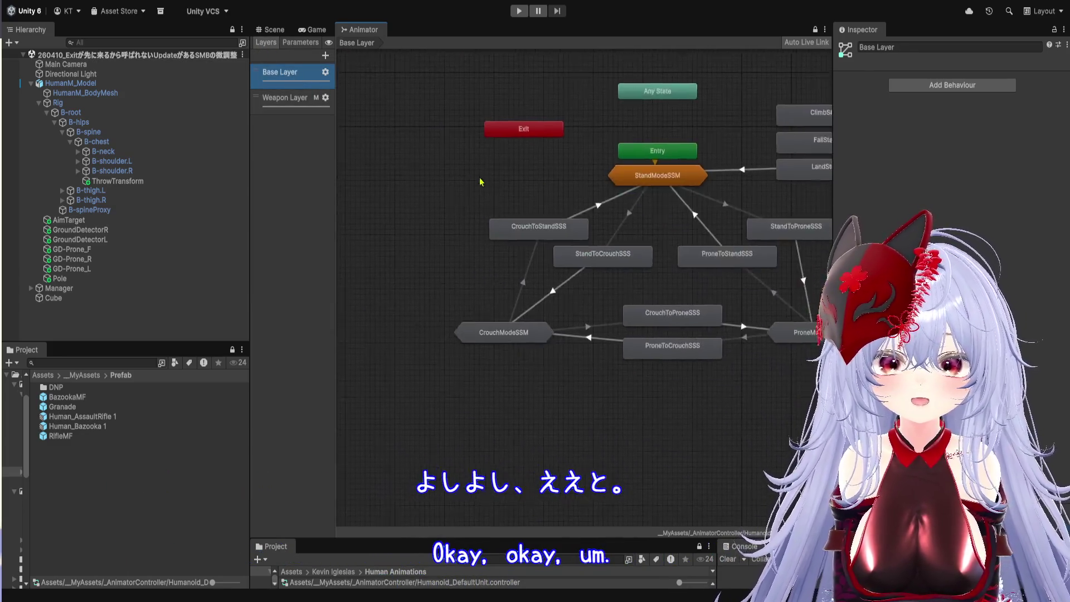
pyautogui.scroll(5, 726, 354)
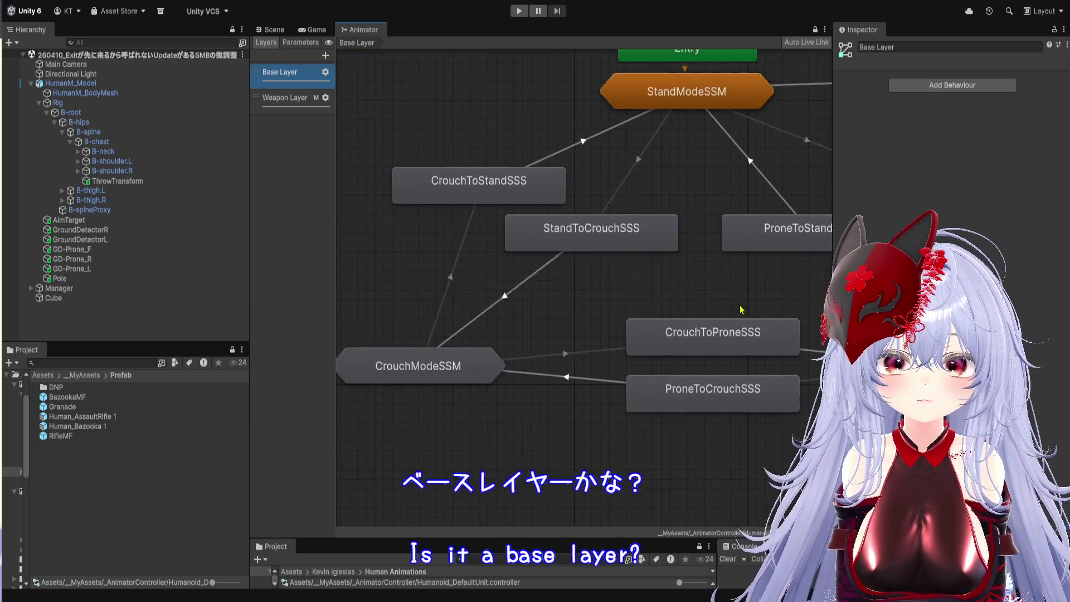
pyautogui.doubleClick(574, 192)
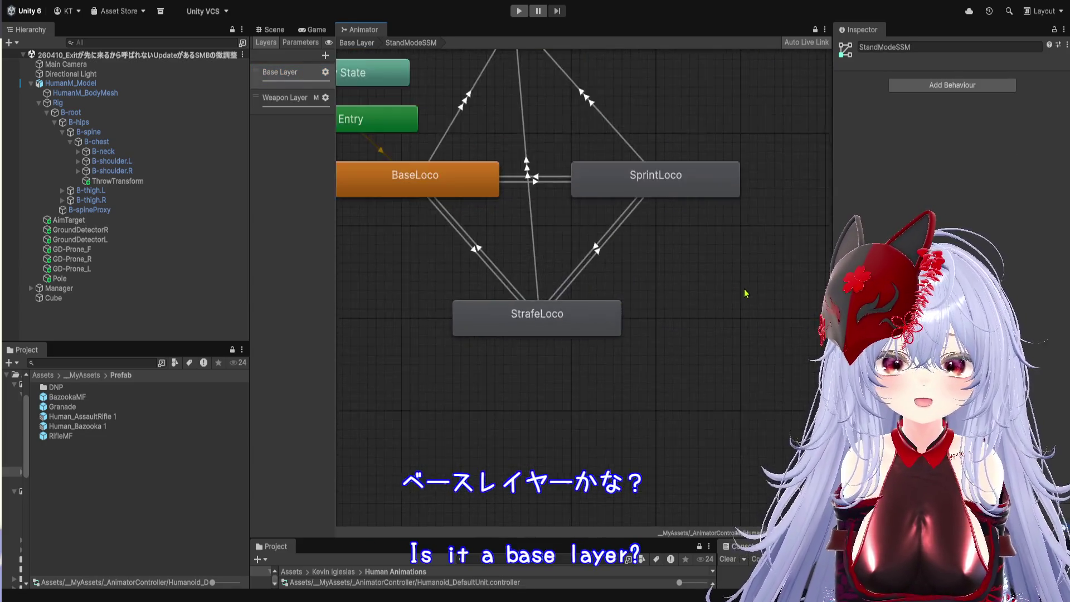
pyautogui.doubleClick(547, 330)
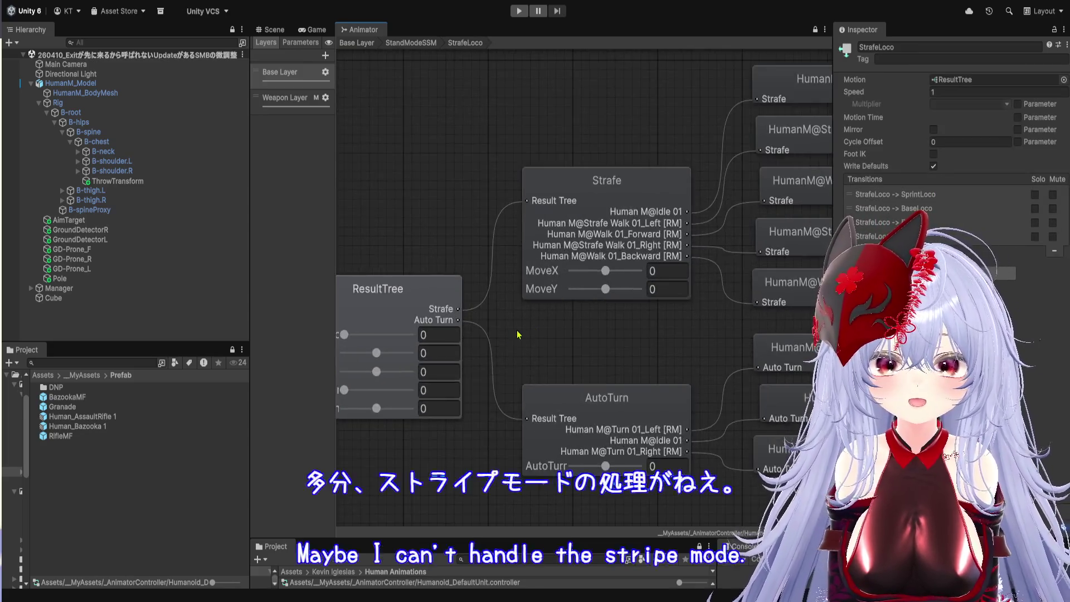
# - Inspect the Strafe and AutoTurn blend trees (Turn01_Left, Idle01, Turn01_Right at -1, 0, 1), then return to Game
pyautogui.click(539, 259)
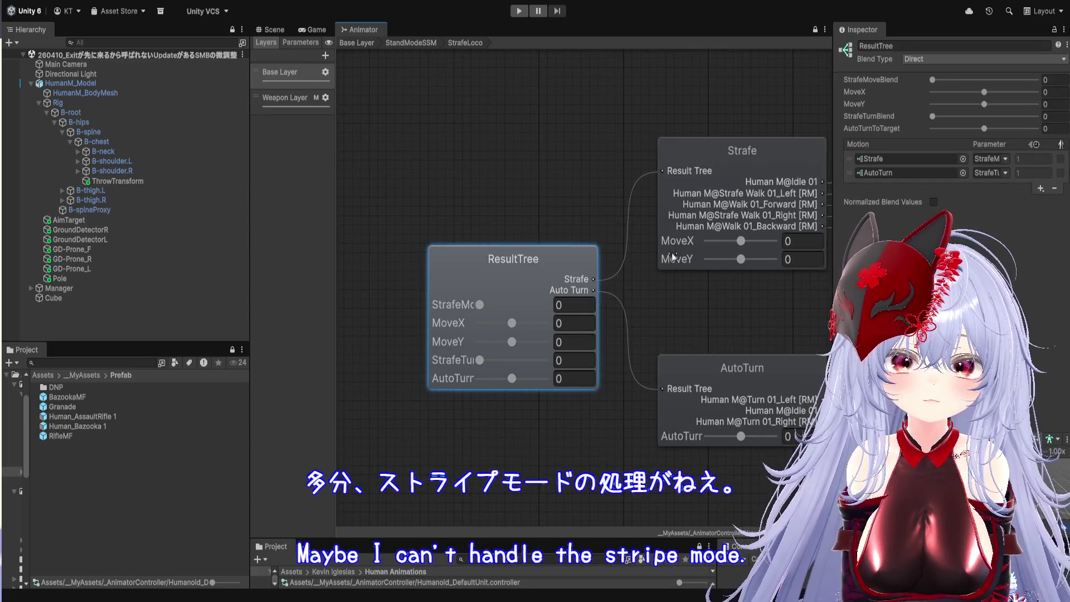
pyautogui.click(743, 172)
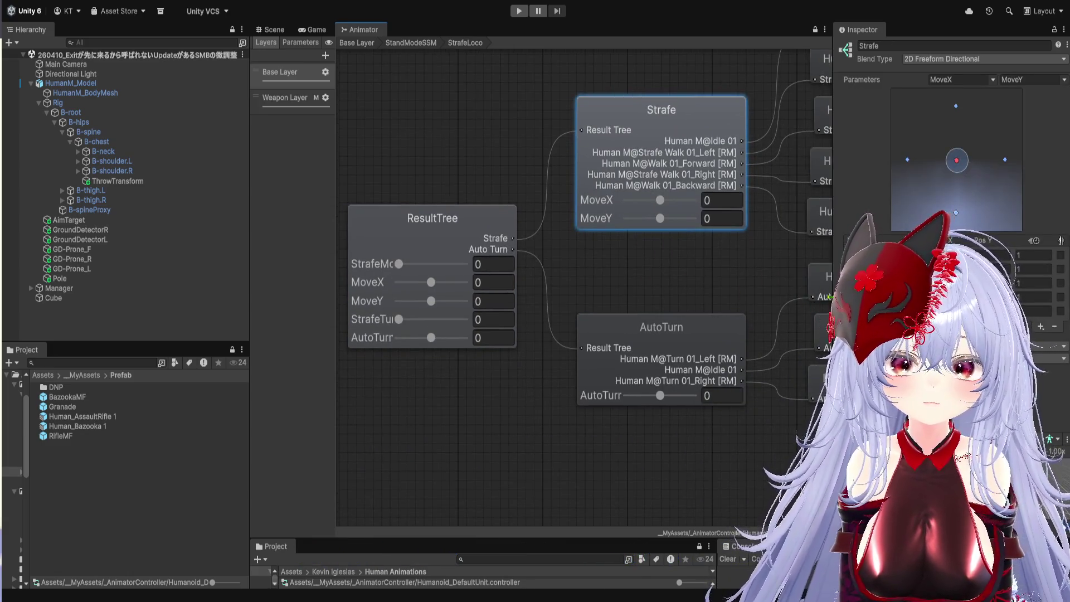
pyautogui.click(594, 329)
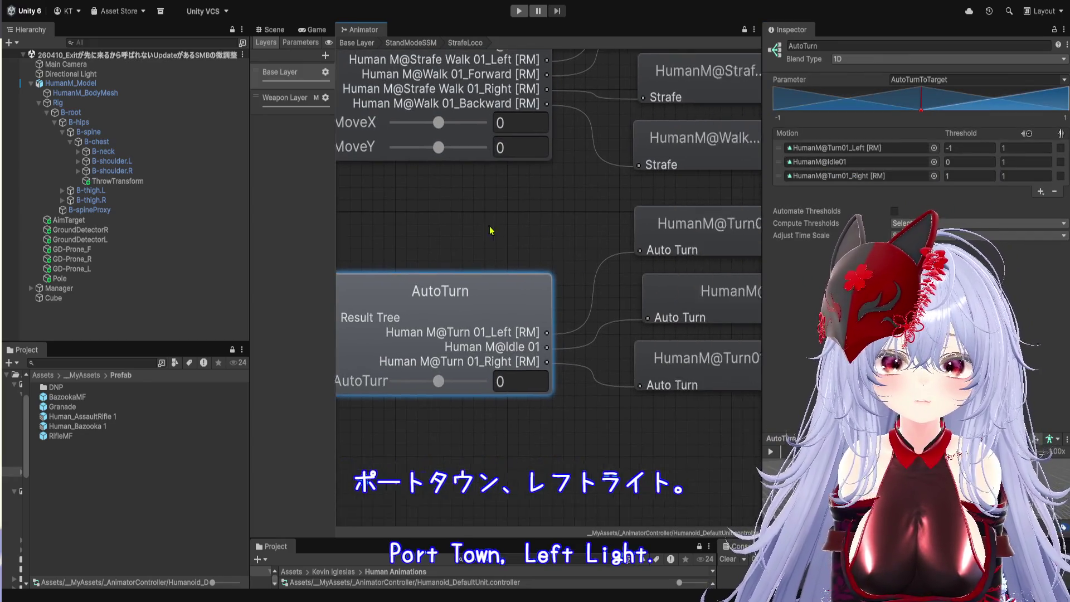
pyautogui.moveTo(597, 312); pyautogui.dragTo(491, 298)
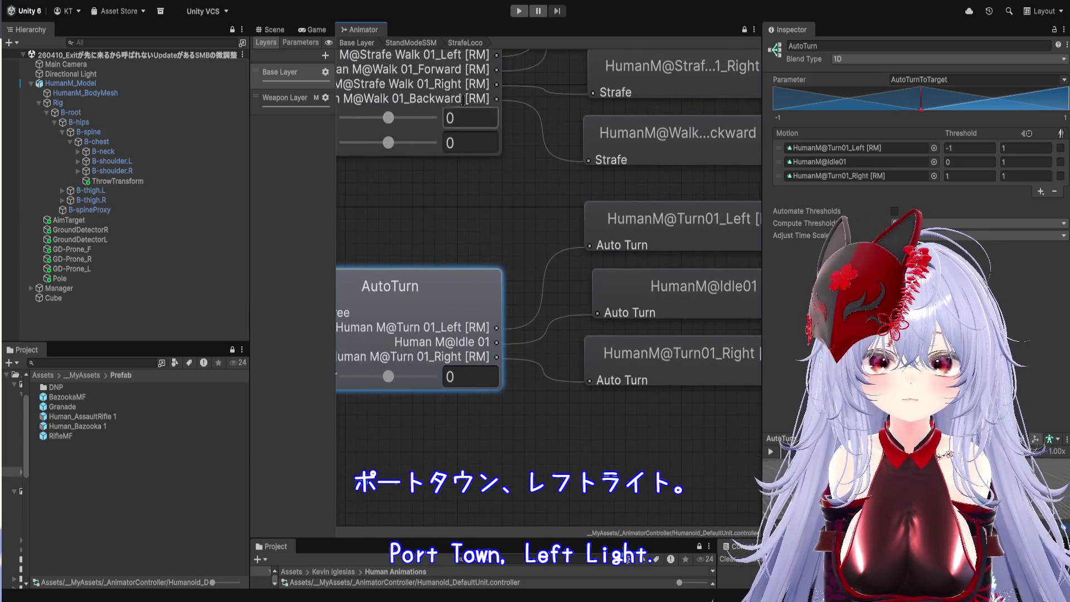
pyautogui.click(271, 30)
pyautogui.click(312, 29)
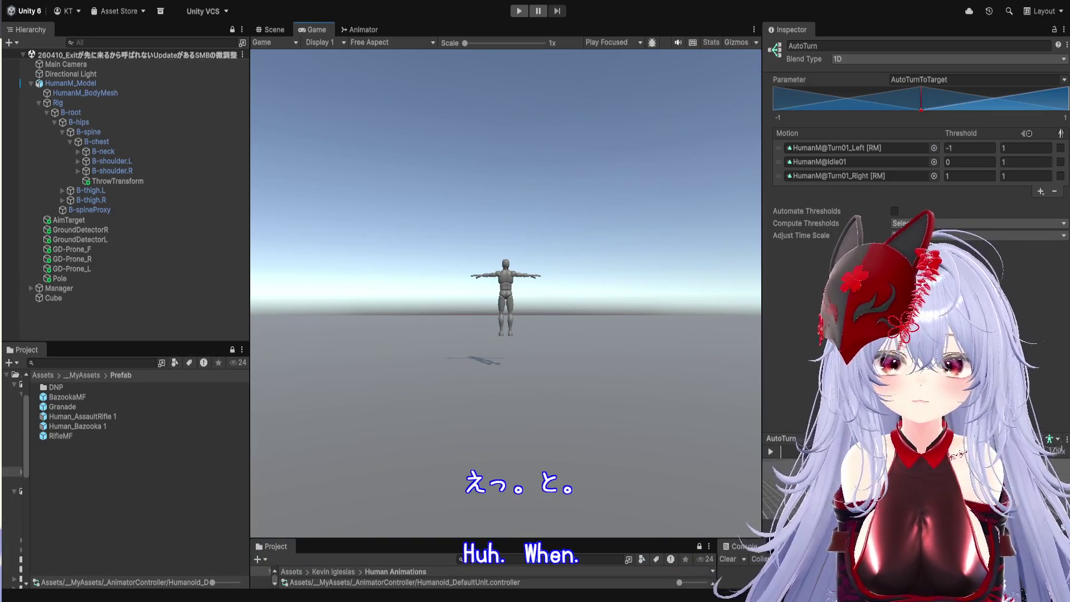
# - Select HumanM_Model, ping its PawnController script, then run and stop a short play test
pyautogui.click(70, 83)
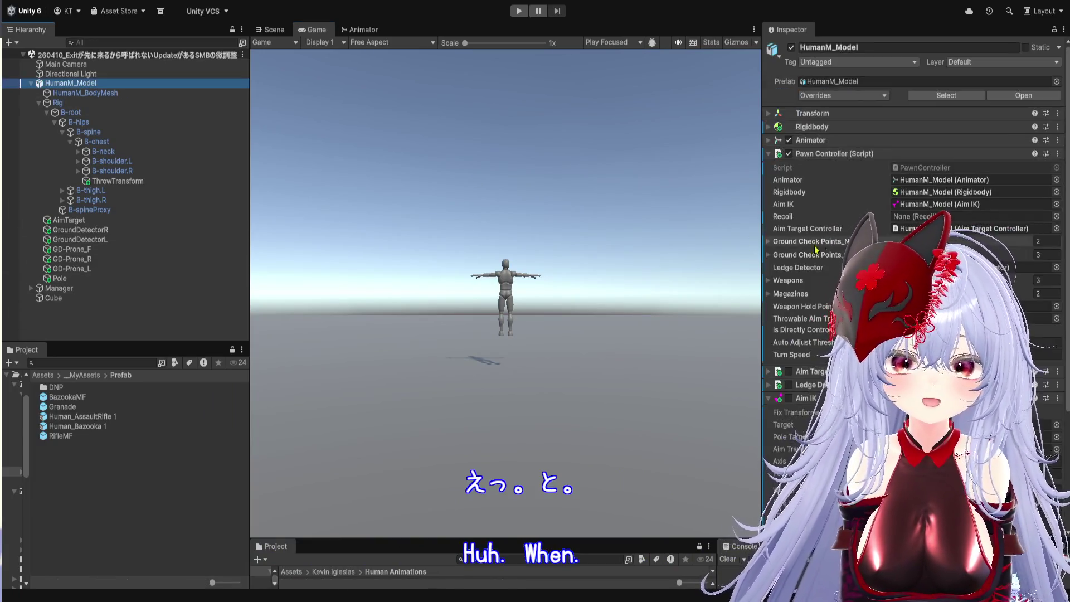
pyautogui.click(897, 169)
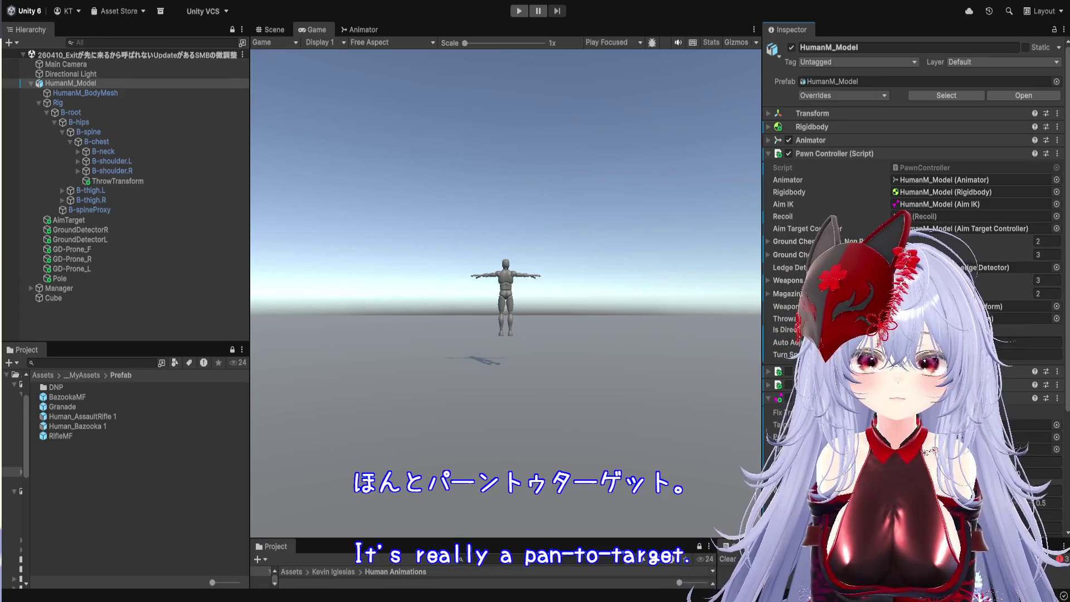
pyautogui.click(518, 16)
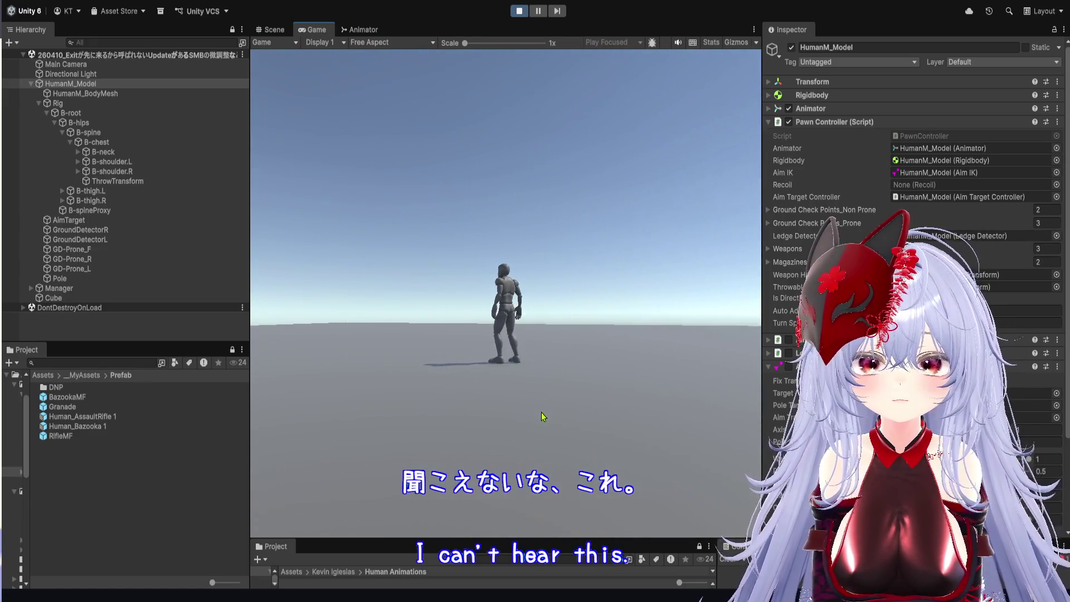
pyautogui.click(273, 29)
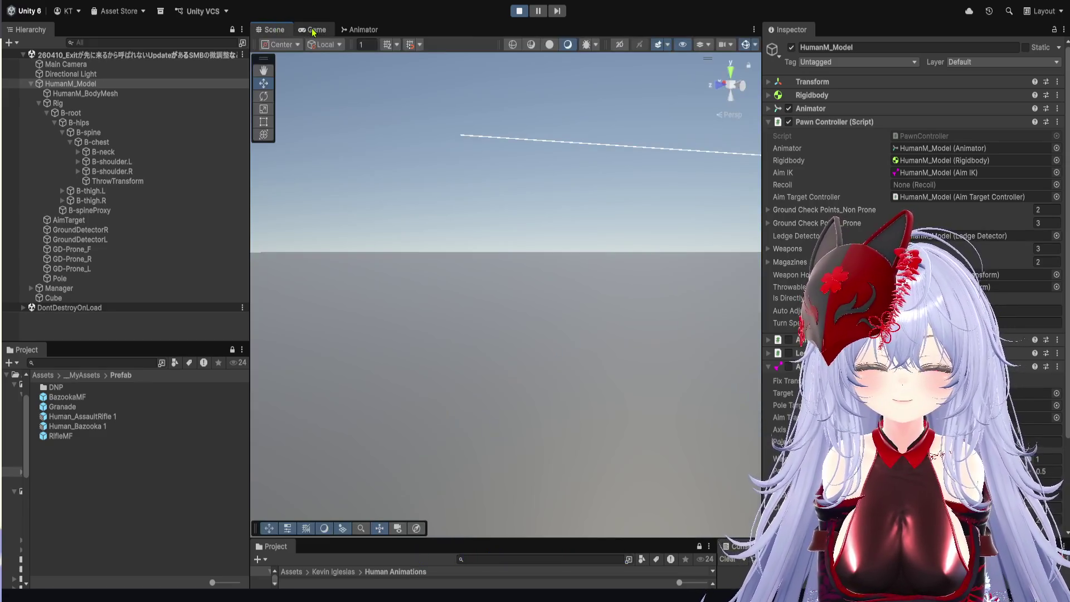
pyautogui.click(316, 30)
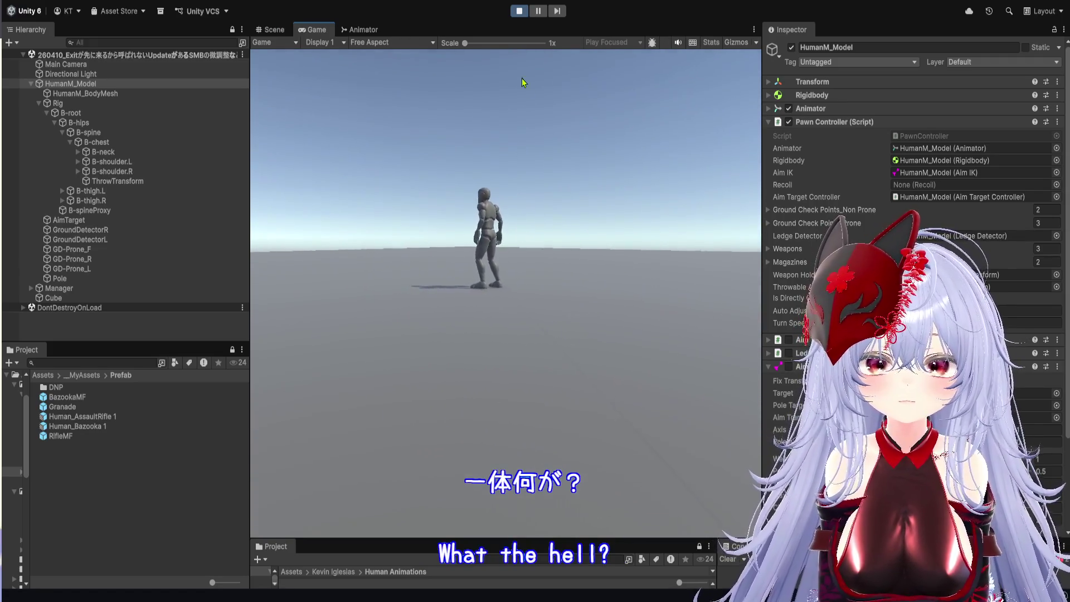
pyautogui.click(519, 10)
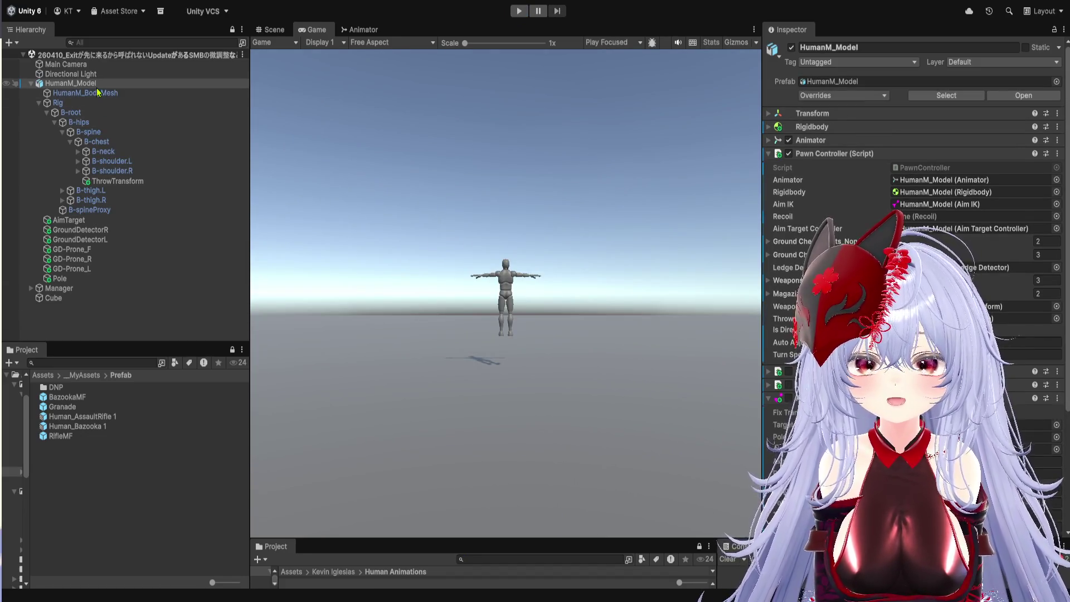
# - With Main Camera selected, start play, orbit the game camera around the character and throw a grenade
pyautogui.click(99, 64)
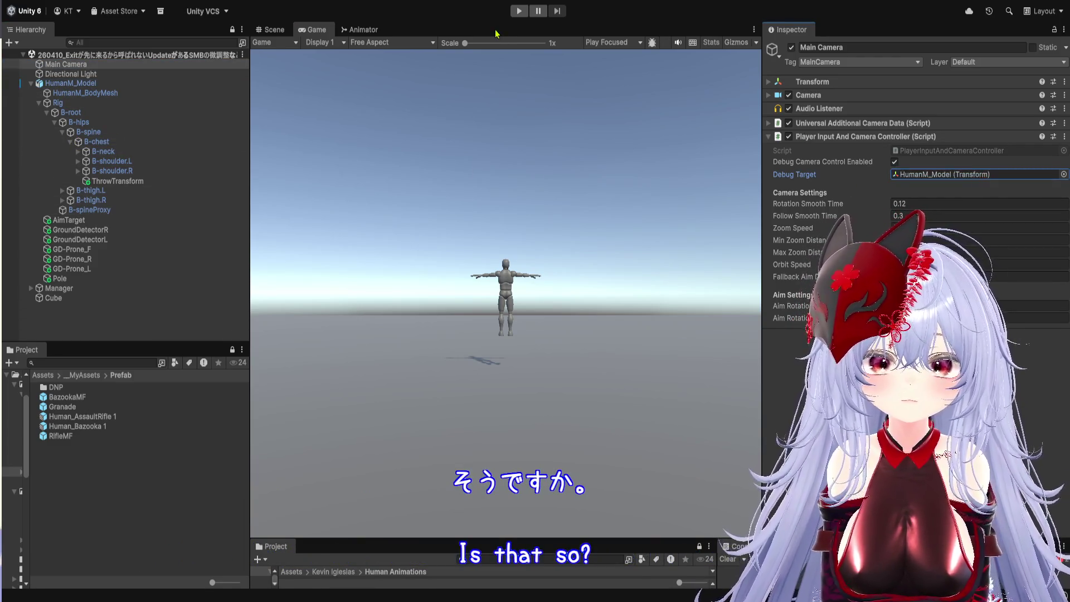
pyautogui.click(521, 15)
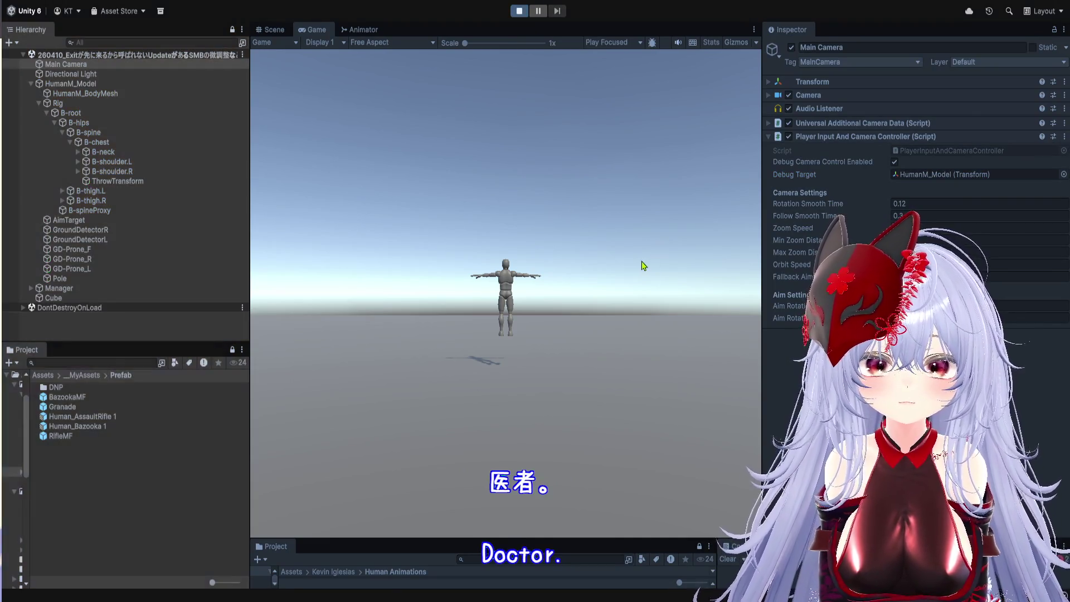
pyautogui.moveTo(639, 254); pyautogui.dragTo(629, 382)
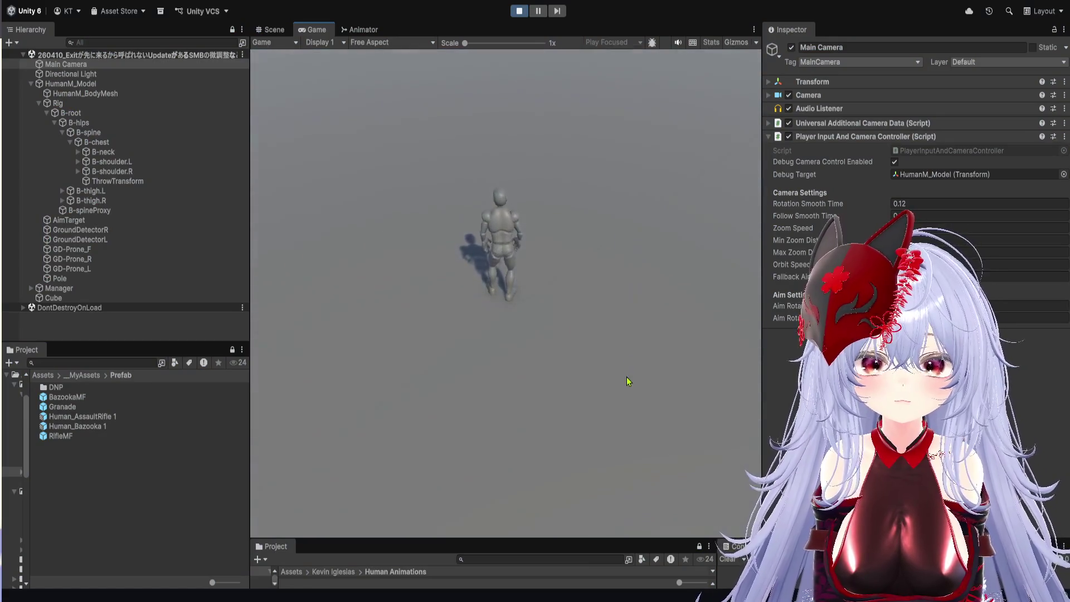
pyautogui.moveTo(585, 253)
pyautogui.mouseDown()
pyautogui.moveTo(566, 216)
pyautogui.moveTo(530, 277)
pyautogui.moveTo(412, 340)
pyautogui.moveTo(563, 368)
pyautogui.moveTo(612, 303)
pyautogui.moveTo(549, 210)
pyautogui.moveTo(470, 198)
pyautogui.moveTo(461, 256)
pyautogui.moveTo(490, 342)
pyautogui.moveTo(574, 411)
pyautogui.moveTo(616, 195)
pyautogui.moveTo(518, 199)
pyautogui.moveTo(487, 258)
pyautogui.moveTo(564, 330)
pyautogui.moveTo(523, 397)
pyautogui.moveTo(571, 218)
pyautogui.moveTo(542, 318)
pyautogui.mouseUp()
pyautogui.moveTo(559, 224); pyautogui.dragTo(562, 373)
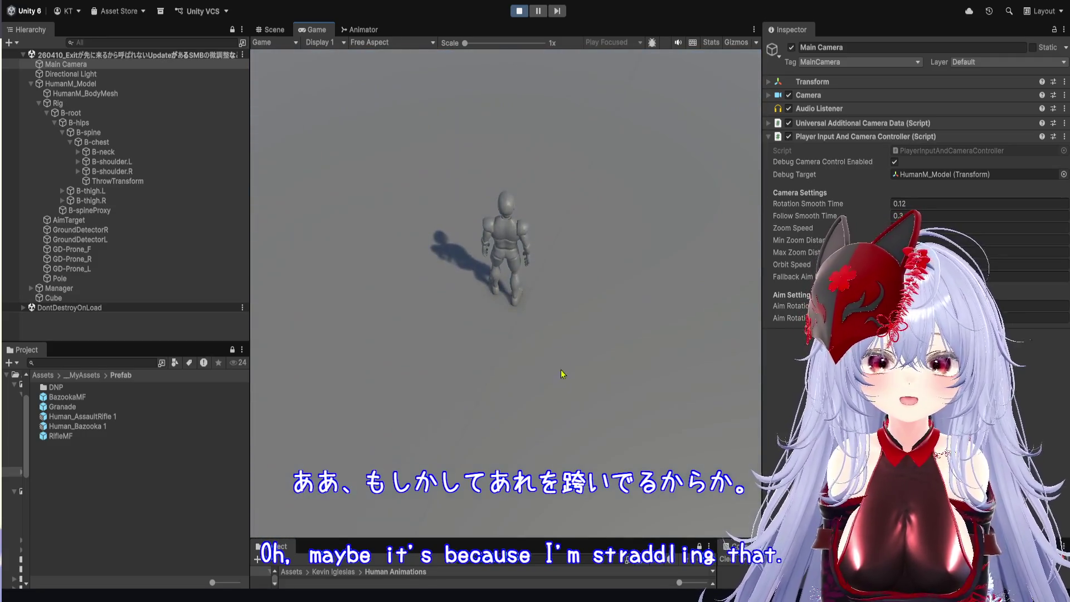
pyautogui.moveTo(568, 302)
pyautogui.mouseDown()
pyautogui.moveTo(542, 191)
pyautogui.moveTo(495, 211)
pyautogui.moveTo(380, 366)
pyautogui.moveTo(498, 465)
pyautogui.moveTo(621, 371)
pyautogui.moveTo(557, 241)
pyautogui.moveTo(492, 225)
pyautogui.moveTo(378, 289)
pyautogui.moveTo(382, 337)
pyautogui.moveTo(535, 312)
pyautogui.moveTo(580, 265)
pyautogui.moveTo(561, 255)
pyautogui.moveTo(569, 260)
pyautogui.moveTo(514, 301)
pyautogui.moveTo(546, 279)
pyautogui.moveTo(495, 296)
pyautogui.mouseUp()
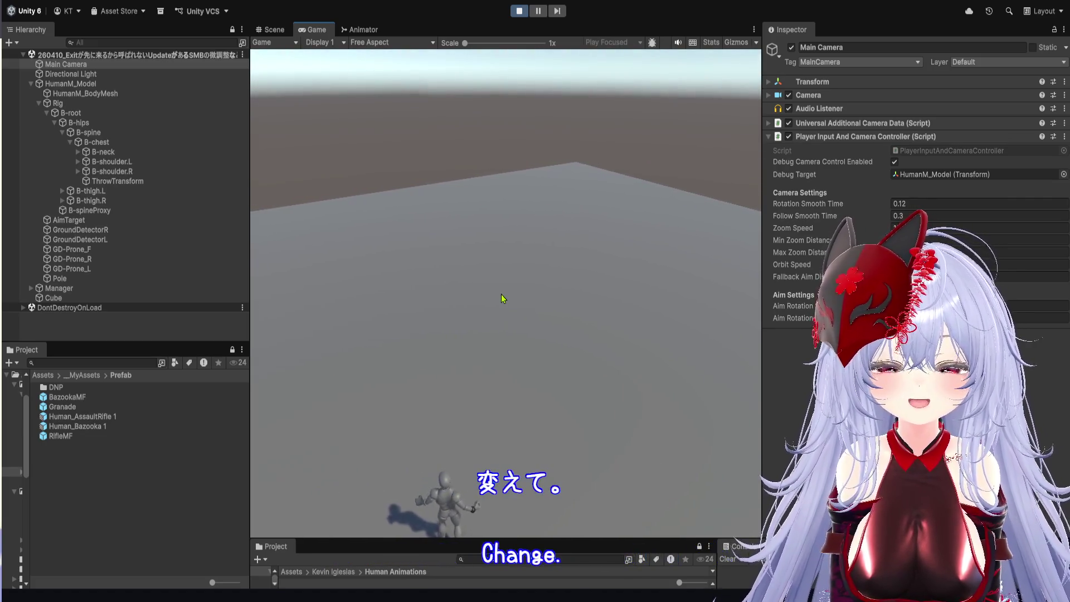
pyautogui.moveTo(500, 295); pyautogui.dragTo(513, 307)
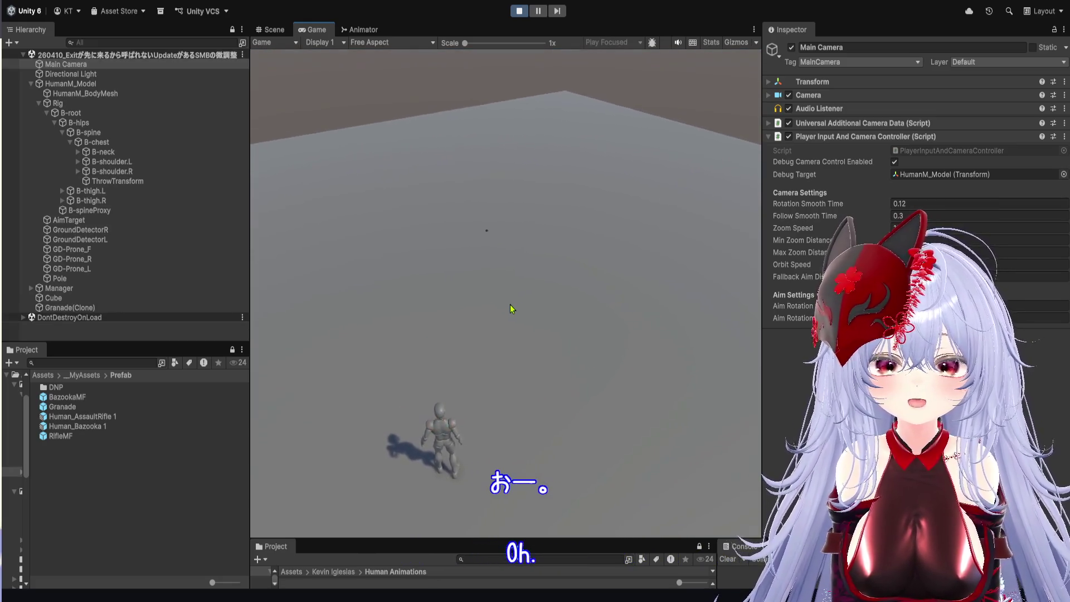
pyautogui.moveTo(511, 308)
pyautogui.mouseDown()
pyautogui.moveTo(499, 284)
pyautogui.moveTo(520, 303)
pyautogui.moveTo(485, 261)
pyautogui.moveTo(530, 279)
pyautogui.moveTo(487, 313)
pyautogui.moveTo(487, 296)
pyautogui.moveTo(517, 279)
pyautogui.moveTo(518, 294)
pyautogui.moveTo(442, 318)
pyautogui.moveTo(411, 355)
pyautogui.moveTo(593, 358)
pyautogui.moveTo(618, 279)
pyautogui.moveTo(481, 237)
pyautogui.moveTo(449, 253)
pyautogui.moveTo(444, 262)
pyautogui.moveTo(550, 400)
pyautogui.moveTo(535, 334)
pyautogui.moveTo(490, 262)
pyautogui.moveTo(423, 198)
pyautogui.moveTo(530, 157)
pyautogui.moveTo(528, 95)
pyautogui.moveTo(554, 227)
pyautogui.moveTo(509, 296)
pyautogui.moveTo(504, 349)
pyautogui.moveTo(478, 297)
pyautogui.moveTo(477, 270)
pyautogui.moveTo(477, 295)
pyautogui.mouseUp()
# - Walk right, reload the rifle and bazooka, fire the empty launcher, and crouch
pyautogui.press('d')
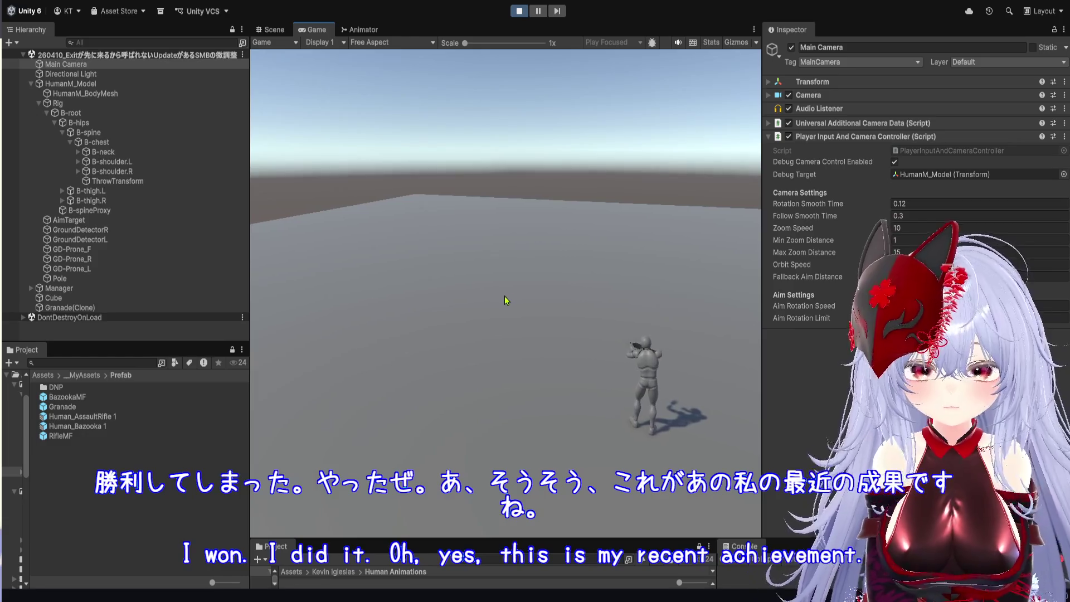
pyautogui.moveTo(506, 301); pyautogui.dragTo(527, 293)
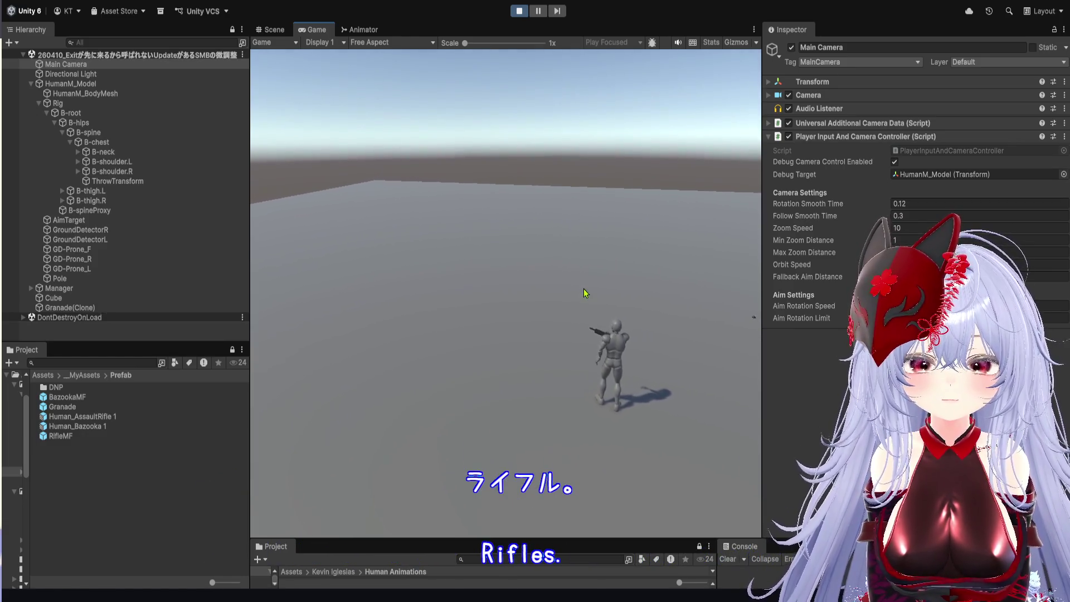
pyautogui.press('r')
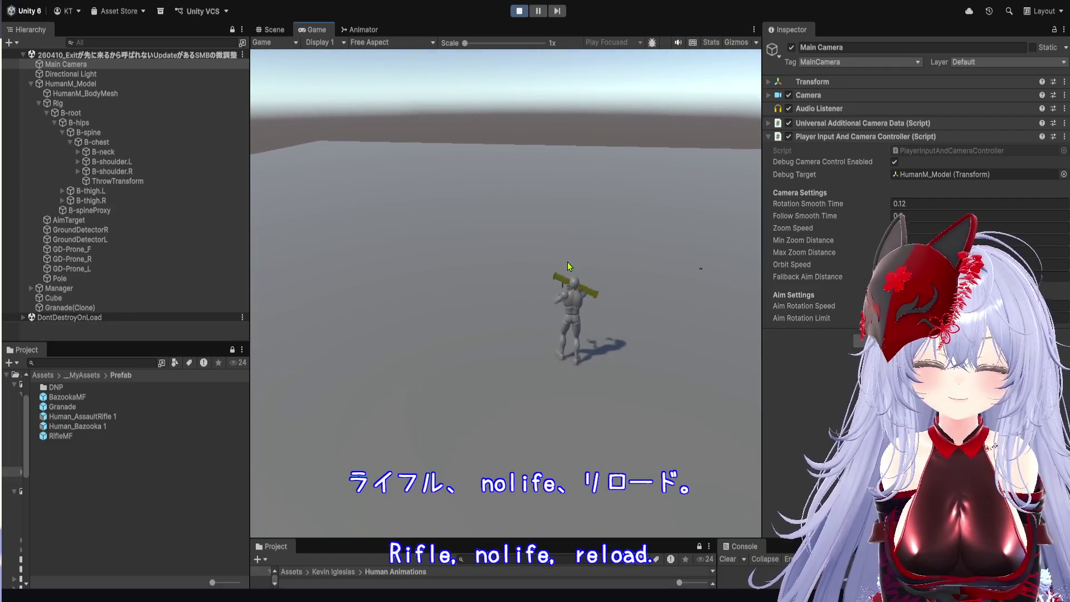
pyautogui.press('r')
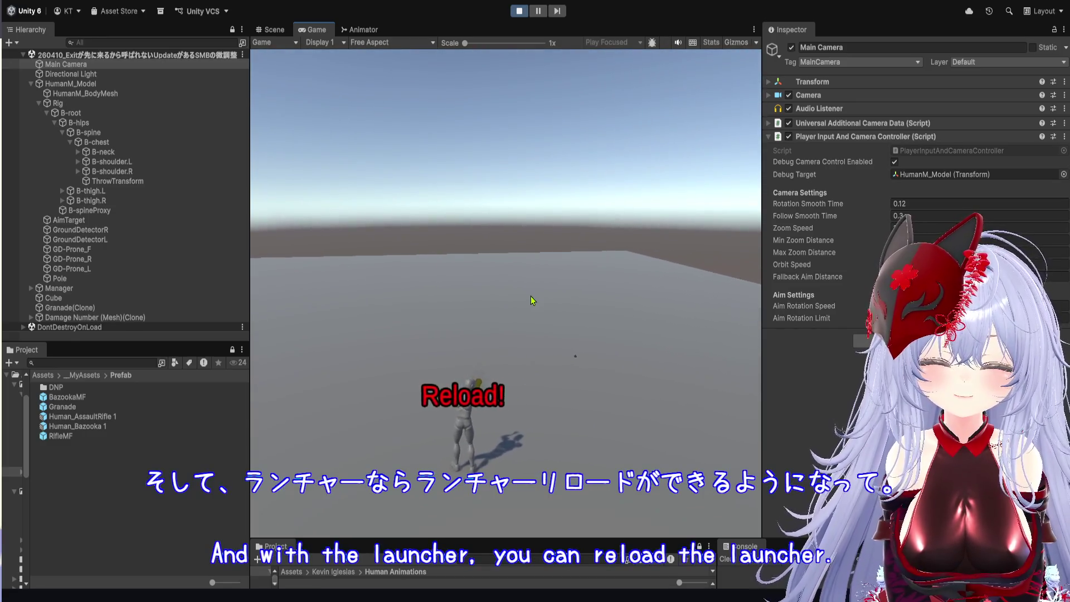
pyautogui.click(531, 297)
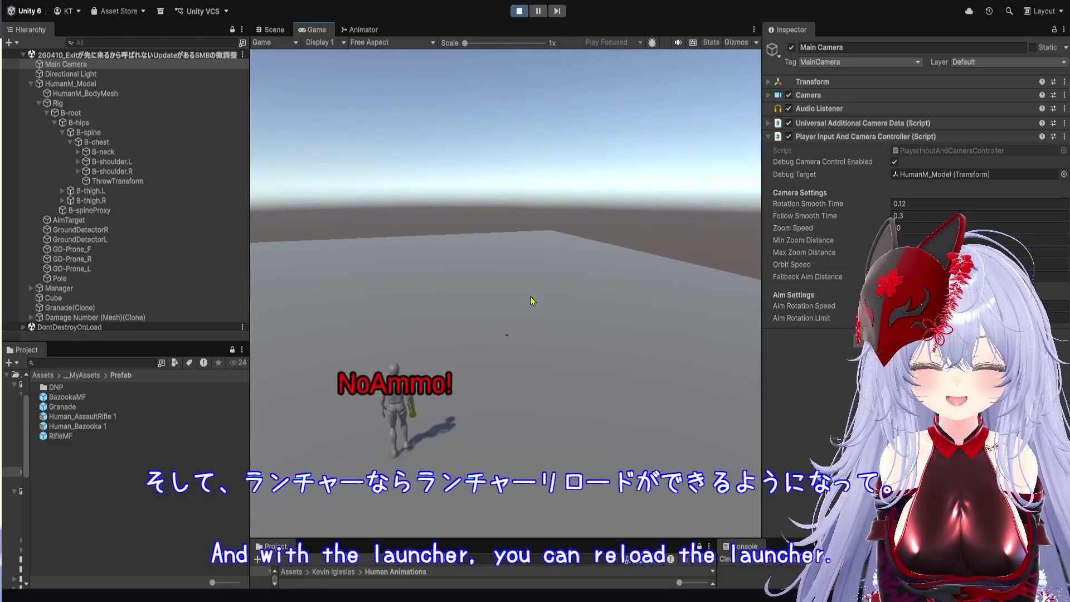
pyautogui.press('d')
pyautogui.press('a')
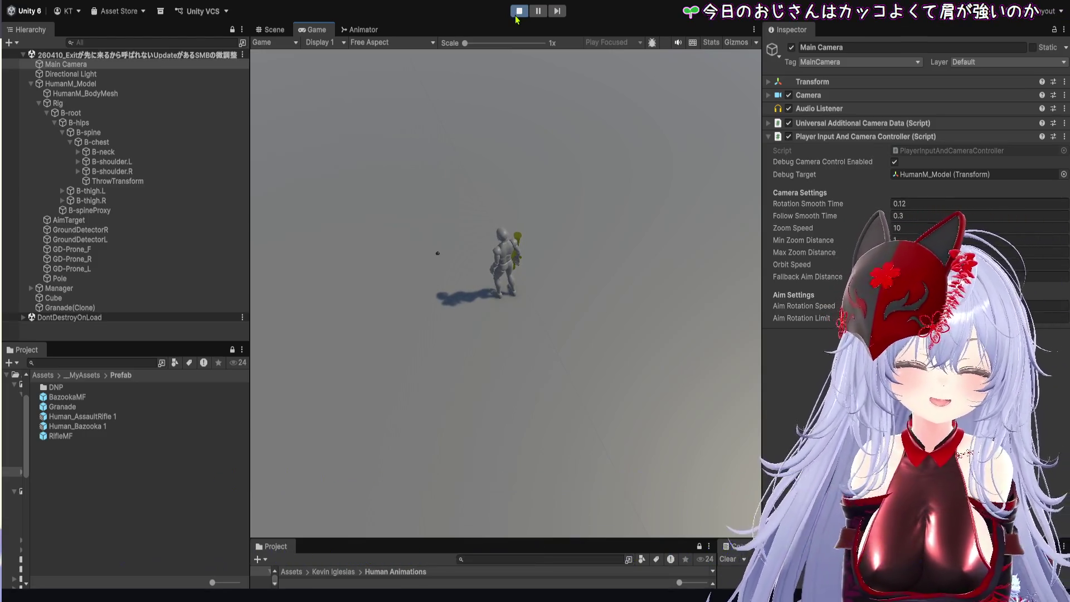
# - Run the character left, right and forward while orbiting the game camera
pyautogui.moveTo(529, 173); pyautogui.dragTo(466, 146)
pyautogui.moveTo(561, 193)
pyautogui.mouseDown()
pyautogui.moveTo(429, 197)
pyautogui.moveTo(501, 218)
pyautogui.mouseUp()
pyautogui.press('a')
pyautogui.press('d')
pyautogui.press('w')
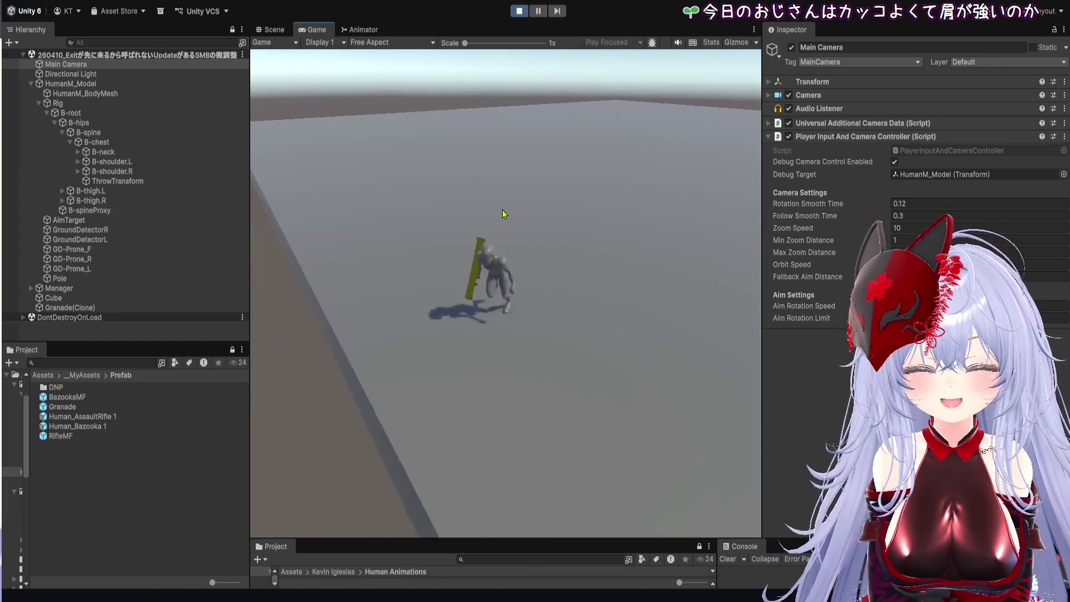
pyautogui.press('d')
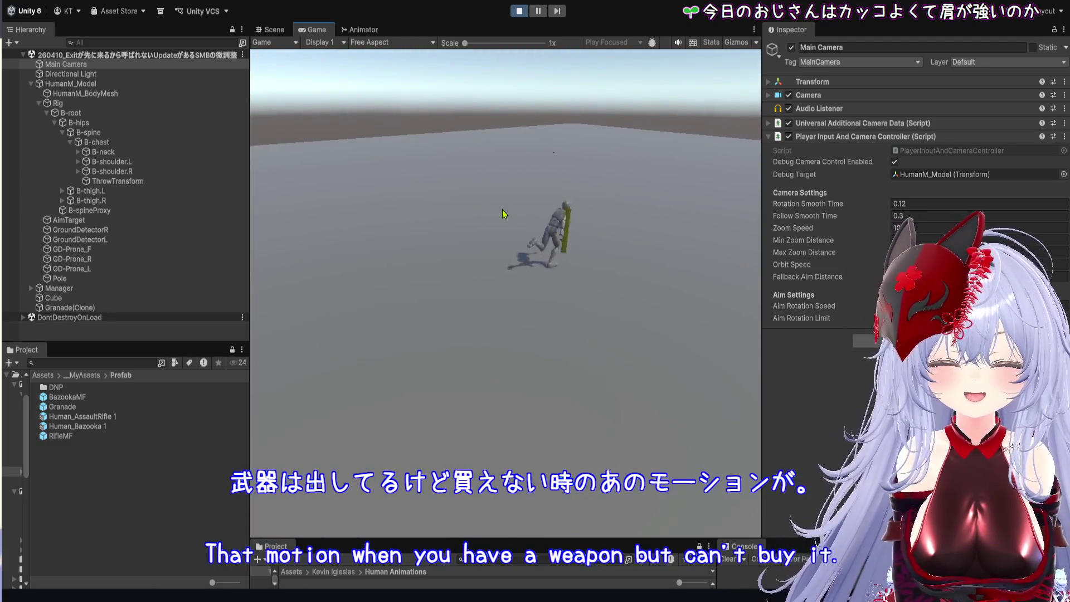
pyautogui.moveTo(503, 213)
pyautogui.mouseDown()
pyautogui.moveTo(645, 136)
pyautogui.moveTo(443, 241)
pyautogui.mouseUp()
pyautogui.press('w')
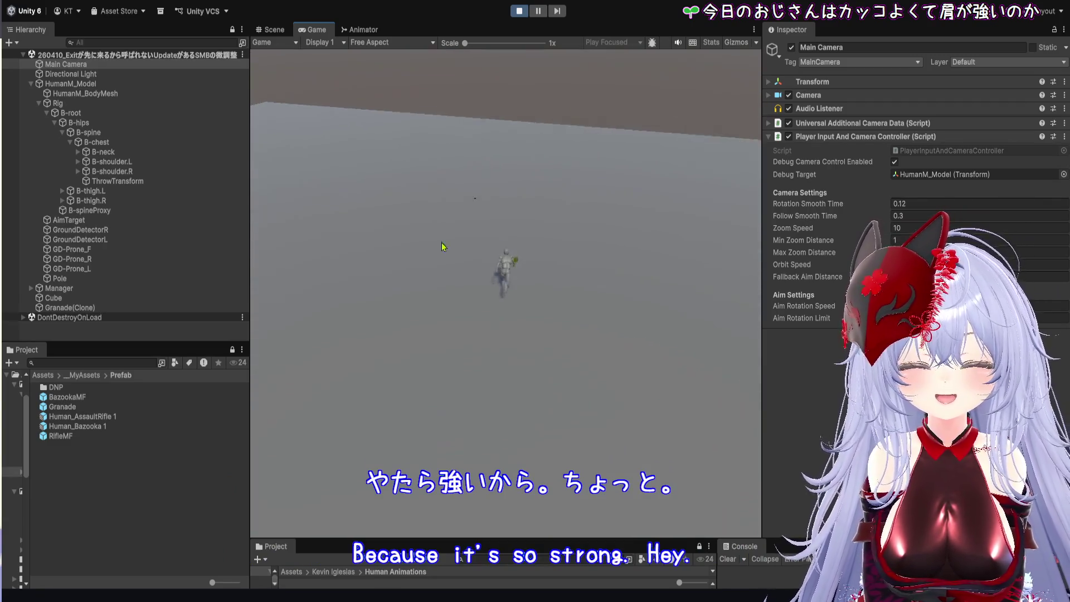
pyautogui.moveTo(495, 137)
pyautogui.mouseDown()
pyautogui.moveTo(521, 222)
pyautogui.moveTo(507, 349)
pyautogui.moveTo(501, 275)
pyautogui.moveTo(424, 270)
pyautogui.moveTo(466, 322)
pyautogui.moveTo(582, 382)
pyautogui.moveTo(633, 291)
pyautogui.moveTo(547, 251)
pyautogui.moveTo(468, 291)
pyautogui.moveTo(494, 291)
pyautogui.moveTo(496, 282)
pyautogui.mouseUp()
# - Drop prone, switch to the rifle, and crawl forward
pyautogui.press('z')
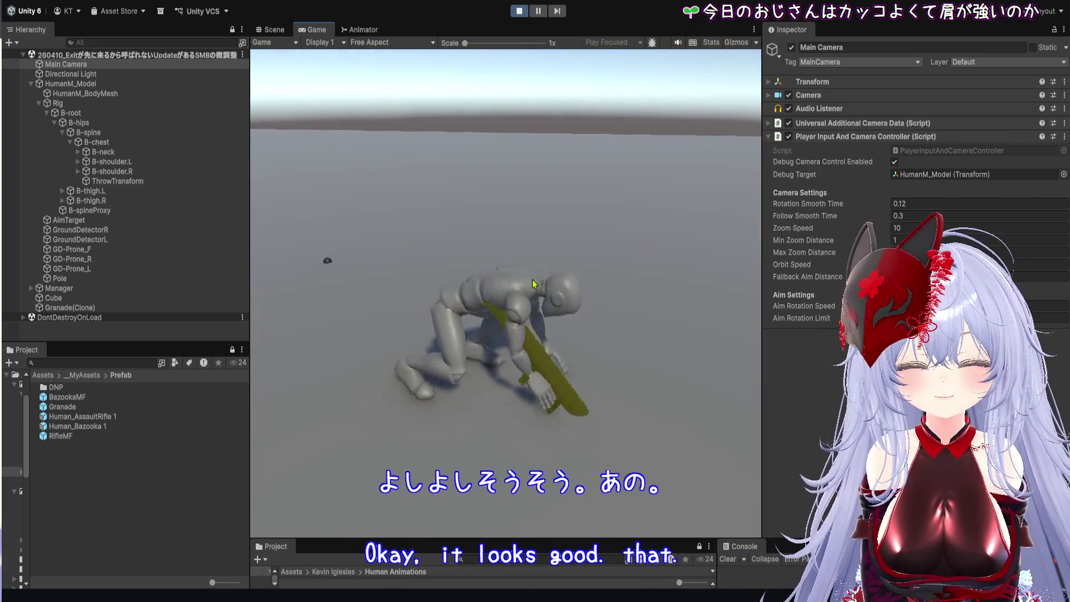
pyautogui.moveTo(622, 300)
pyautogui.mouseDown()
pyautogui.moveTo(685, 217)
pyautogui.moveTo(580, 277)
pyautogui.moveTo(508, 289)
pyautogui.mouseUp()
pyautogui.press('1')
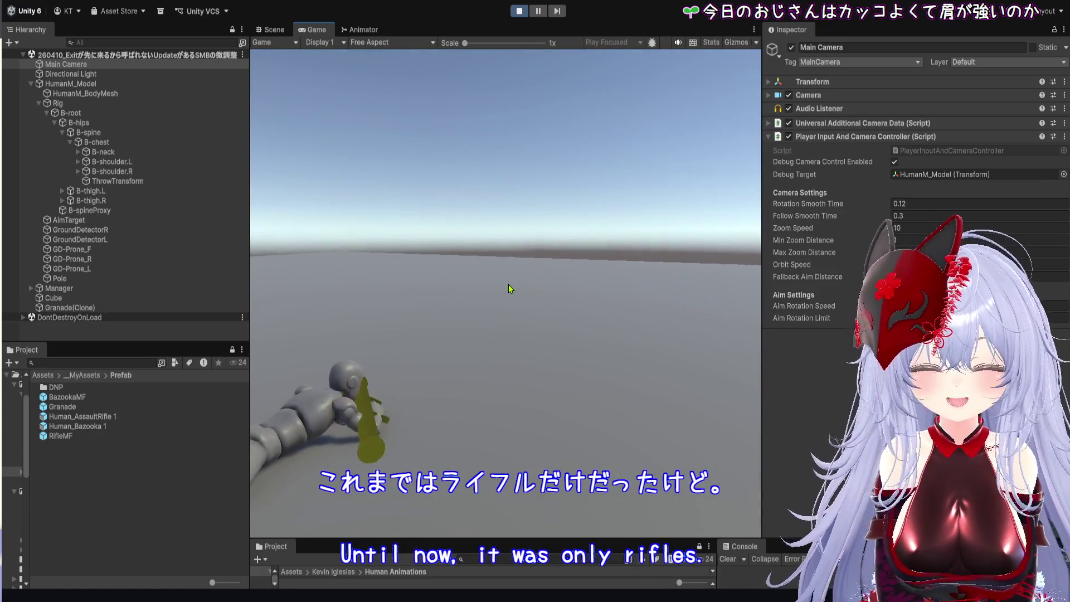
pyautogui.press('w')
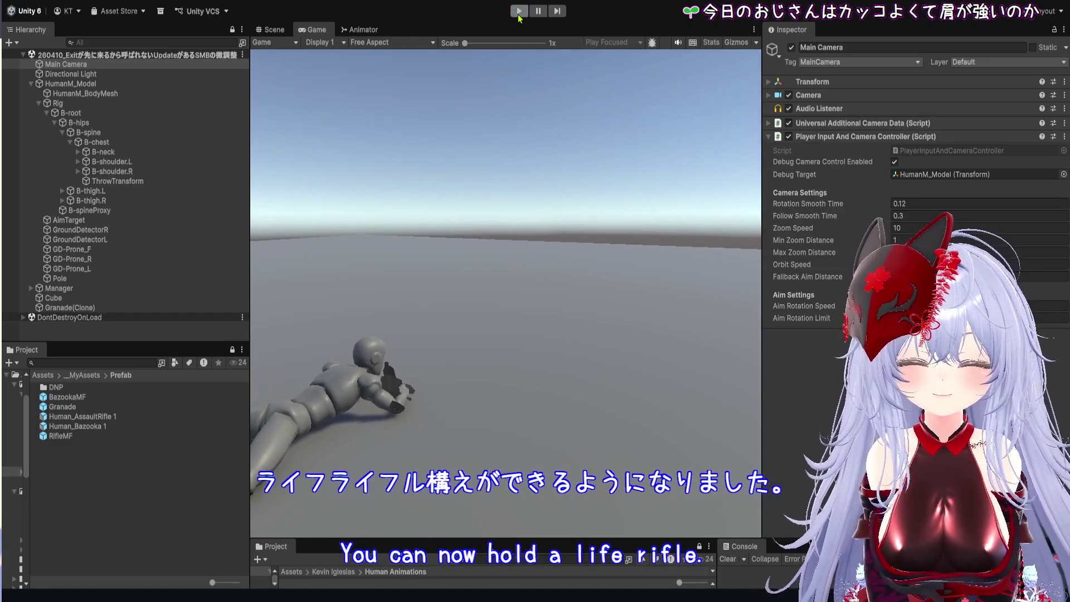
# - Stop the game and select HumanM_Model to show its Pawn Controller settings
pyautogui.click(518, 13)
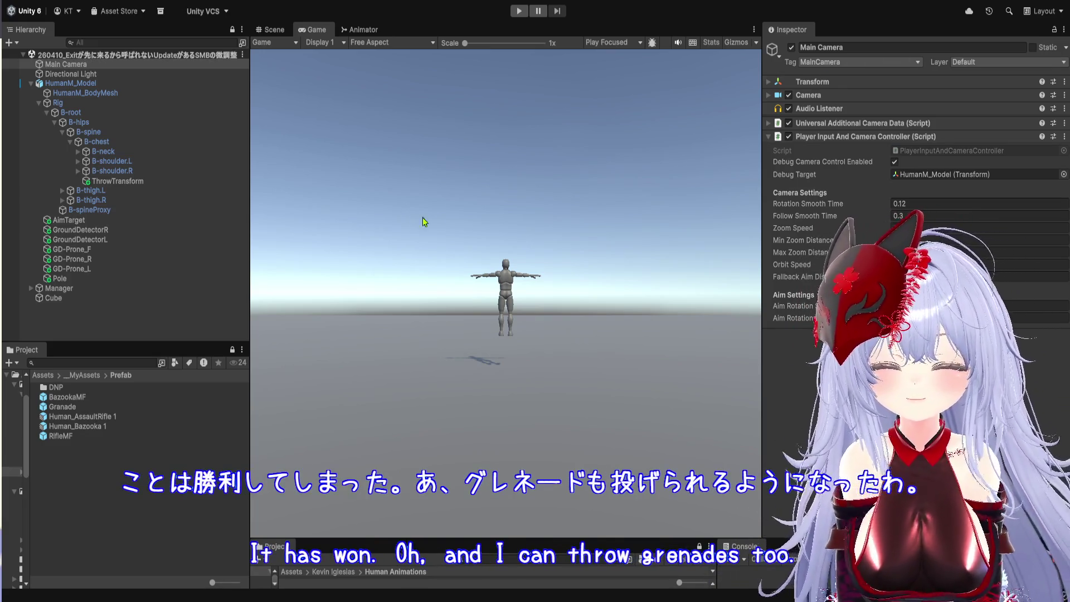
pyautogui.click(72, 85)
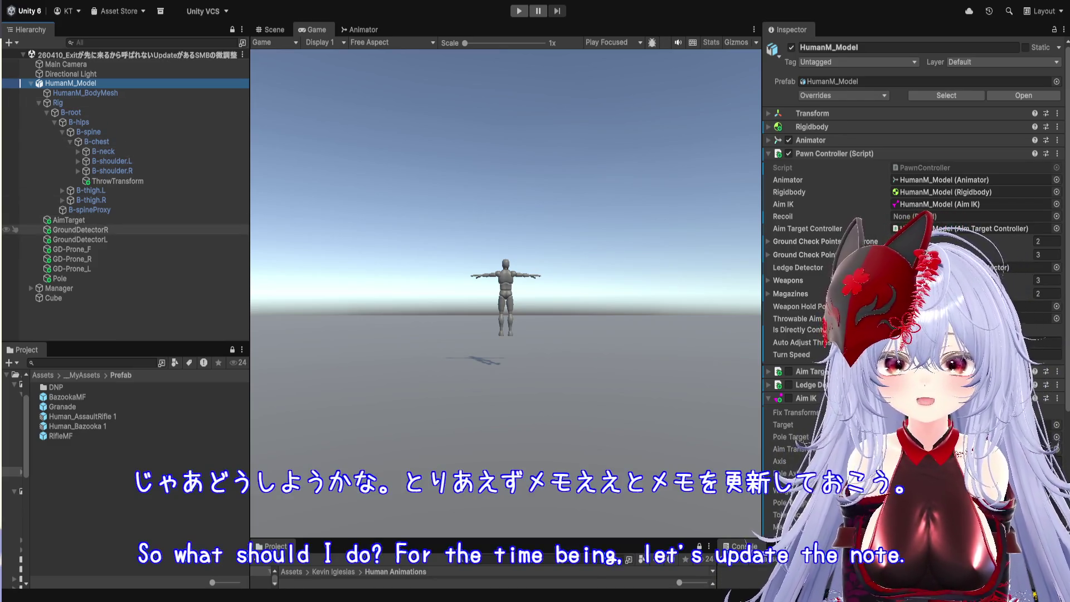
# - Select Main Camera to show its Player Input And Camera Controller and ping its script asset
pyautogui.click(71, 73)
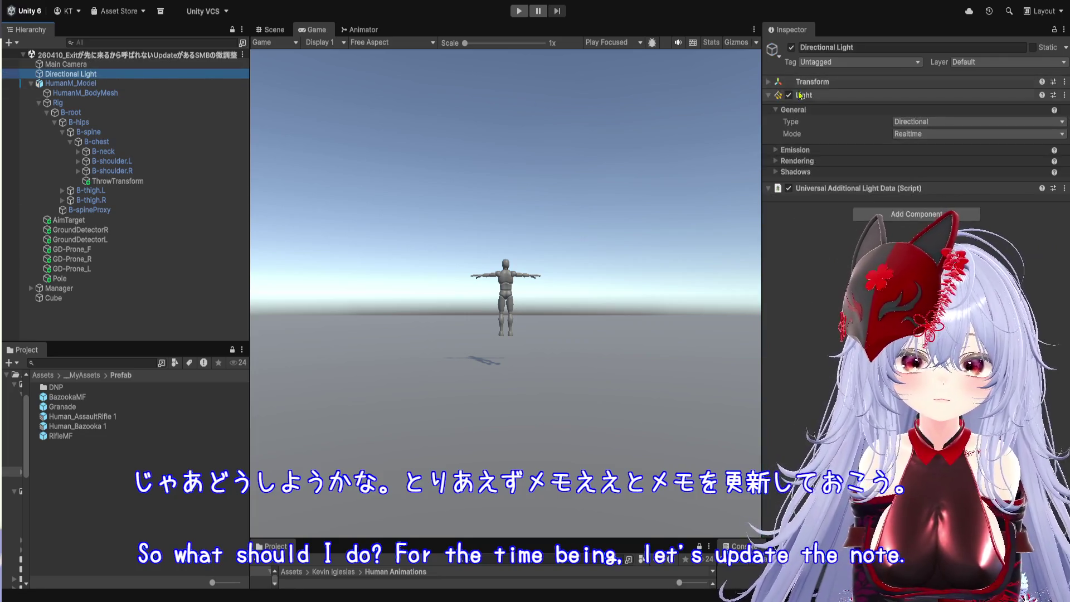
pyautogui.click(66, 64)
pyautogui.click(899, 152)
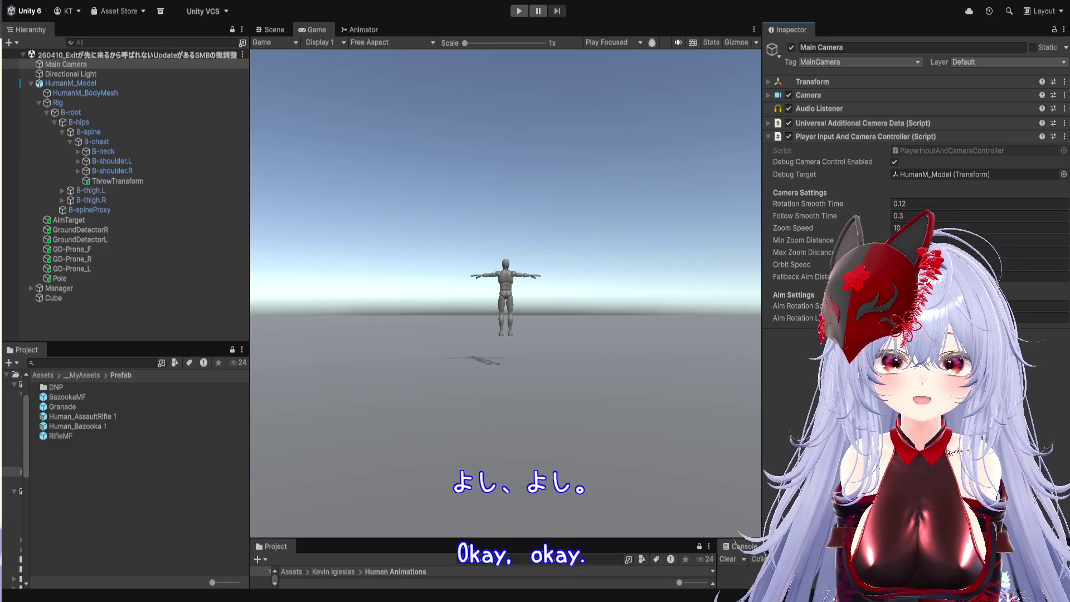
pyautogui.scroll(1, 508, 115)
# - Enter Play mode, raise a grenade in hand, and walk the character left and right across the ground
pyautogui.click(518, 11)
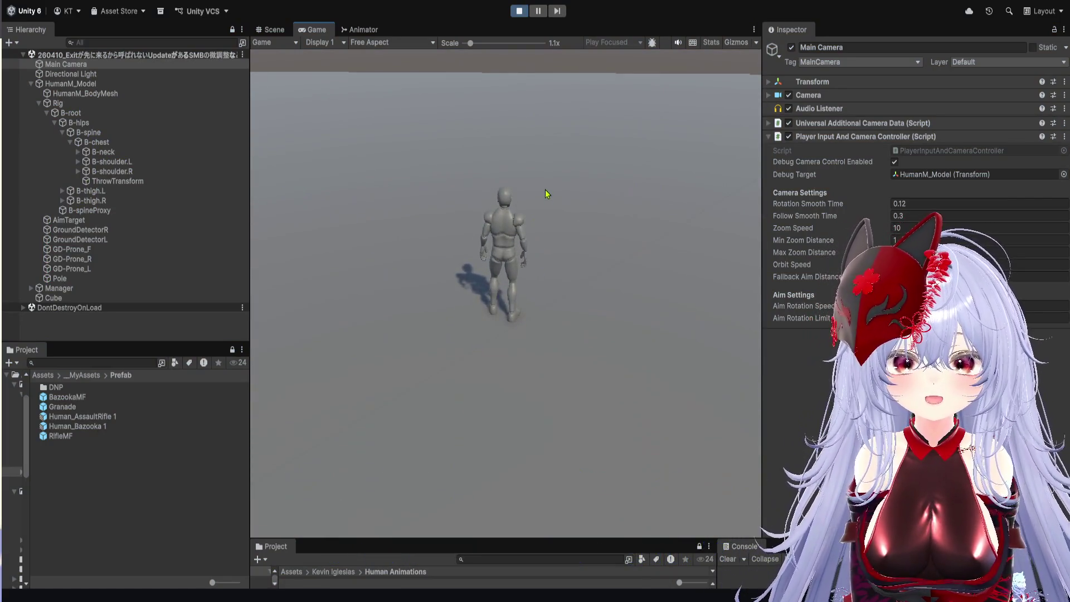
pyautogui.click(545, 193)
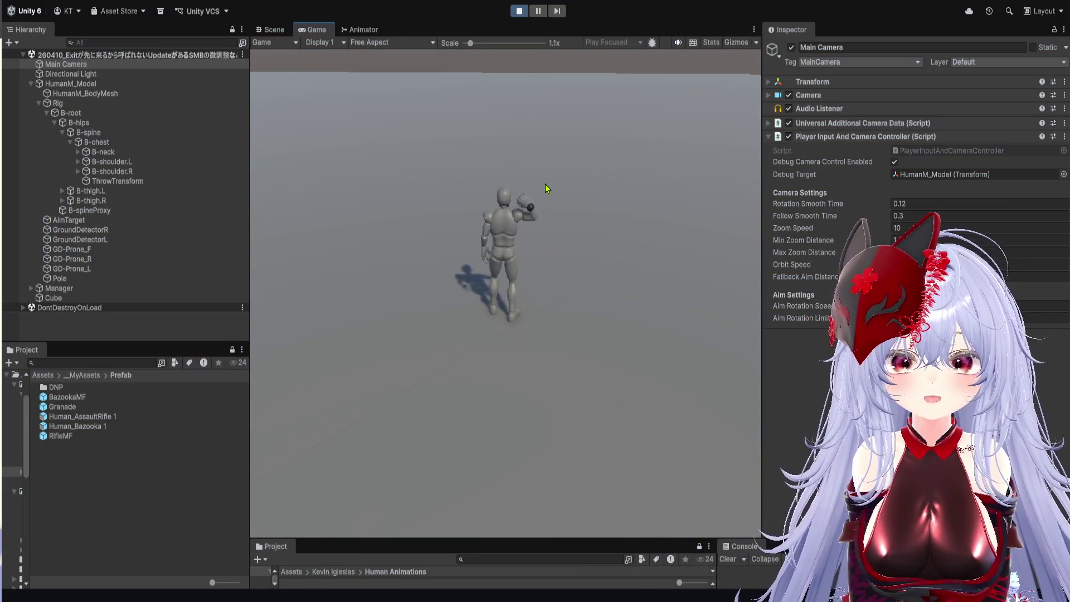
pyautogui.press('a')
pyautogui.press('d')
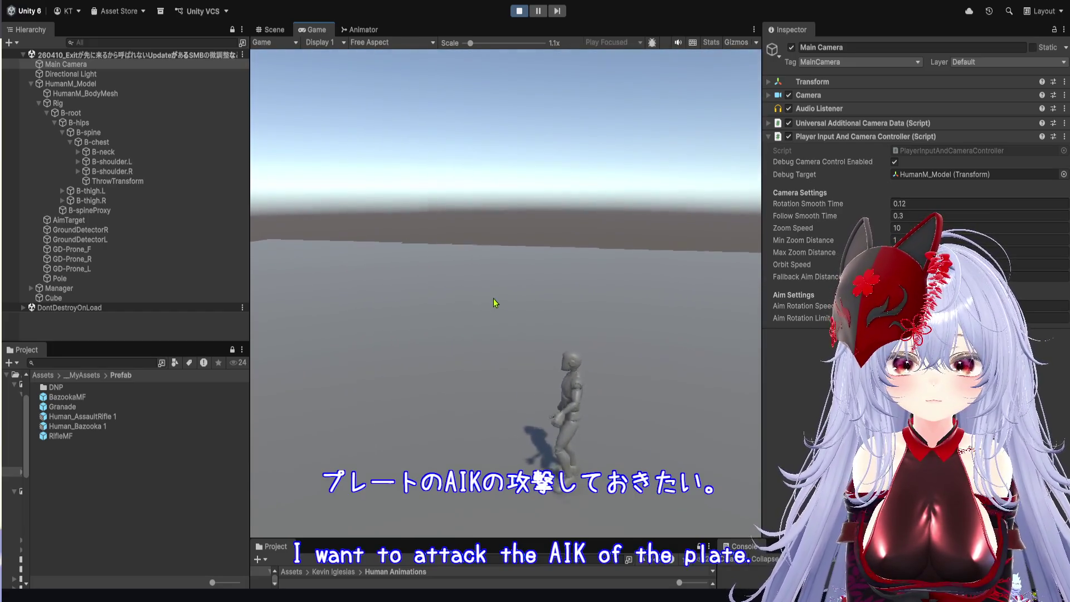
pyautogui.press('a')
pyautogui.press('d')
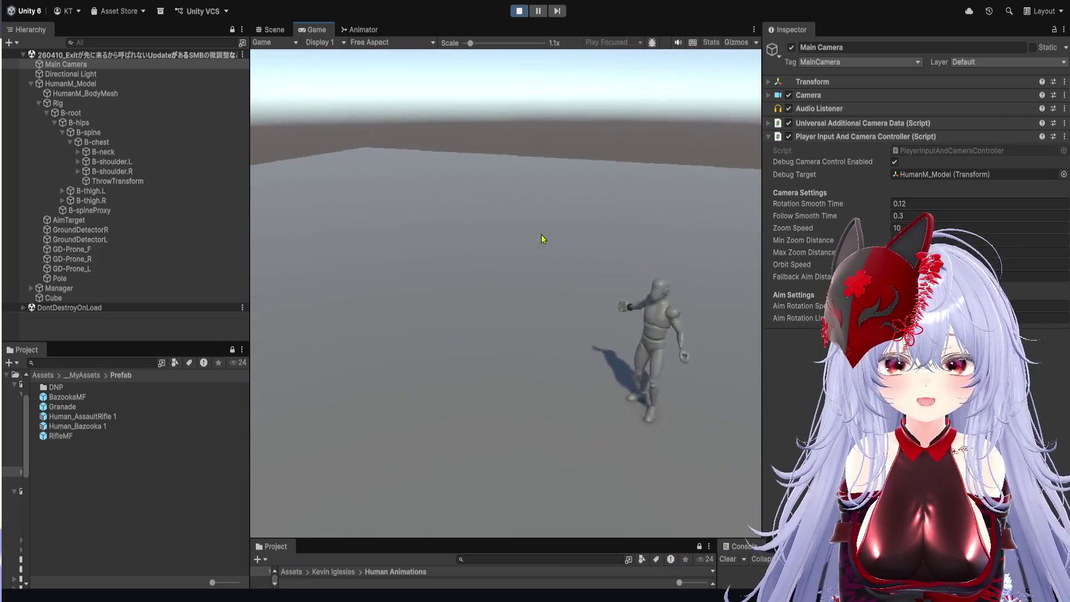
pyautogui.press('a')
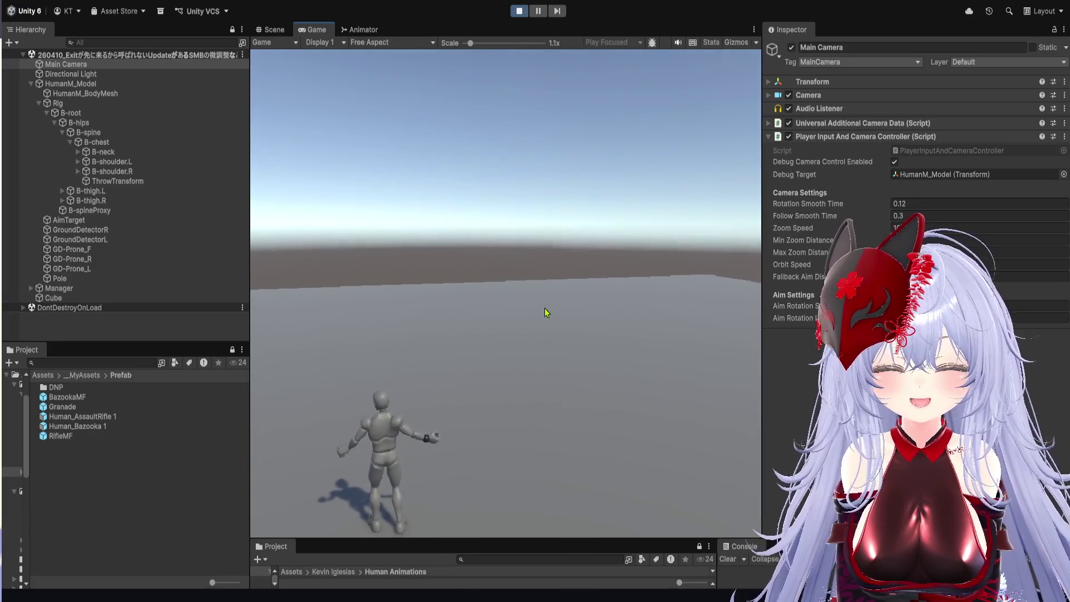
pyautogui.press('a')
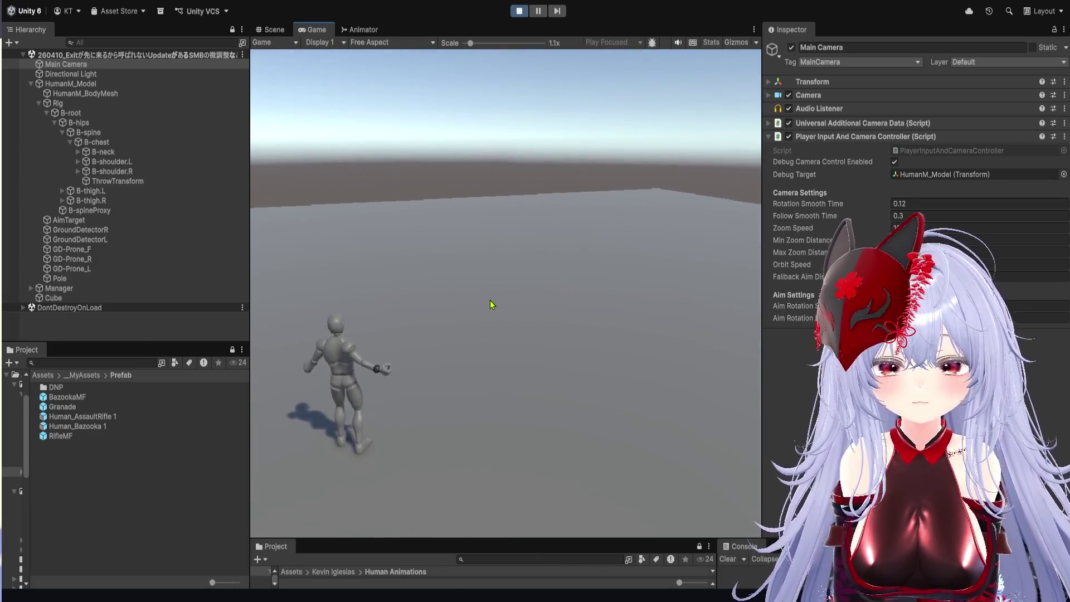
pyautogui.press('d')
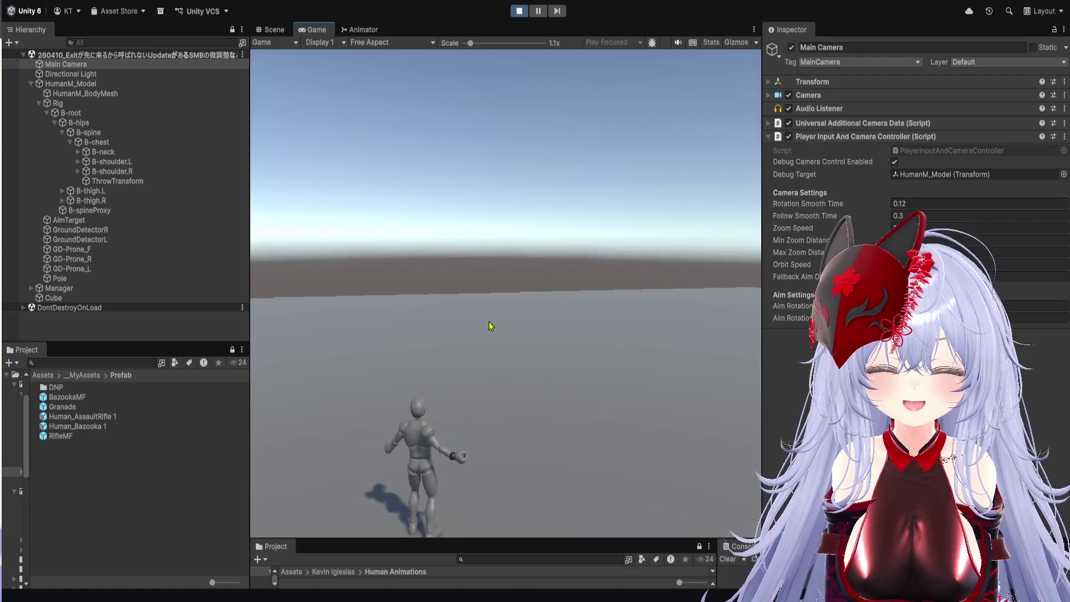
pyautogui.press('d')
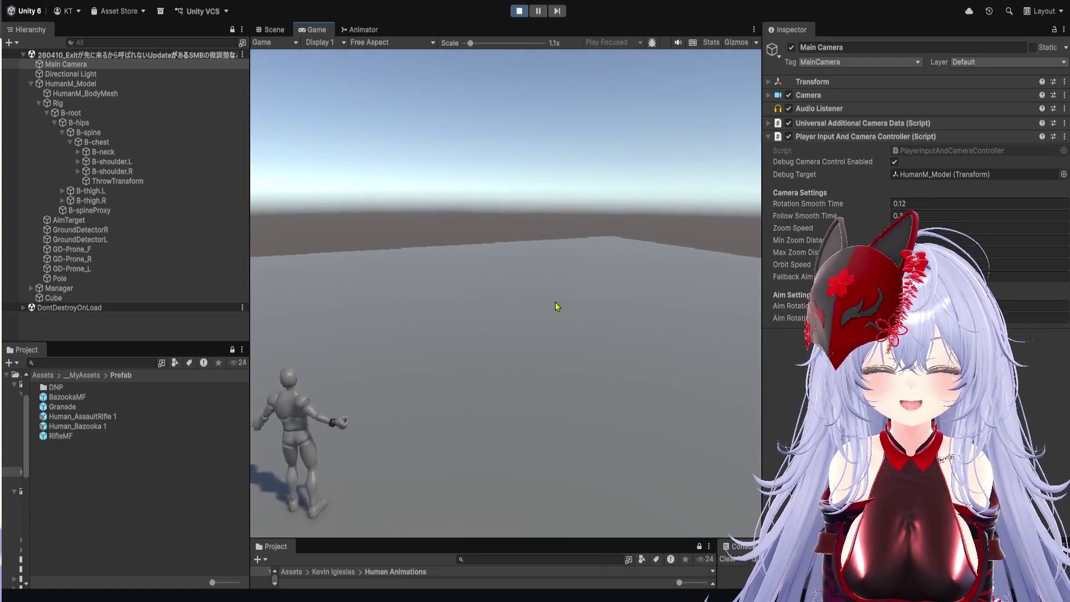
# - Walk toward the centre, throw the grenade ahead of the character, then exit Play mode
pyautogui.press('d')
pyautogui.click(442, 323)
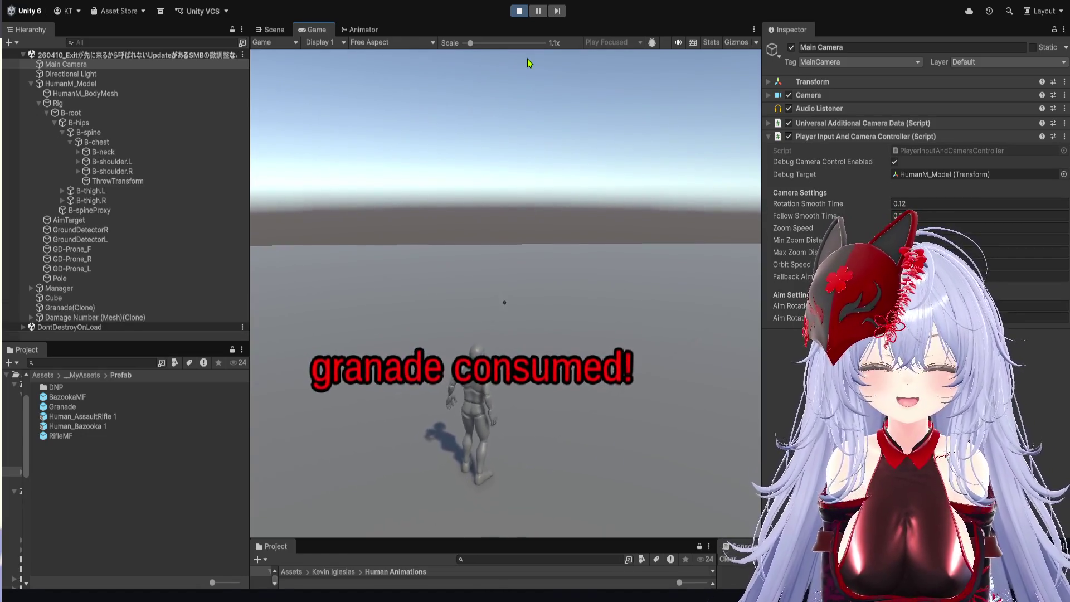
pyautogui.click(515, 12)
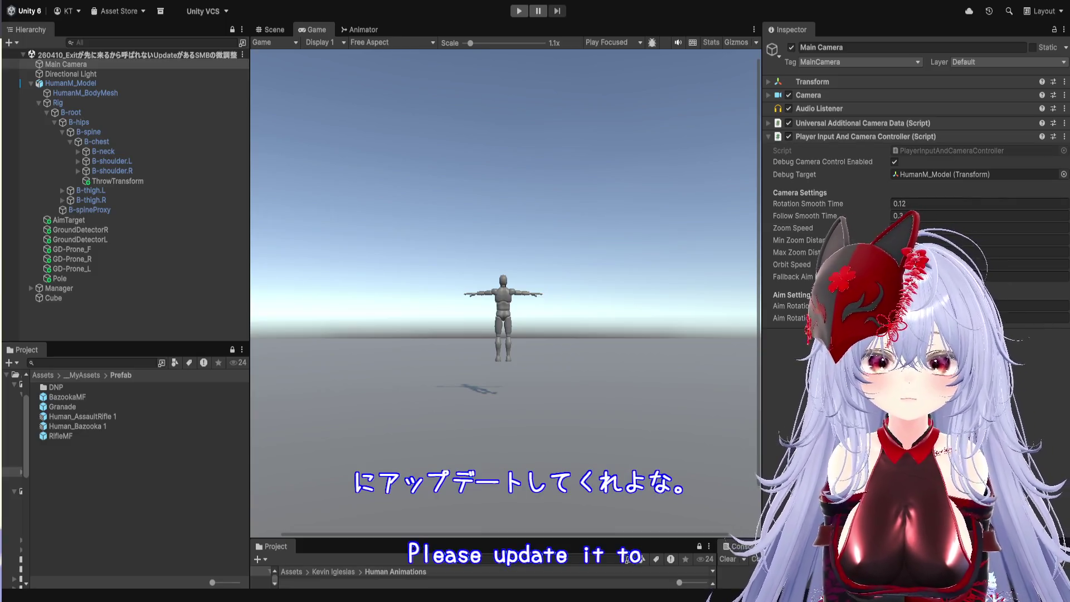
# - Enter Play mode with Ctrl+P and walk the idle character to the left
pyautogui.hotkey('ctrl', 'p')
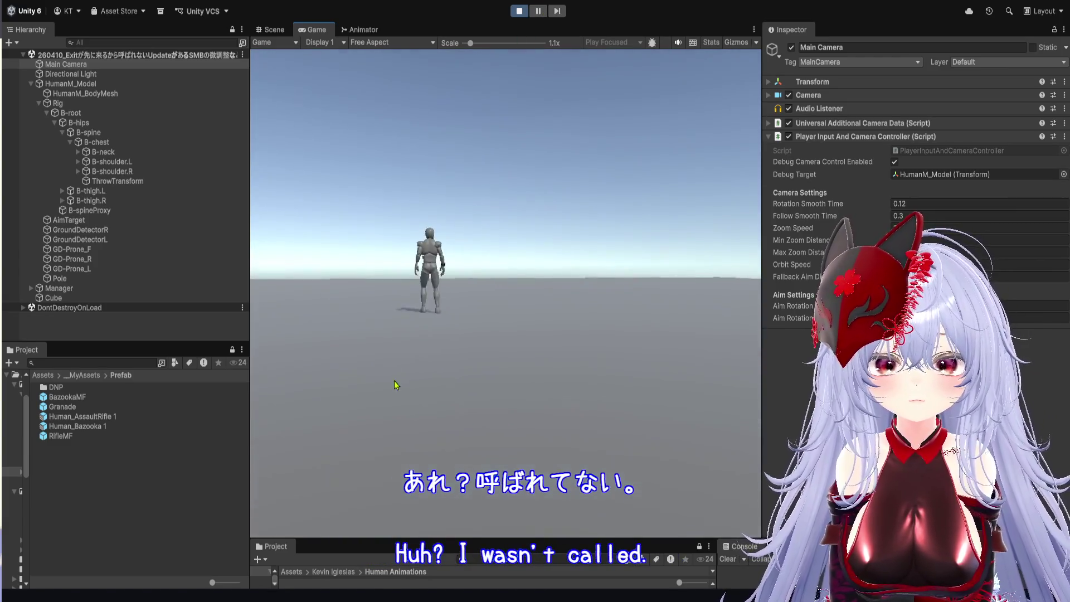
pyautogui.press('a')
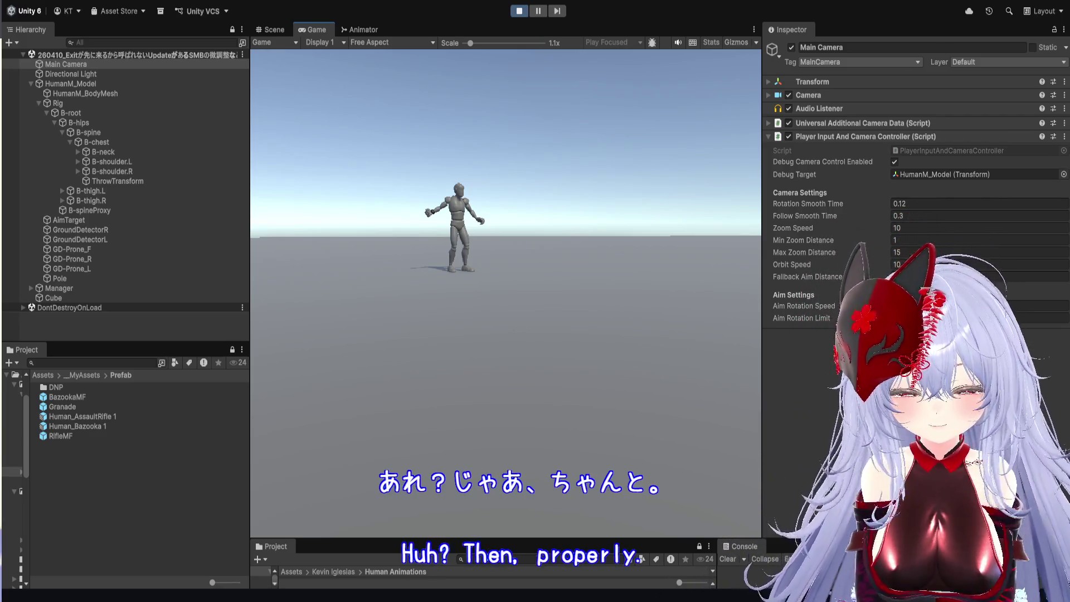
# - Throw a grenade ahead of the character, then stop and restart the game
pyautogui.click(597, 192)
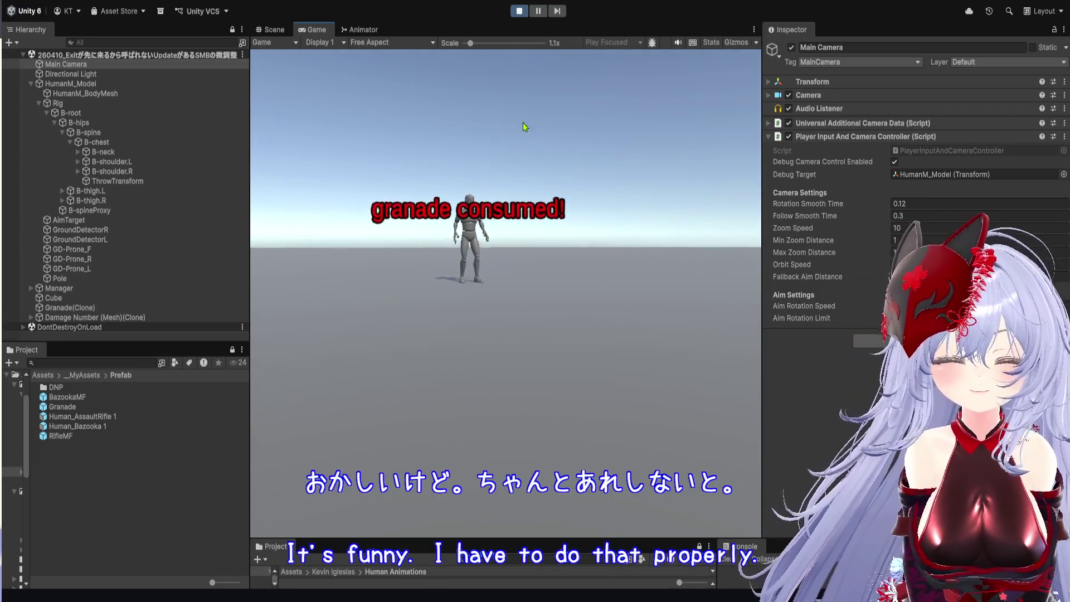
pyautogui.click(519, 11)
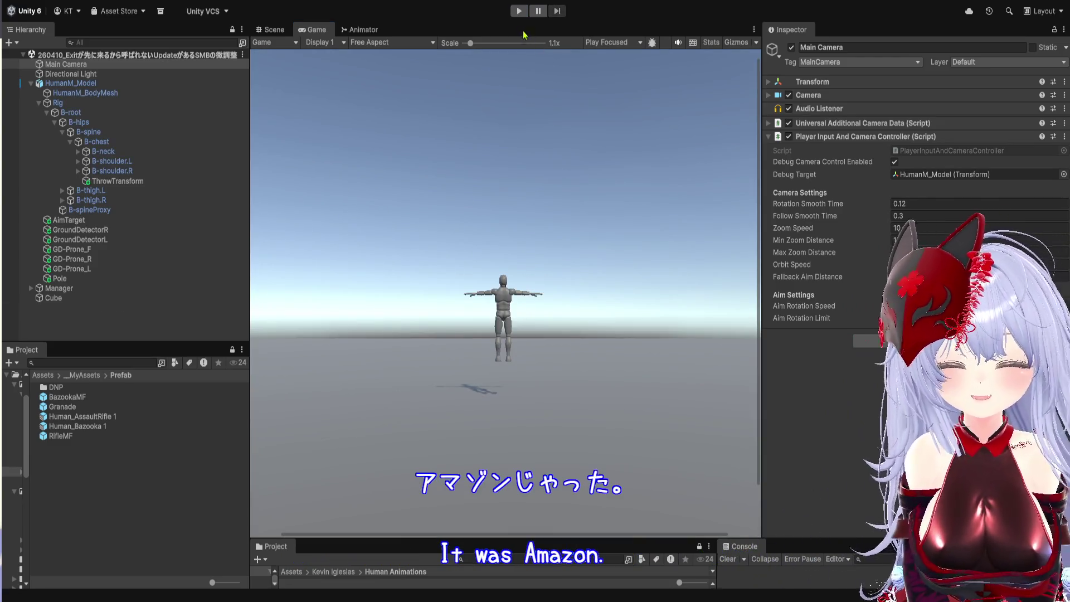
pyautogui.click(519, 11)
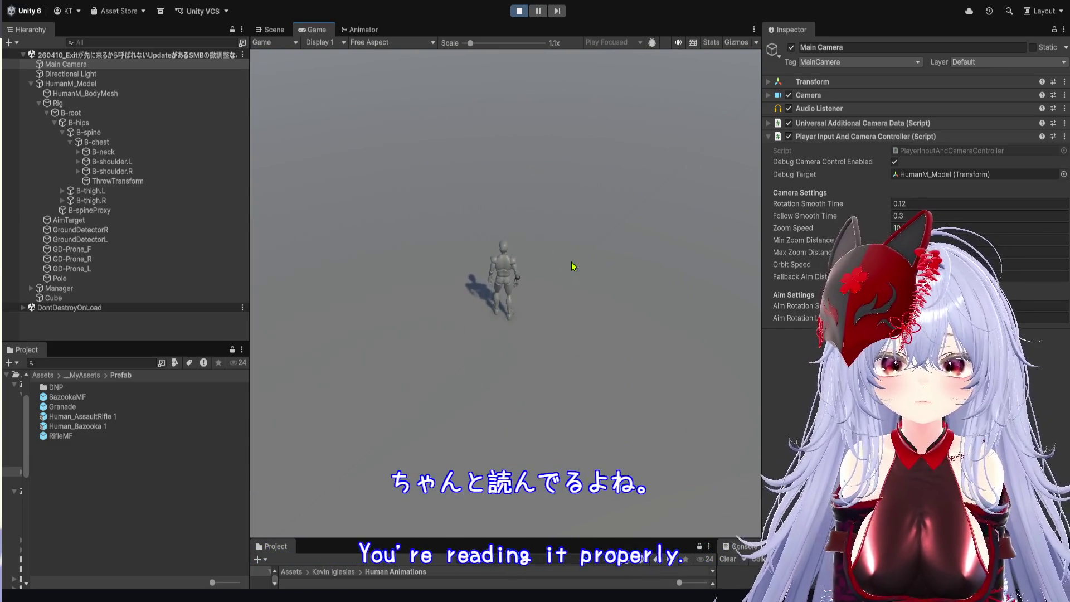
# - Run the character left, right and forward, tilting the camera toward the horizon, then stop the test
pyautogui.press('a')
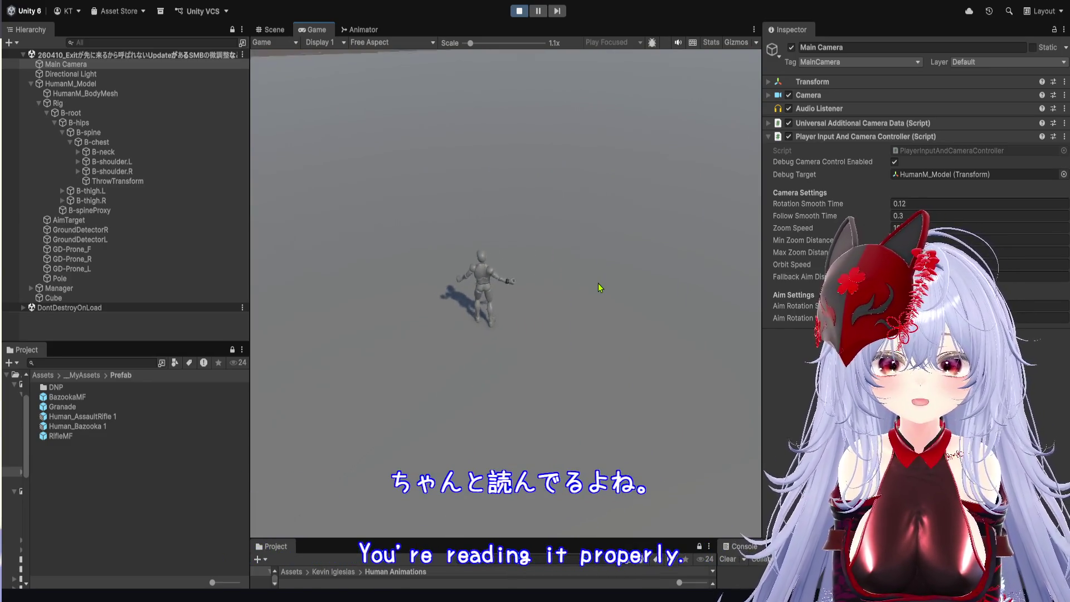
pyautogui.press('d')
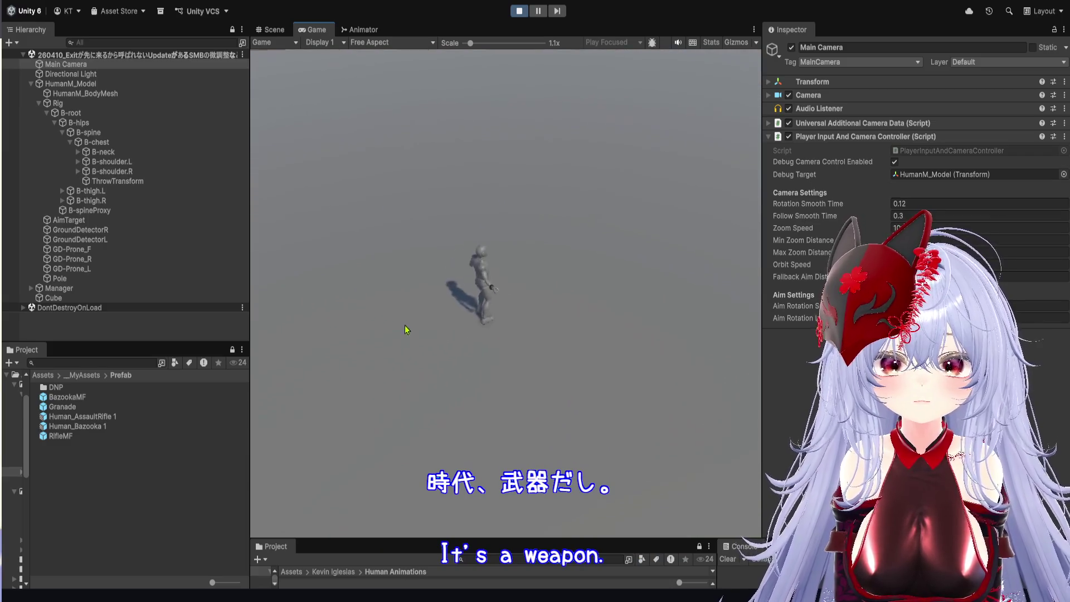
pyautogui.press('w')
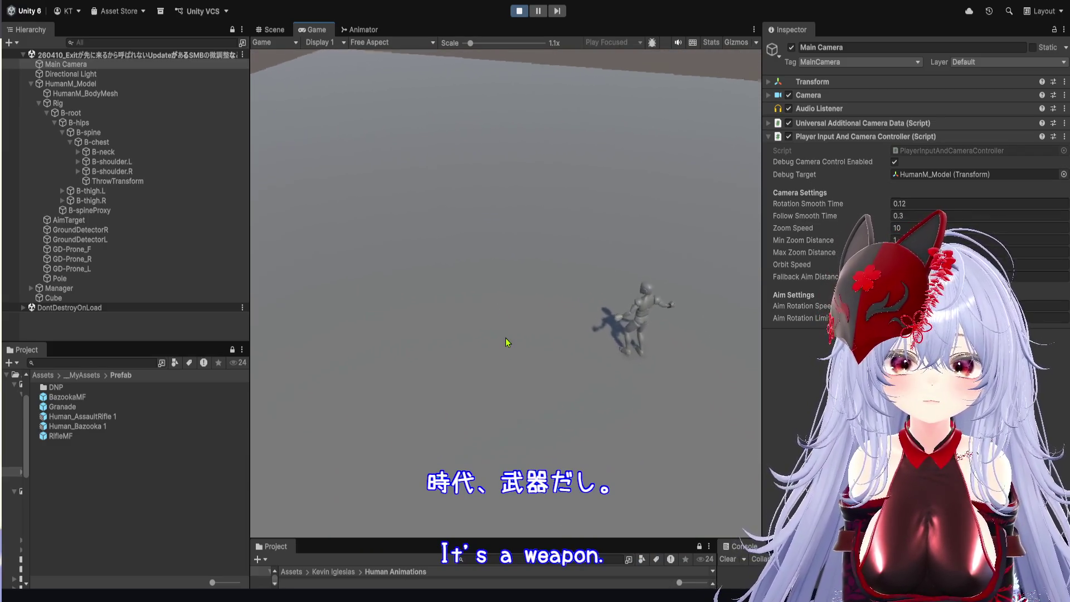
pyautogui.moveTo(495, 323)
pyautogui.mouseDown()
pyautogui.moveTo(519, 239)
pyautogui.moveTo(552, 279)
pyautogui.moveTo(530, 348)
pyautogui.moveTo(411, 383)
pyautogui.moveTo(382, 334)
pyautogui.moveTo(500, 337)
pyautogui.mouseUp()
pyautogui.press('a')
pyautogui.press('a')
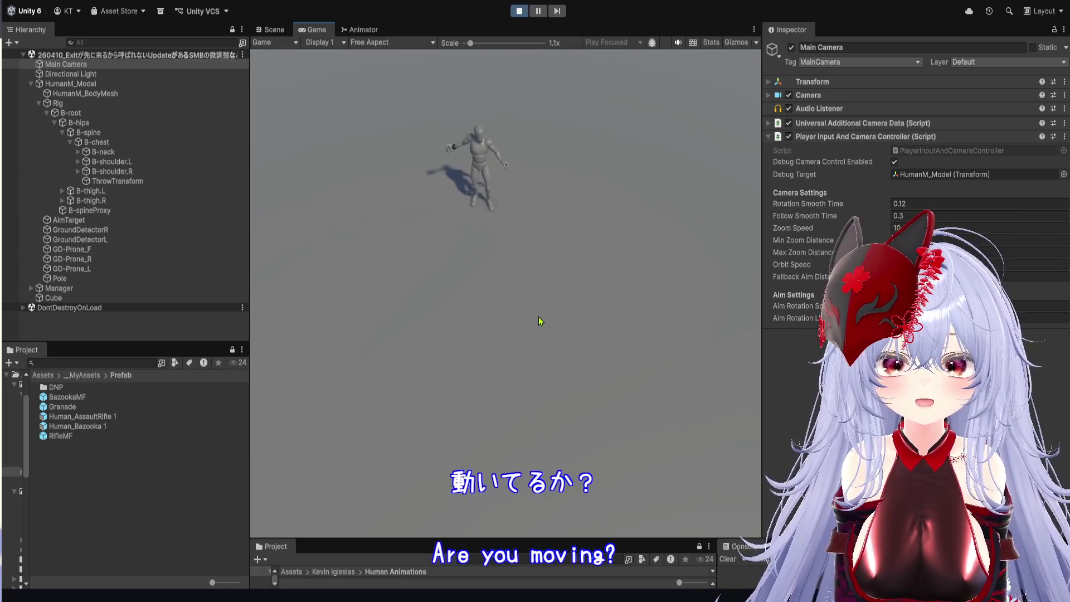
pyautogui.press('d')
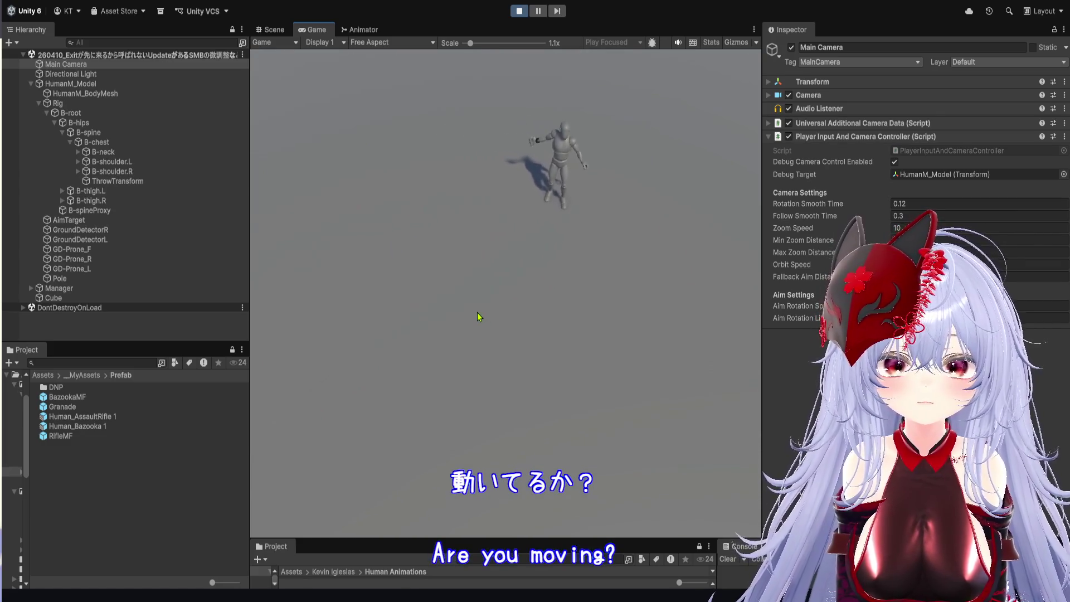
pyautogui.press('a')
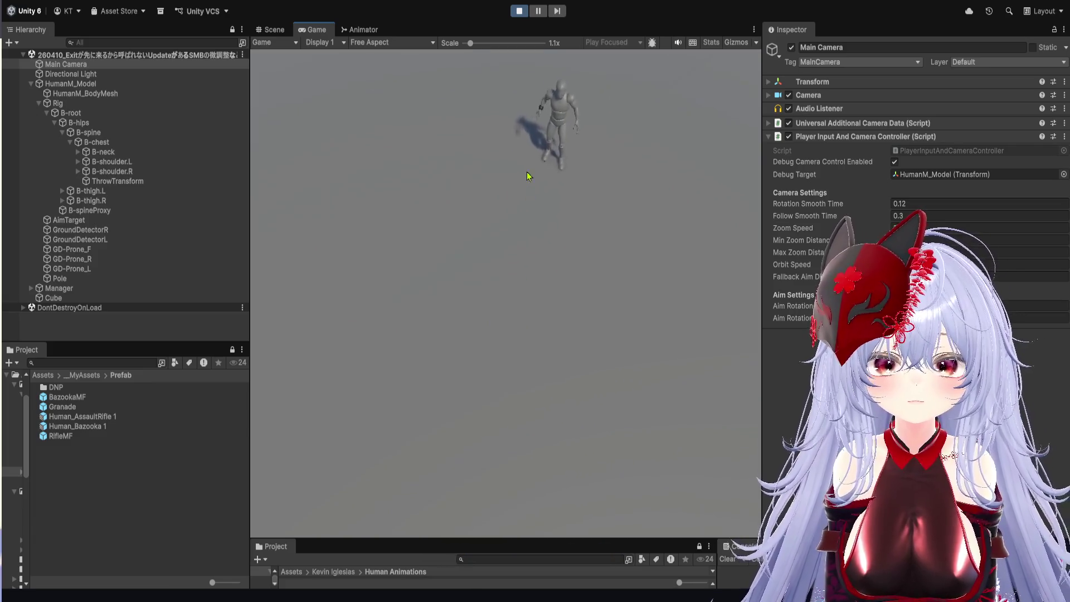
pyautogui.click(519, 11)
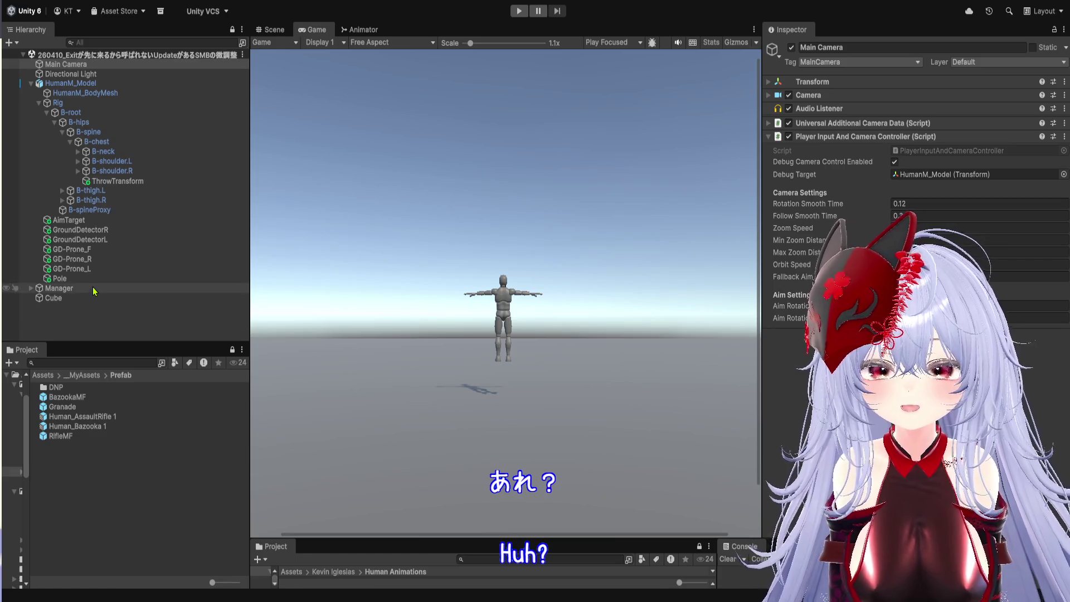
# - Inspect the Manager, HumanM_Model and ThrowTransform objects, framing and orbiting around ThrowTransform
pyautogui.click(95, 289)
pyautogui.click(88, 83)
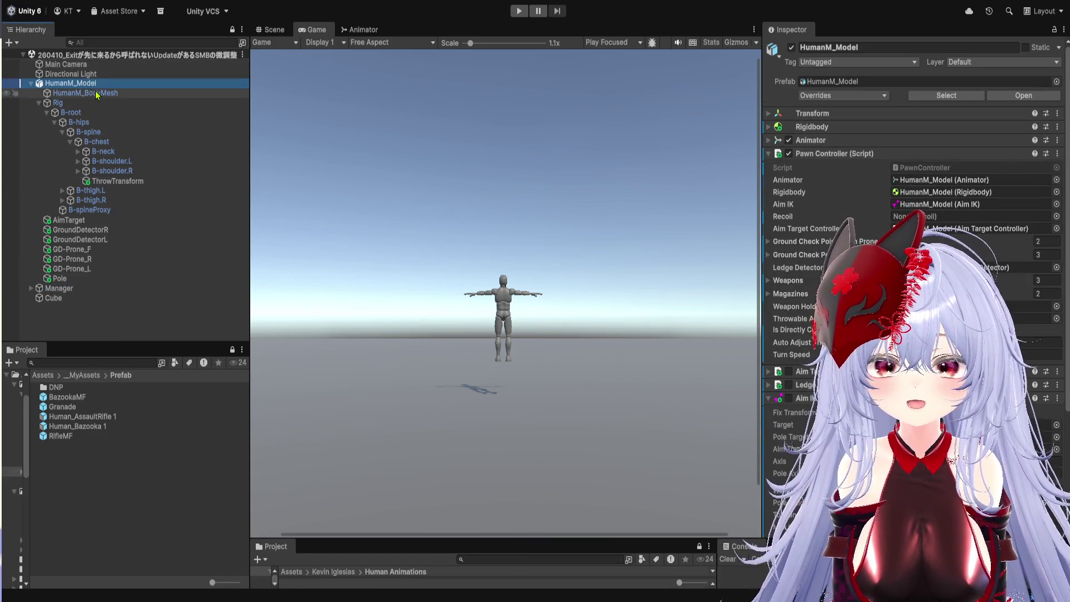
pyautogui.click(141, 185)
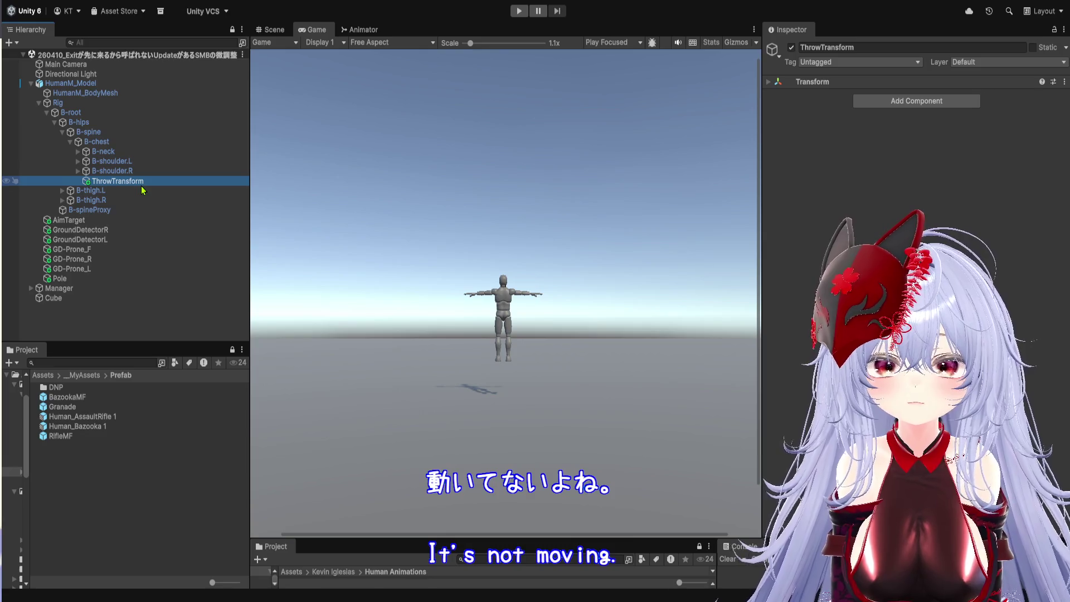
pyautogui.doubleClick(128, 182)
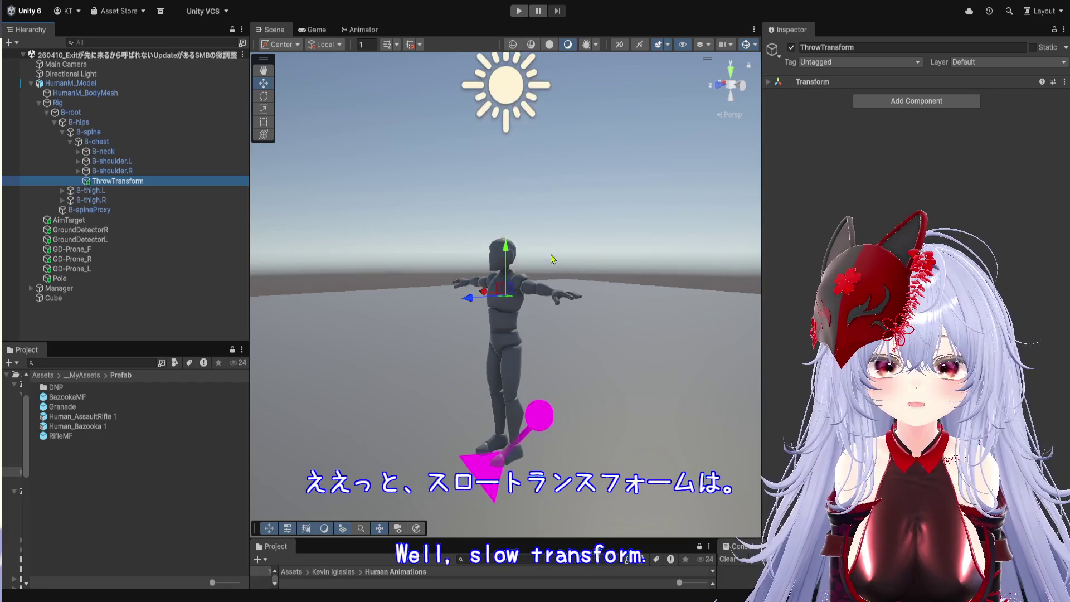
pyautogui.moveTo(546, 210)
pyautogui.mouseDown()
pyautogui.moveTo(423, 219)
pyautogui.moveTo(624, 222)
pyautogui.moveTo(693, 258)
pyautogui.moveTo(670, 269)
pyautogui.mouseUp()
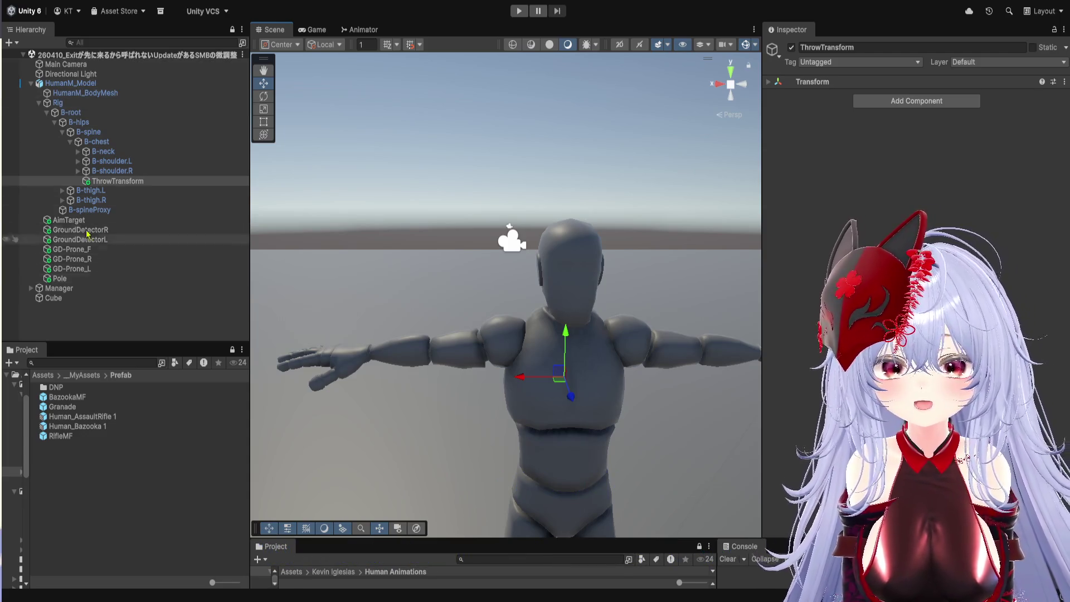
# - Review HumanM_Model's Pawn Controller settings in the Inspector and enter Play mode
pyautogui.click(71, 83)
pyautogui.scroll(-5, 839, 359)
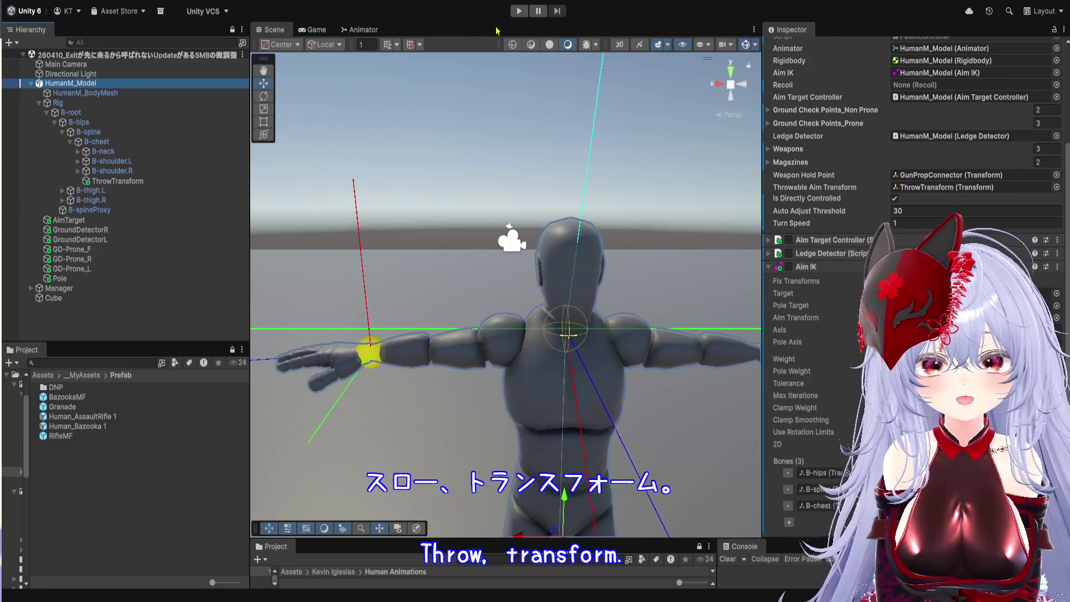
pyautogui.click(519, 11)
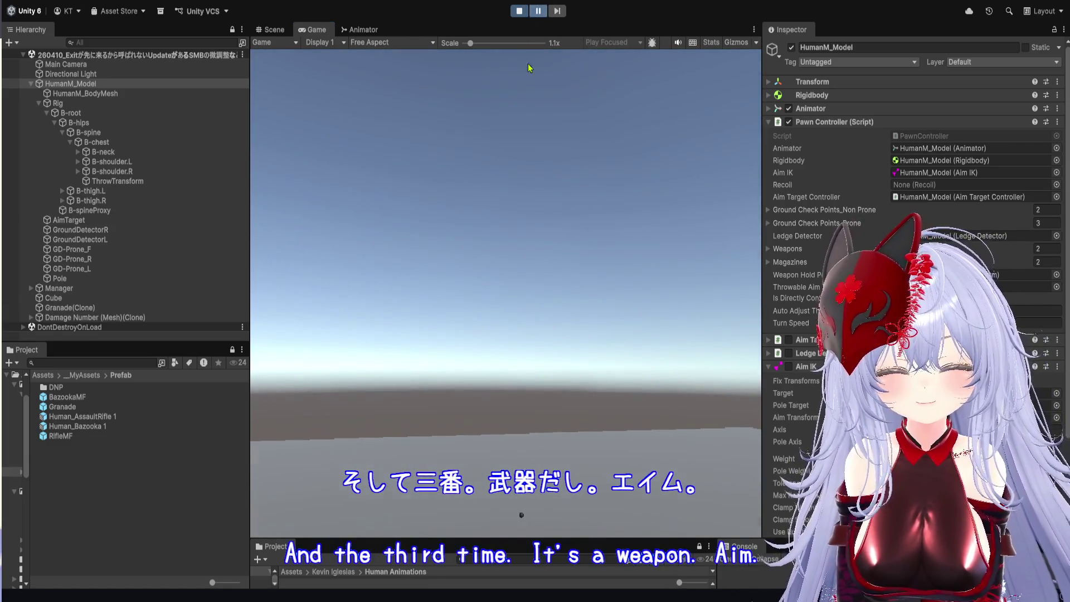
# - Pause and stop the game, restart it with Ctrl+P, and throw another grenade
pyautogui.click(538, 10)
pyautogui.click(519, 11)
pyautogui.scroll(-3, 832, 402)
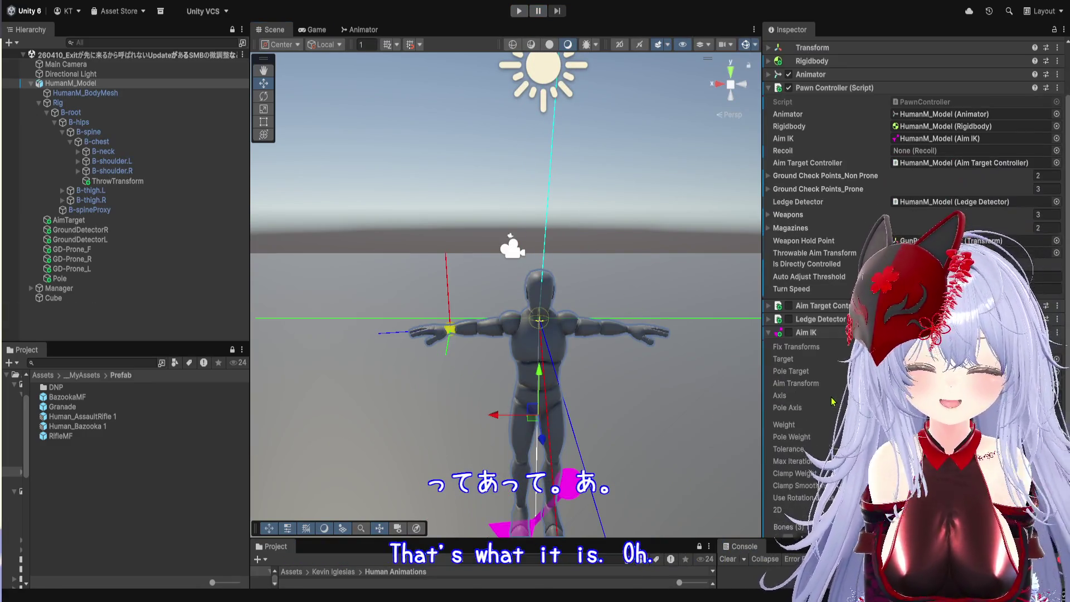
pyautogui.hotkey('ctrl', 'p')
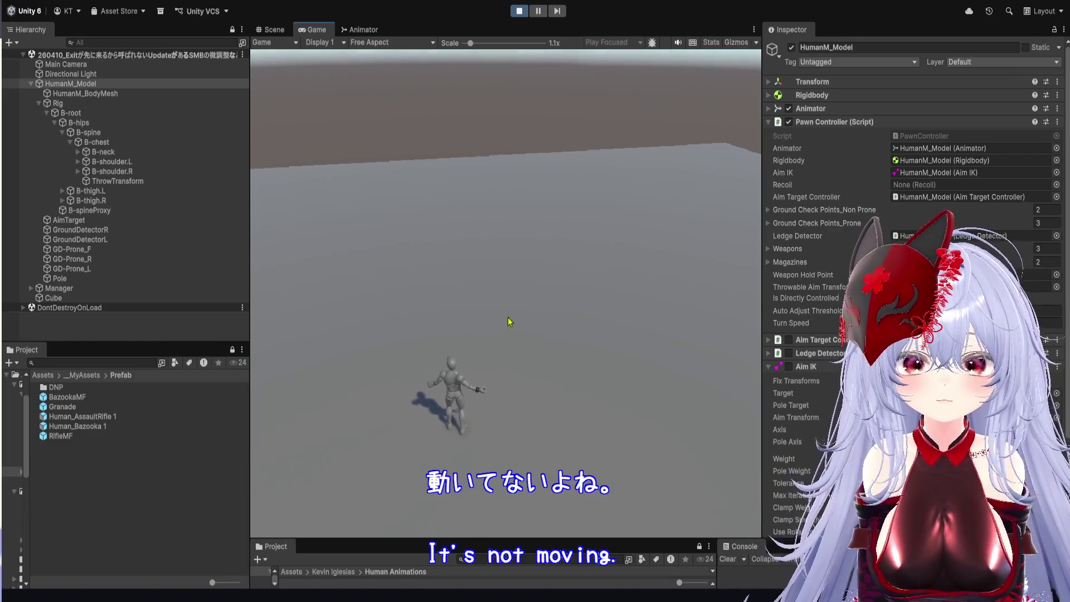
pyautogui.click(460, 315)
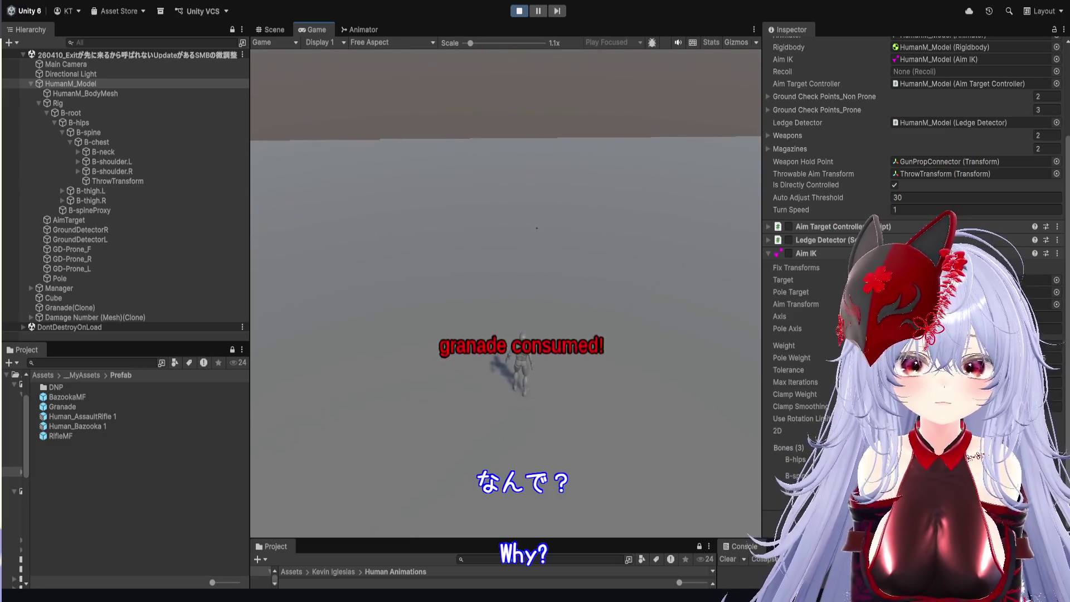
# - Select ThrowTransform under B-chest in the Hierarchy during play, then stop the game
pyautogui.click(120, 183)
pyautogui.press('Left')
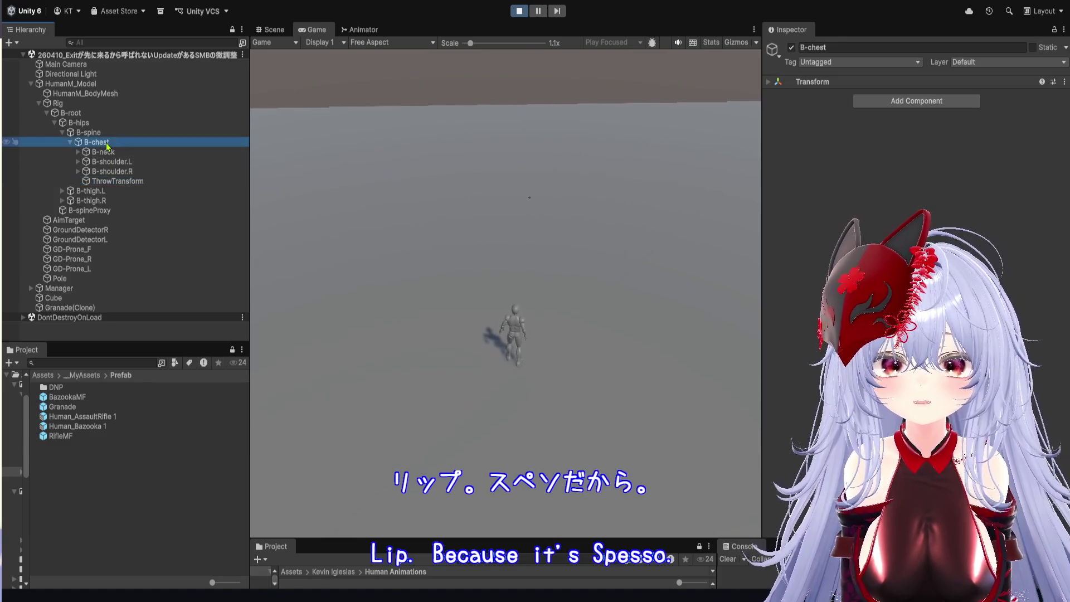
pyautogui.click(122, 180)
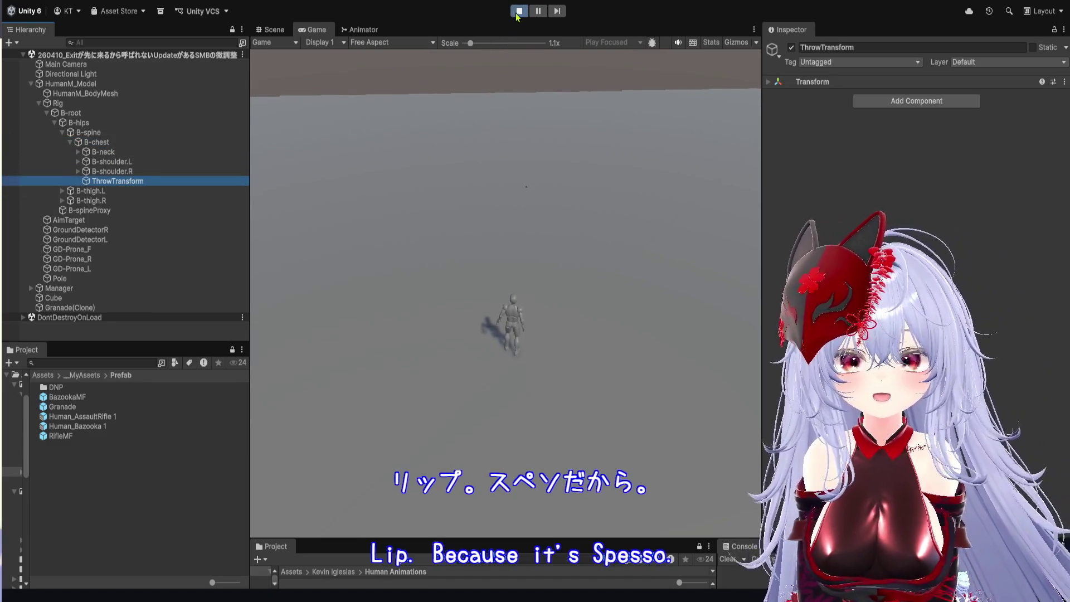
pyautogui.hotkey('ctrl', 'p')
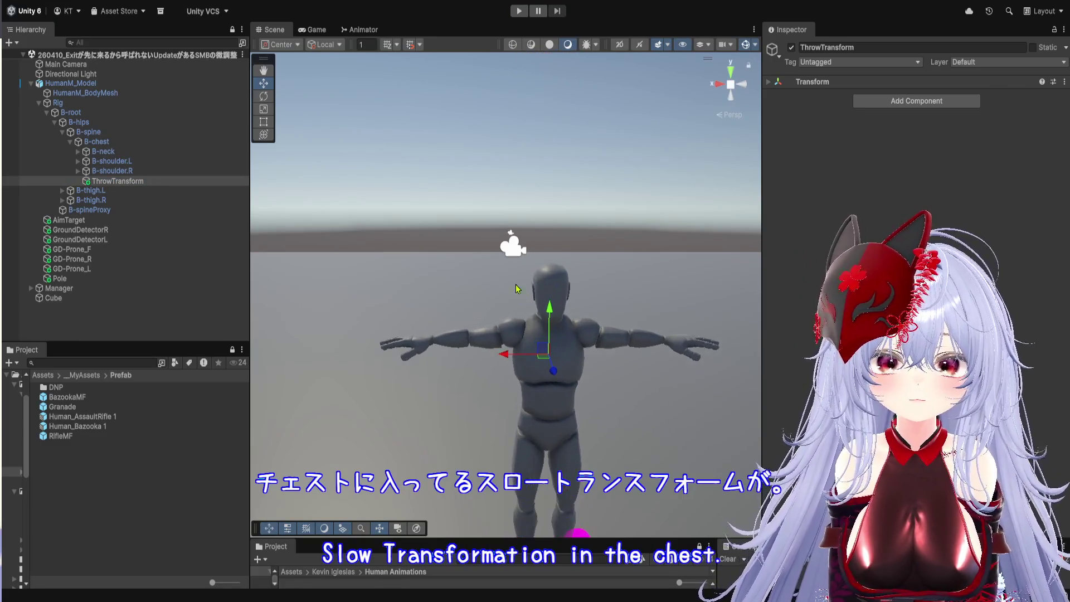
# - Orbit and zoom in on the ThrowTransform gizmo on the chest to check its axes, then deselect it
pyautogui.press('w')
pyautogui.moveTo(485, 294)
pyautogui.mouseDown()
pyautogui.moveTo(607, 286)
pyautogui.moveTo(640, 232)
pyautogui.moveTo(629, 223)
pyautogui.mouseUp()
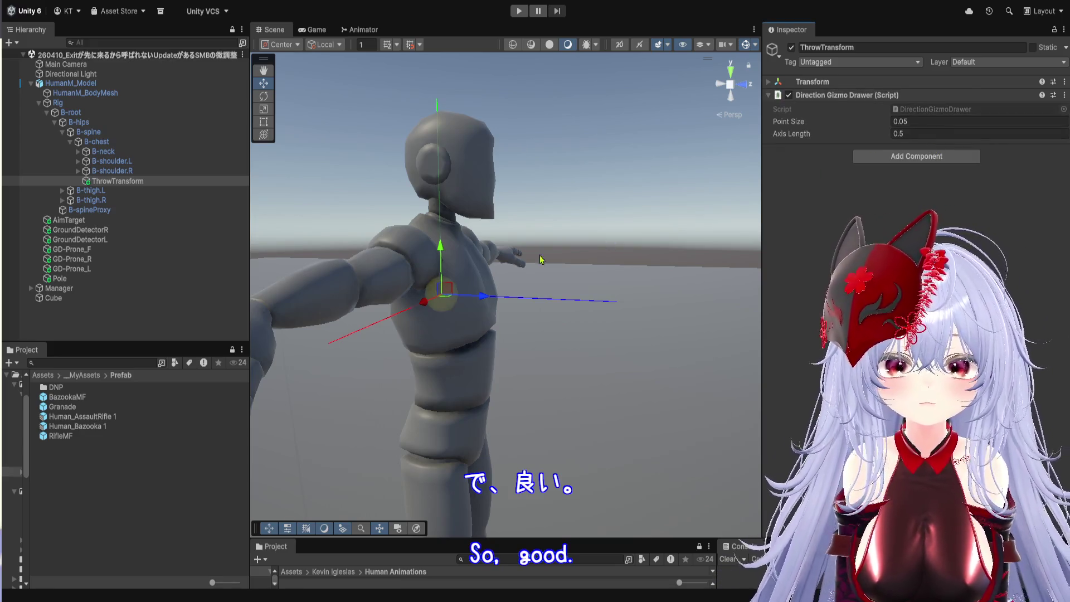
pyautogui.scroll(3, 558, 273)
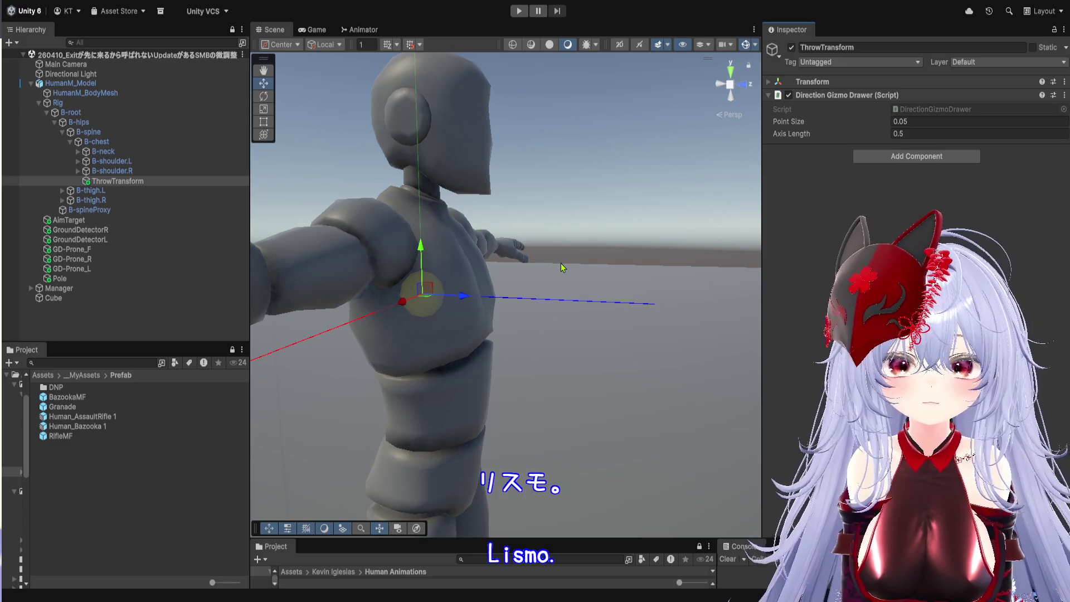
pyautogui.click(224, 383)
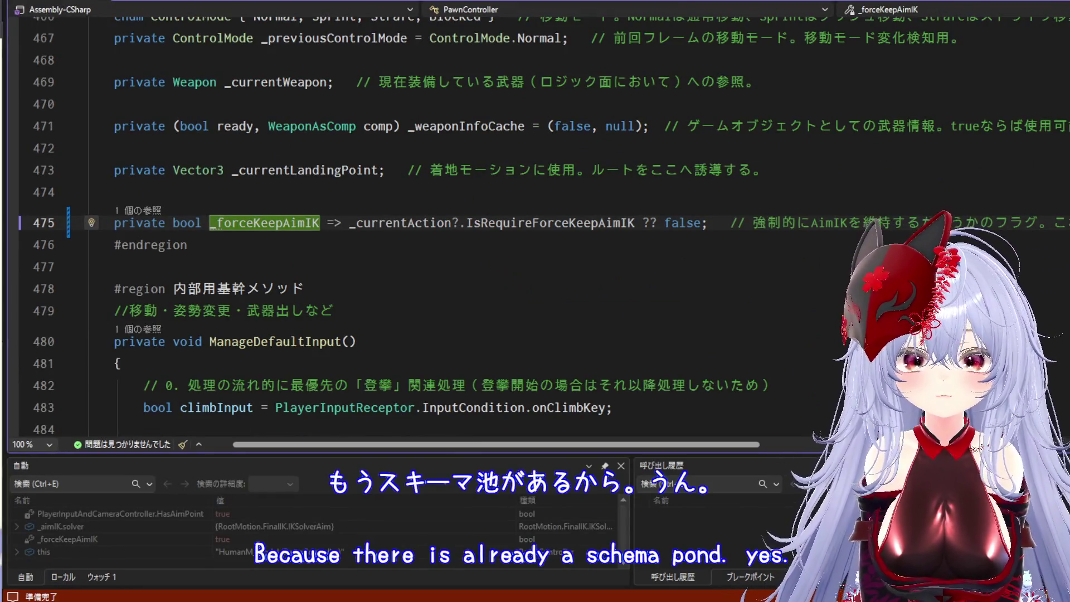
# - End the debug session and select the IsRequireForceKeepAimIK property name in PawnController.cs
pyautogui.hotkey('shift', 'F5')
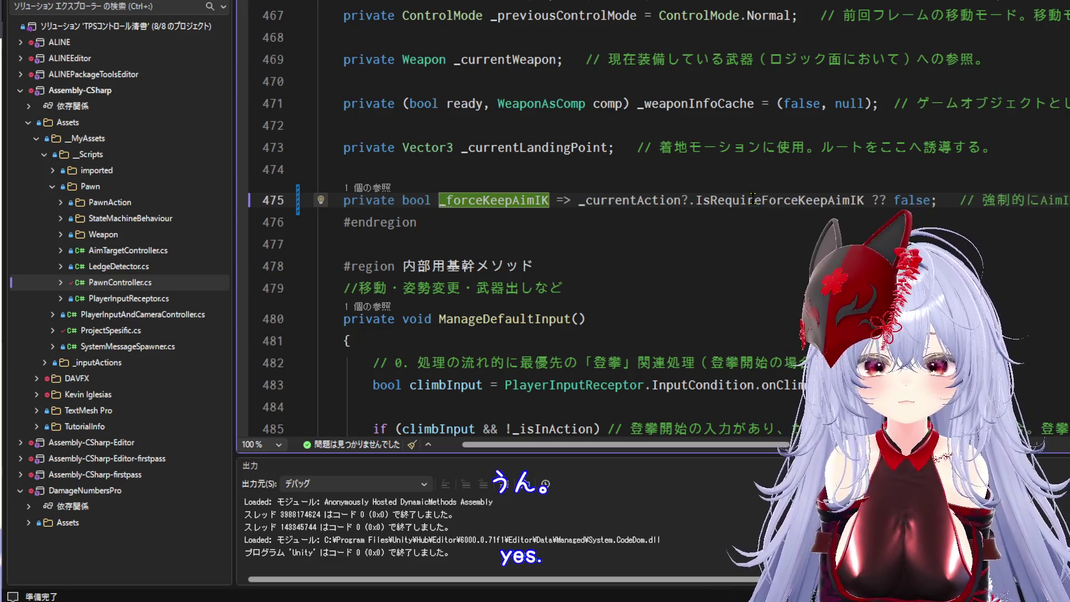
pyautogui.doubleClick(752, 199)
pyautogui.scroll(-2, 719, 251)
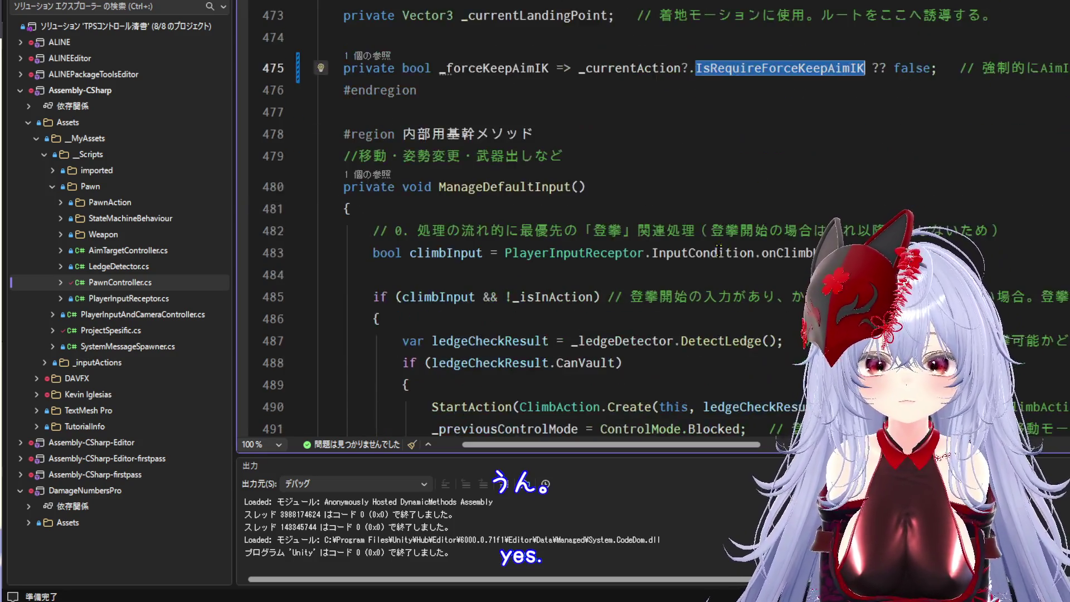
pyautogui.scroll(-10, 719, 251)
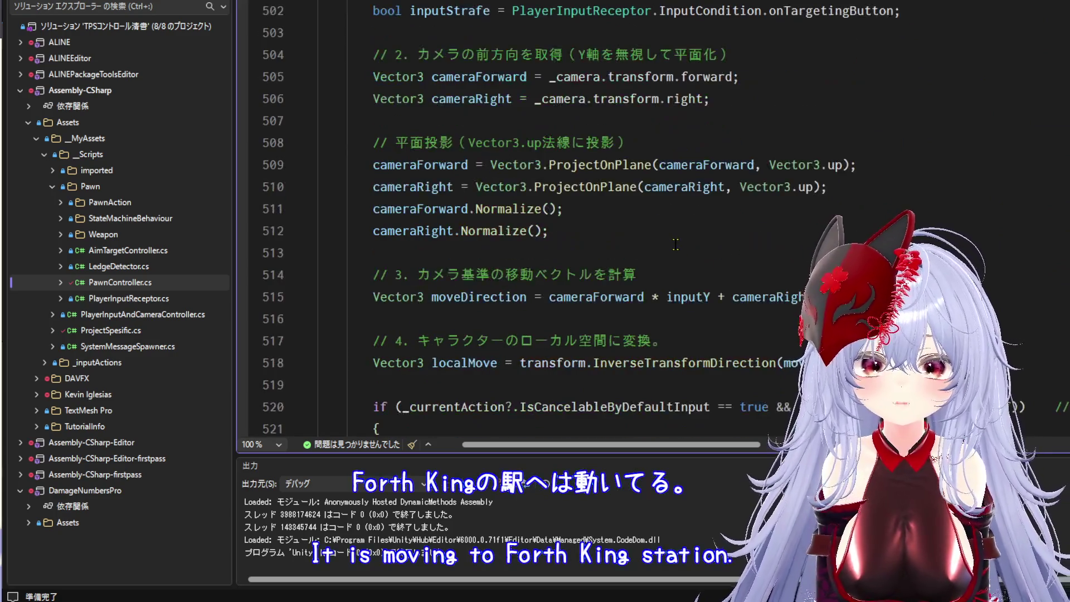
pyautogui.scroll(-11, 675, 244)
# - Scroll through ManageDefaultInput to review the grenade, reload and strafe input code
pyautogui.scroll(-6, 676, 244)
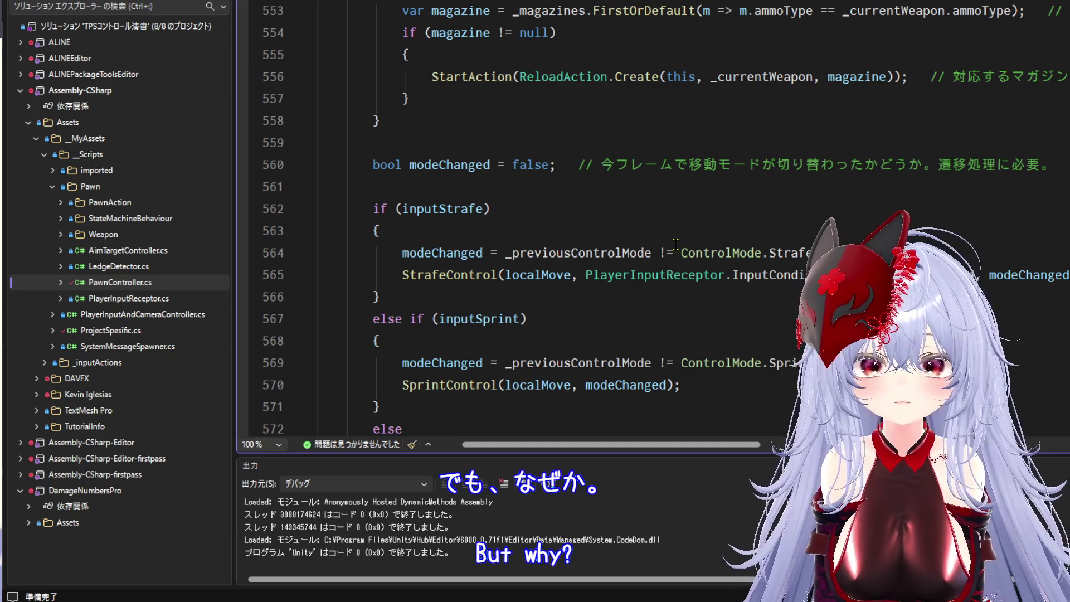
pyautogui.scroll(-11, 675, 245)
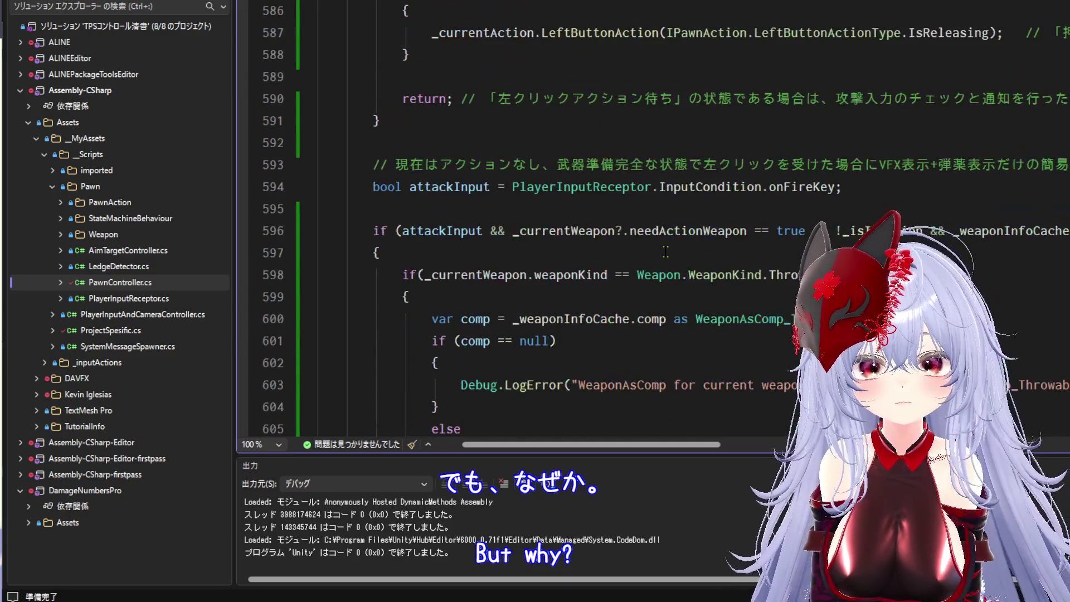
pyautogui.scroll(-3, 665, 252)
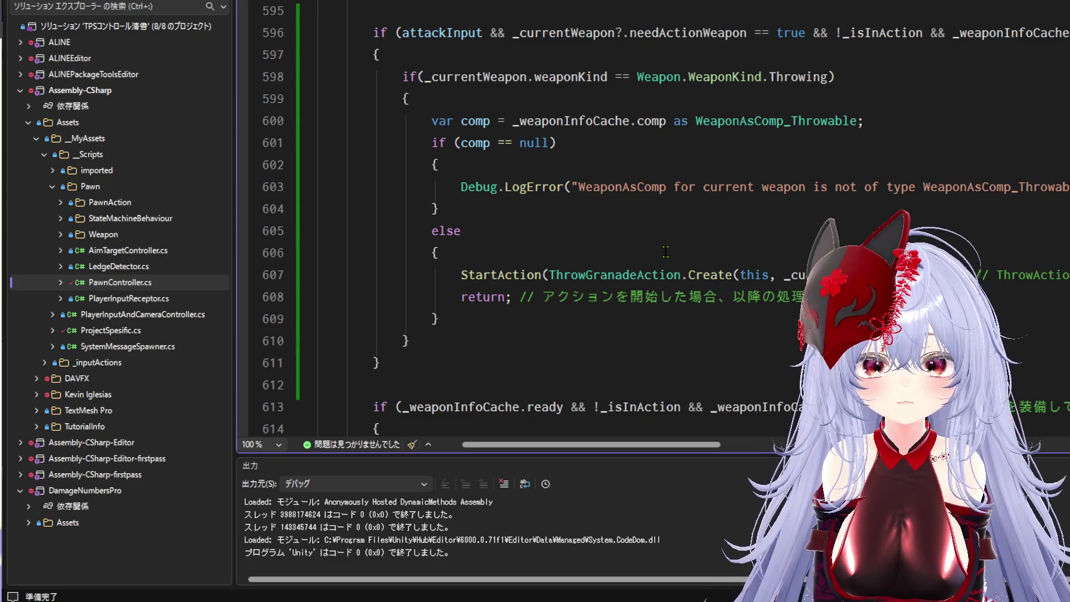
pyautogui.scroll(-19, 665, 252)
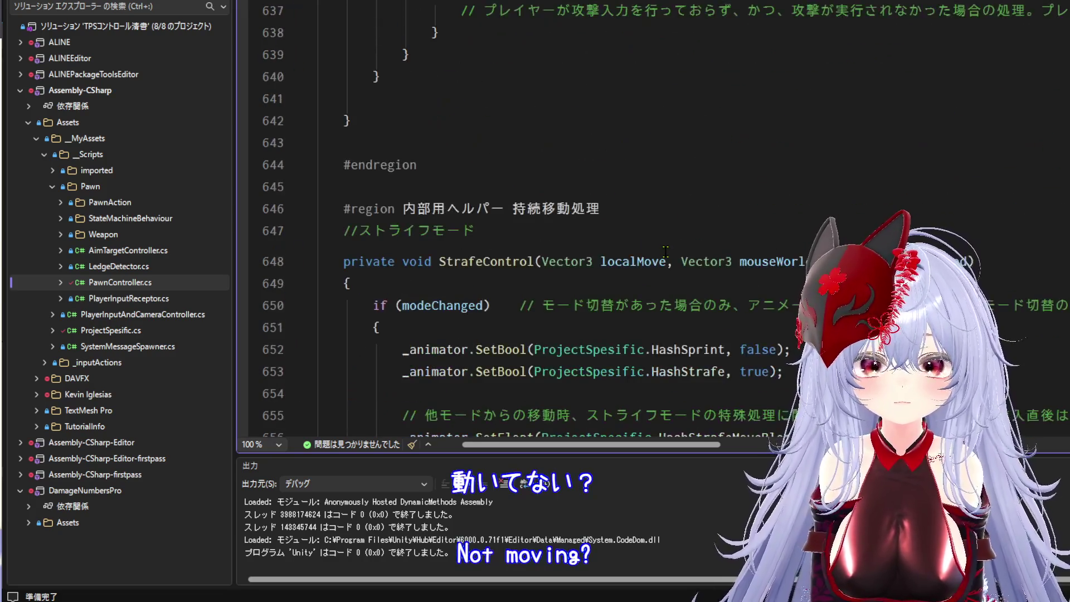
pyautogui.scroll(-1, 665, 251)
pyautogui.scroll(15, 668, 245)
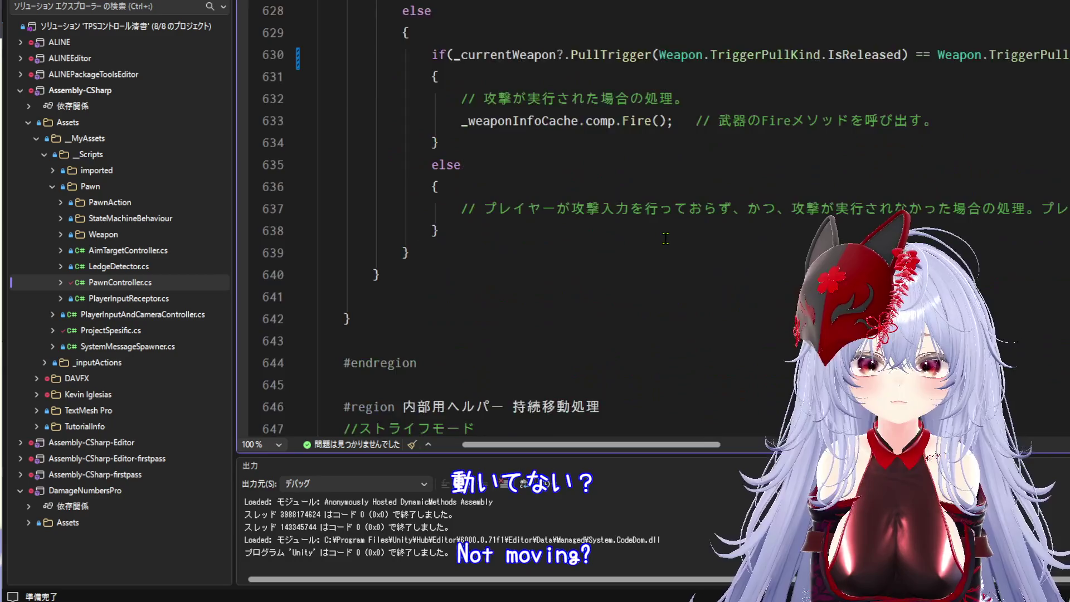
pyautogui.scroll(8, 674, 236)
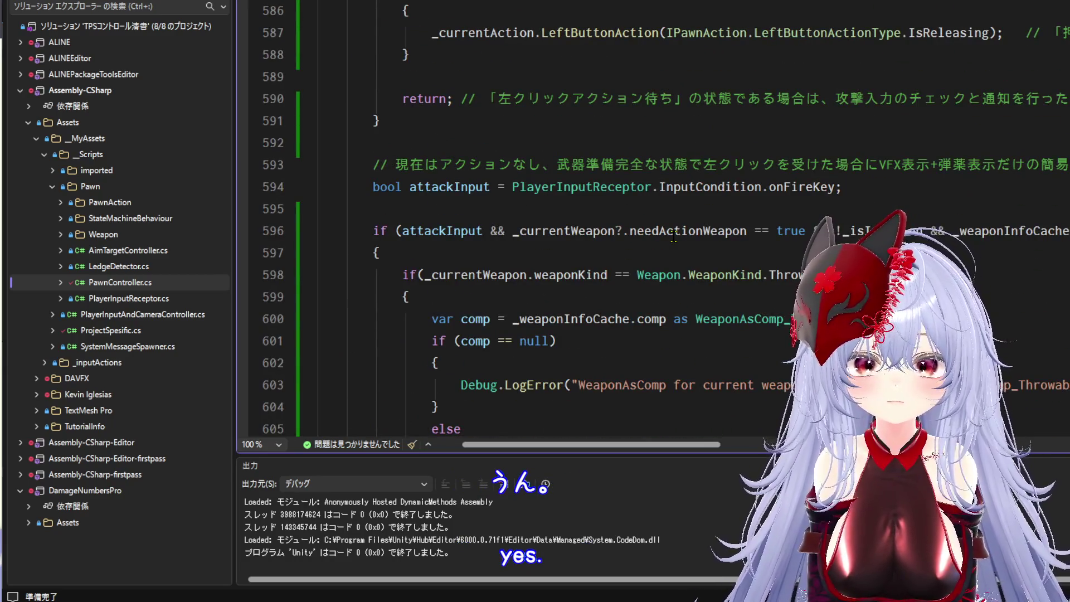
pyautogui.scroll(13, 674, 237)
pyautogui.scroll(6, 683, 229)
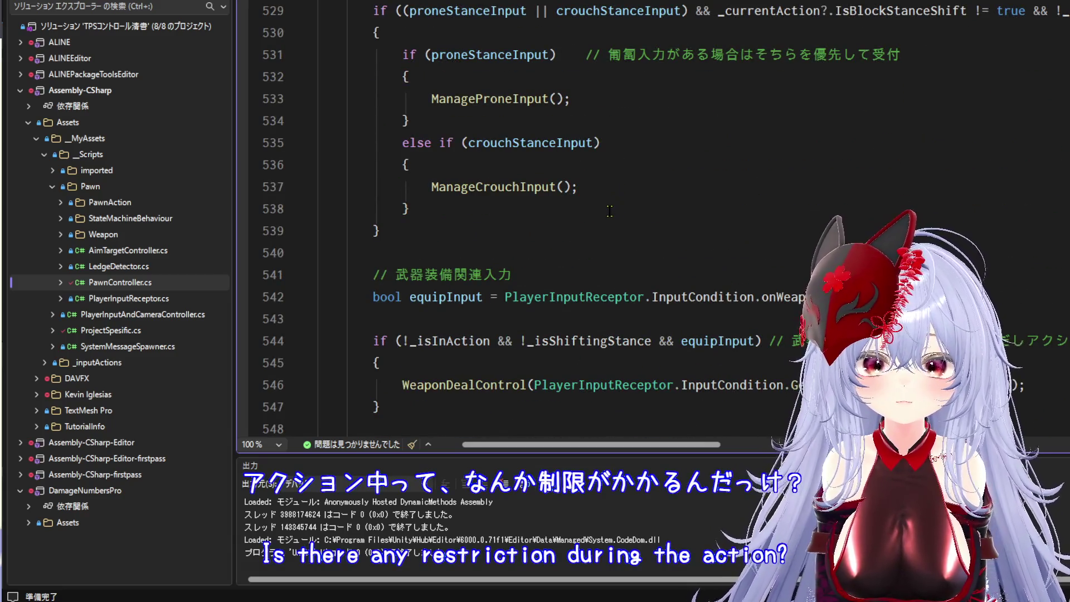
pyautogui.scroll(-5, 607, 215)
pyautogui.scroll(3, 606, 200)
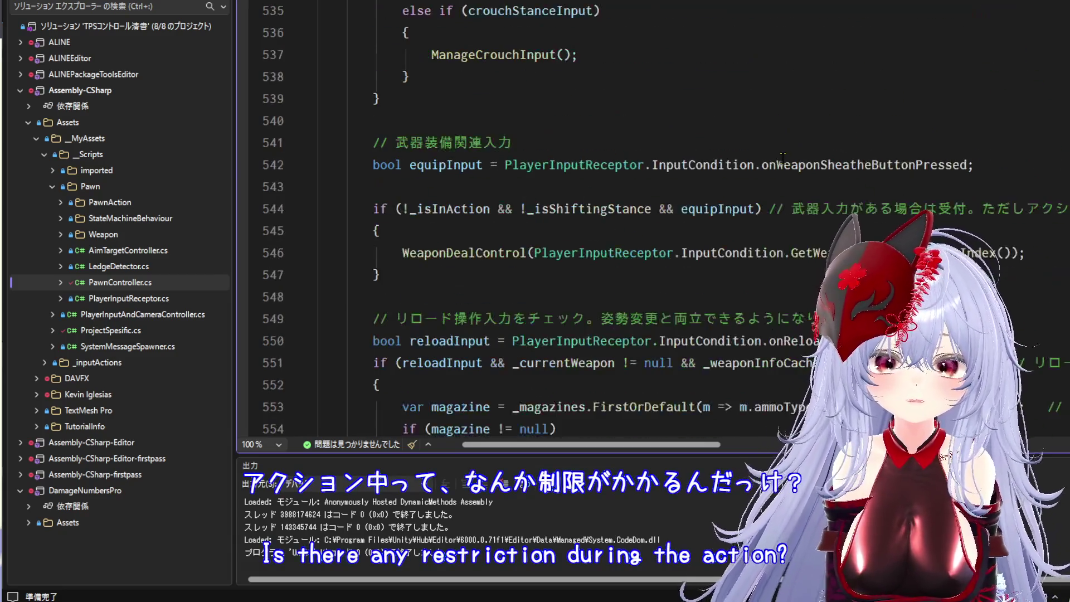
pyautogui.scroll(-5, 613, 223)
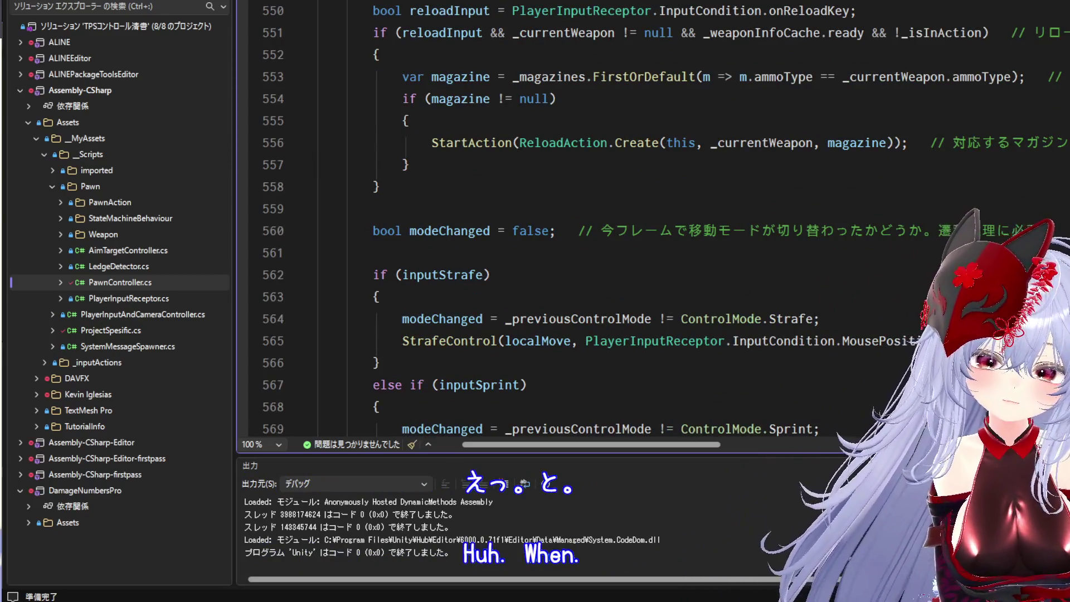
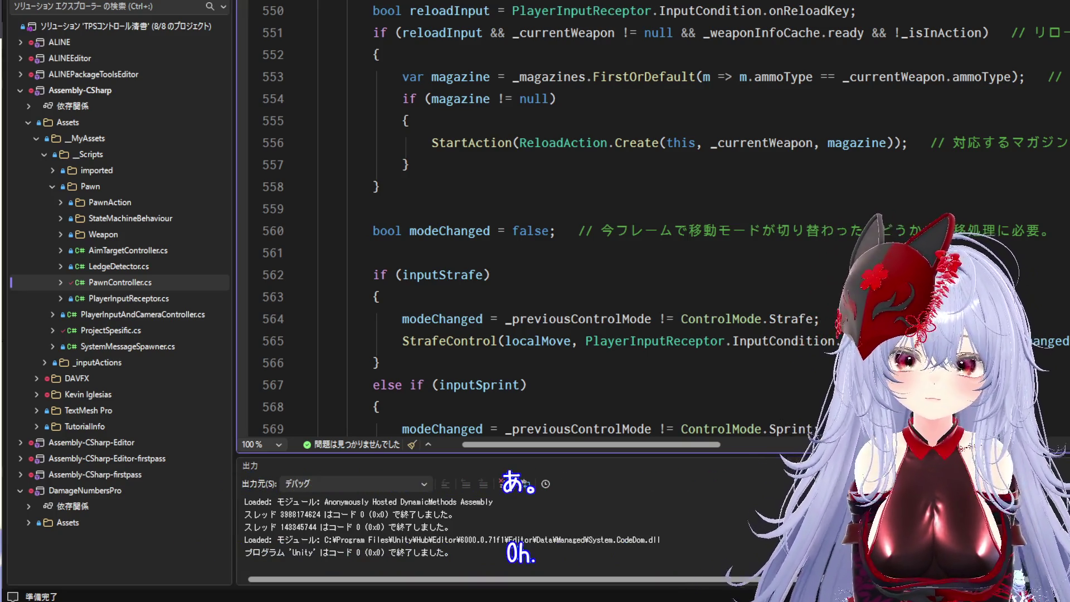
# - Leave the PawnController code in Visual Studio and return to the Unity editor's HumanM_Model scene
pyautogui.hotkey('alt', 'Tab')
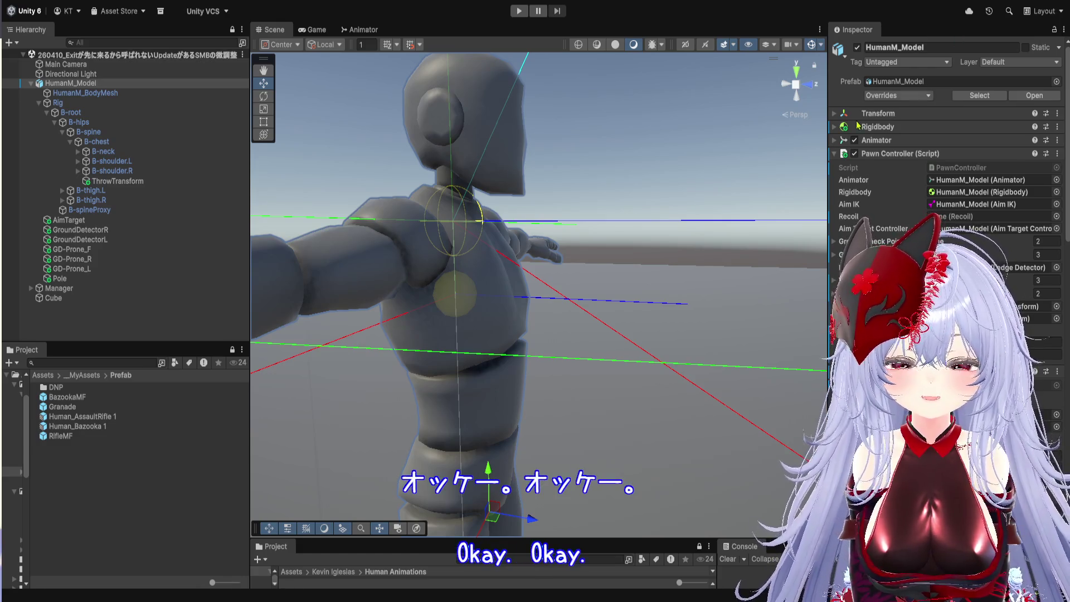
# - Start play mode, ready a grenade with G, walk across the floor and throw it
pyautogui.scroll(-5, 567, 145)
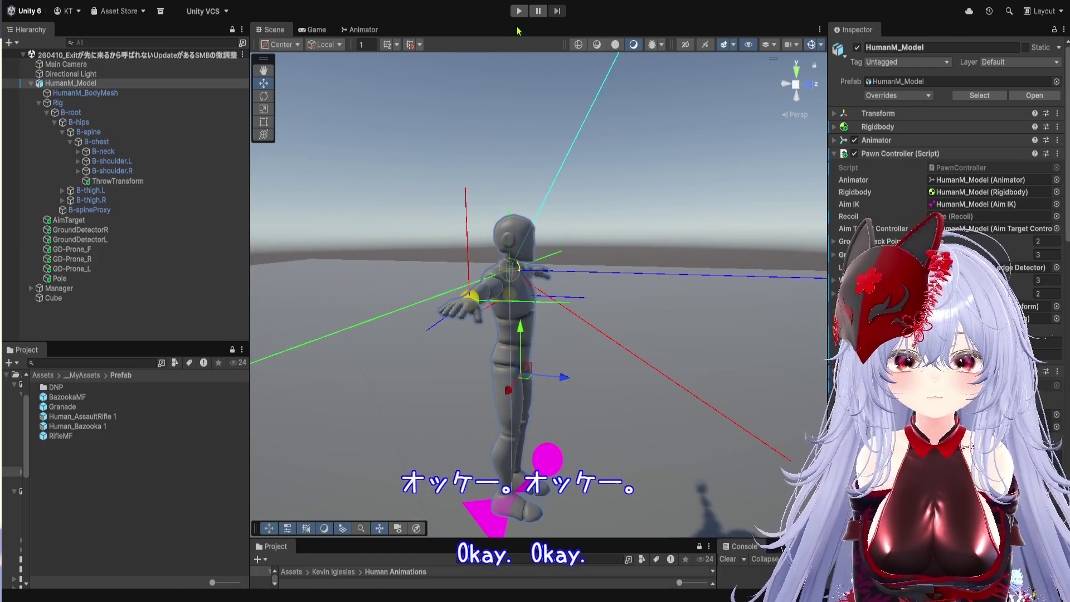
pyautogui.click(519, 11)
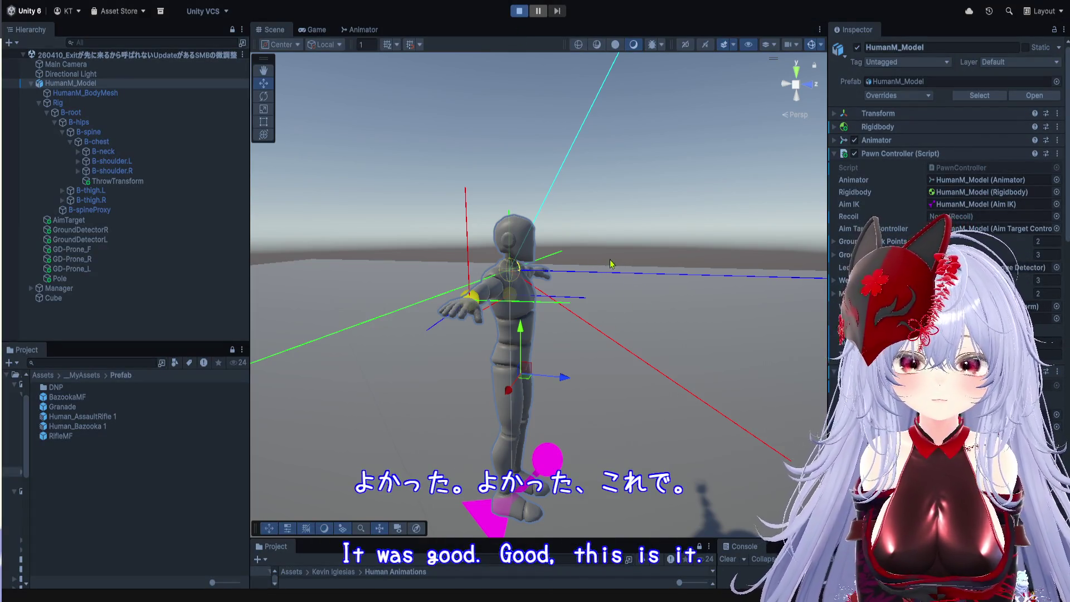
pyautogui.press('g')
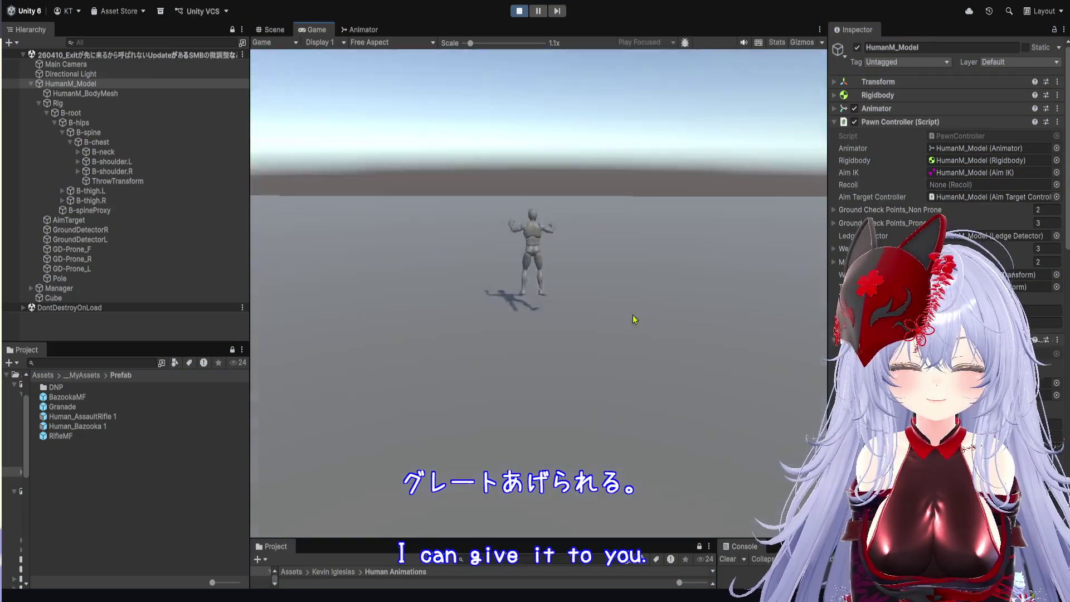
pyautogui.click(555, 230)
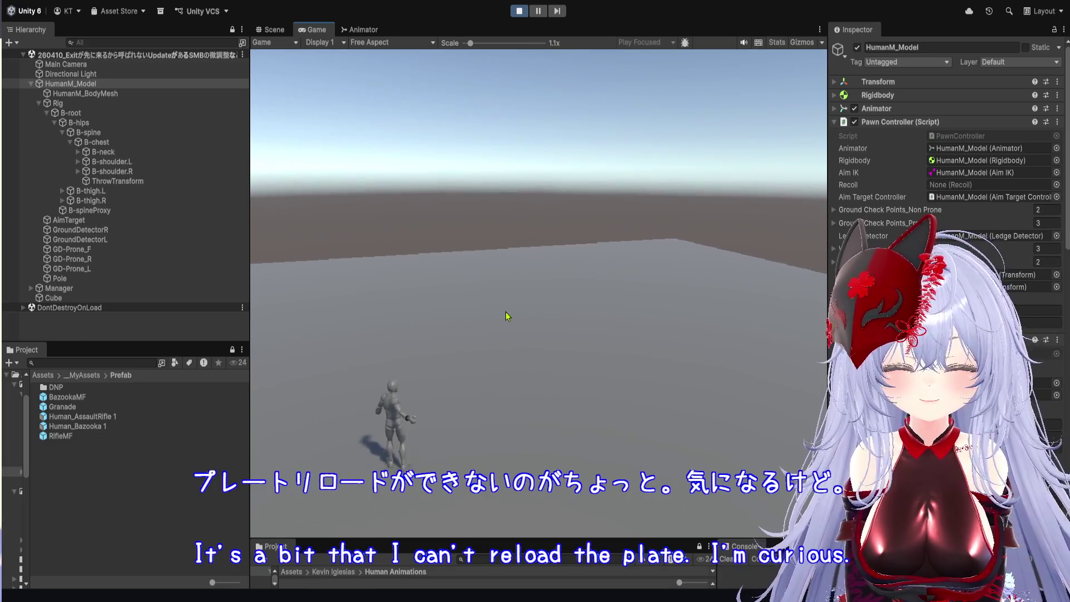
pyautogui.press('d')
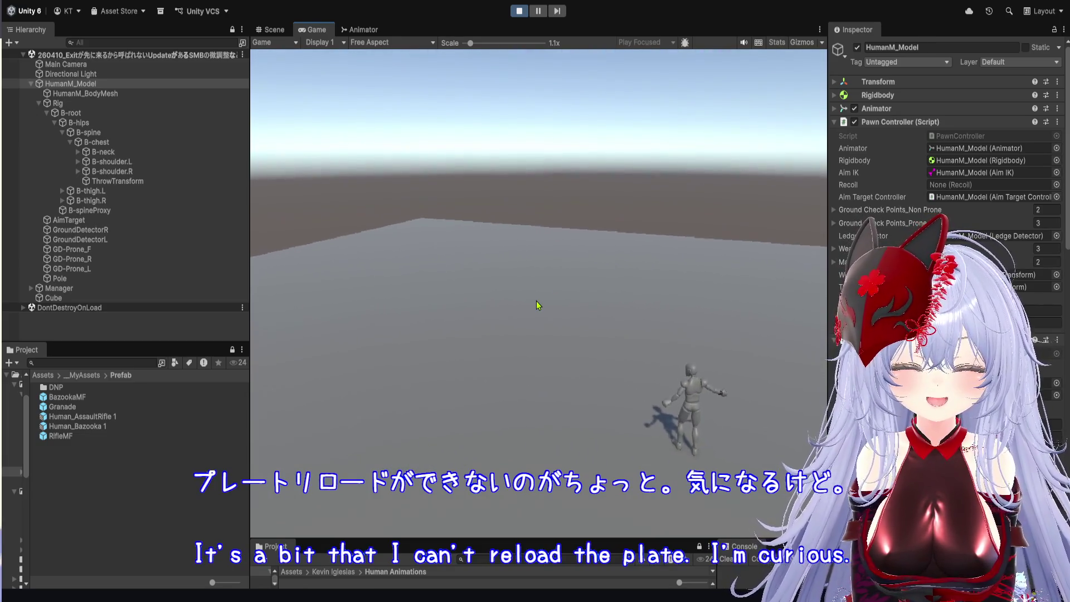
pyautogui.click(539, 308)
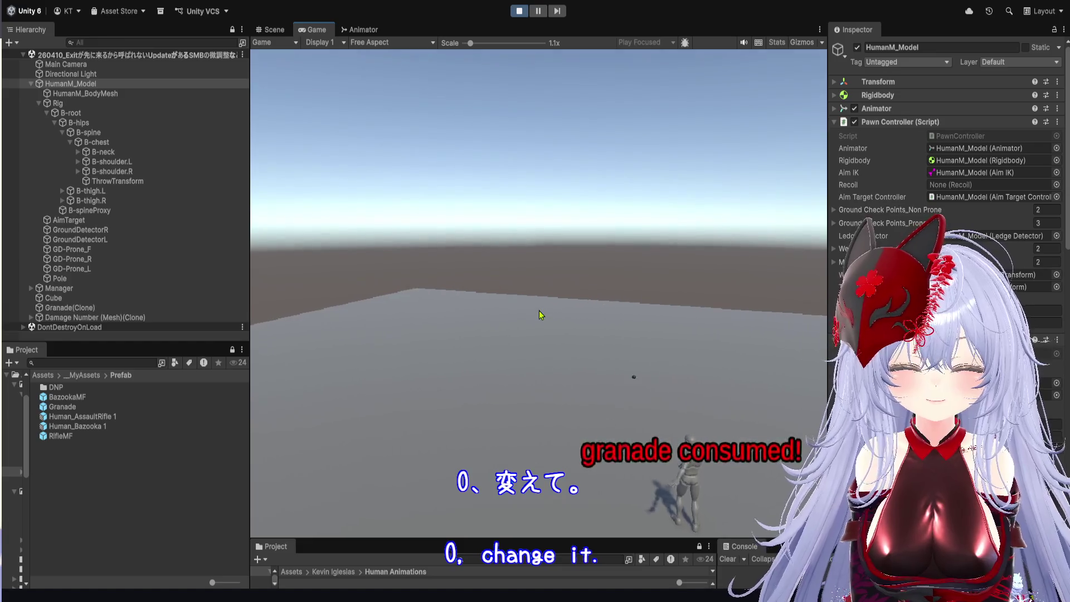
# - Run the character forward, aim the rifle and fire shots, then walk left
pyautogui.press('w')
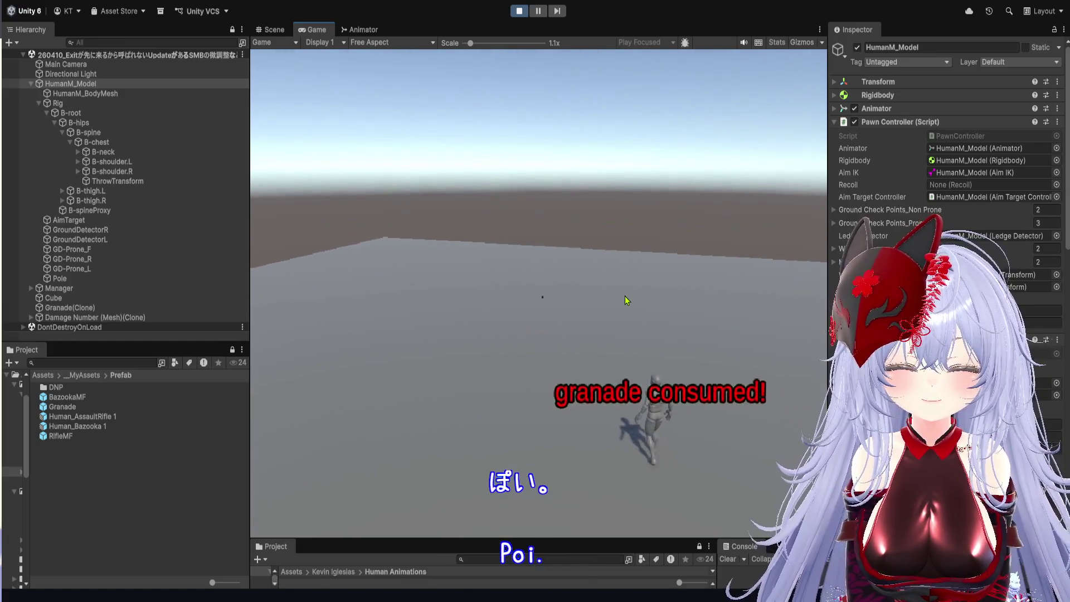
pyautogui.press('w')
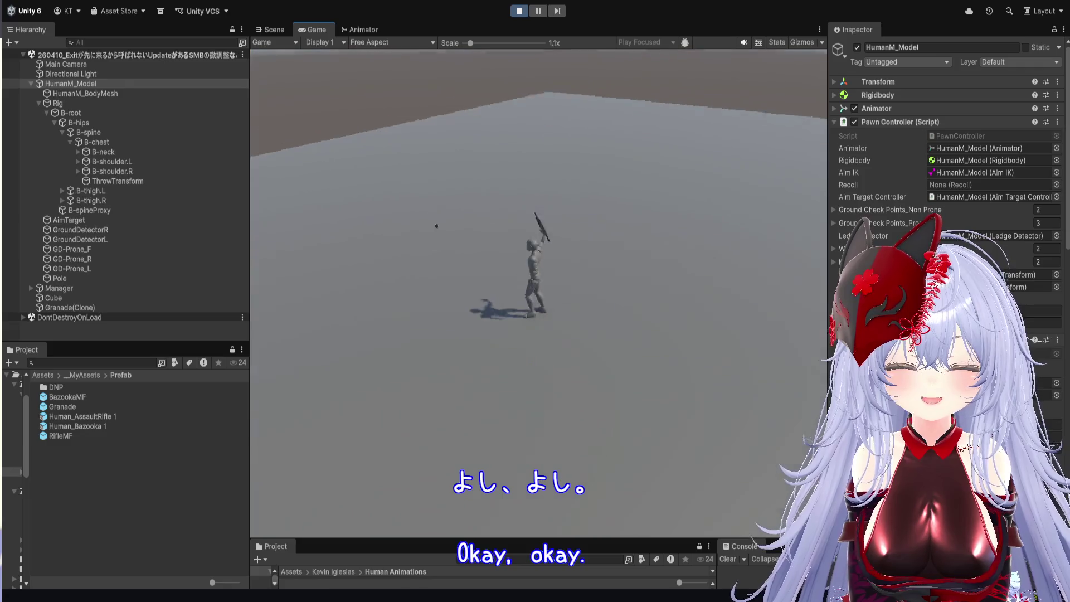
pyautogui.press('w')
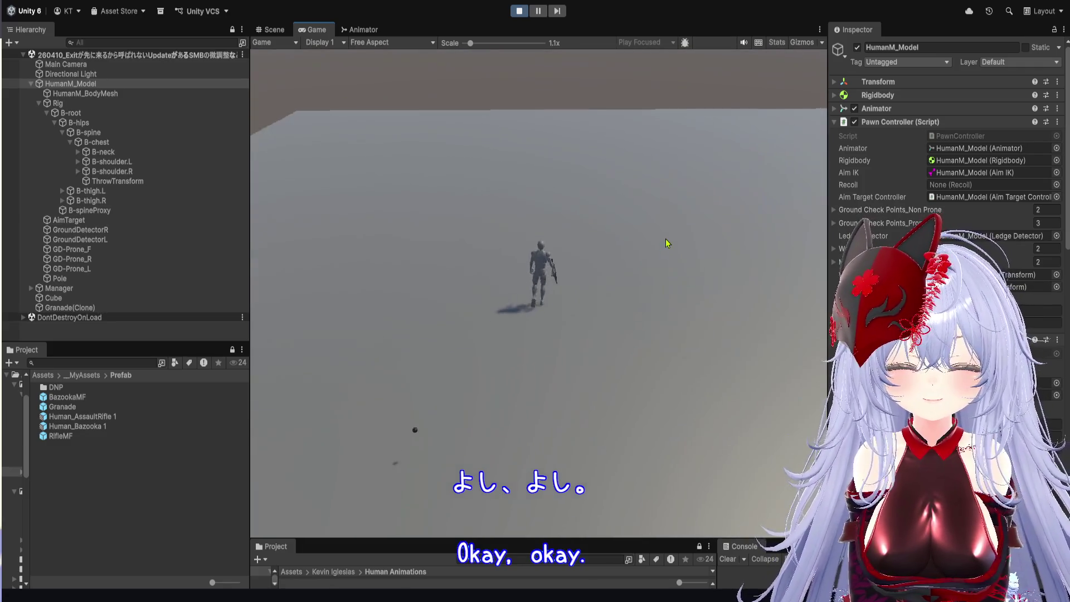
pyautogui.press('w')
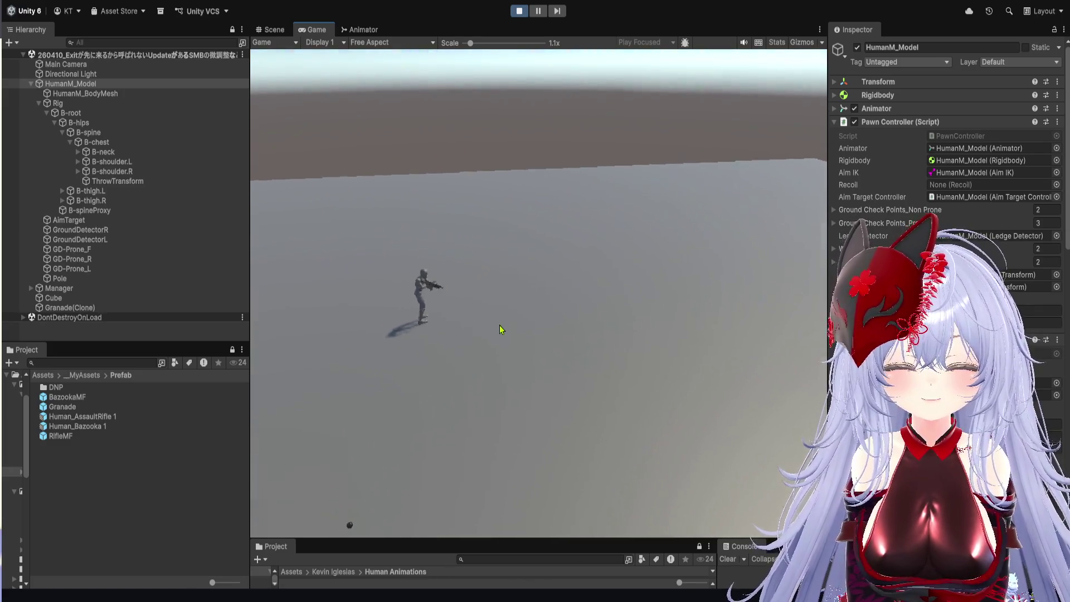
pyautogui.click(500, 326)
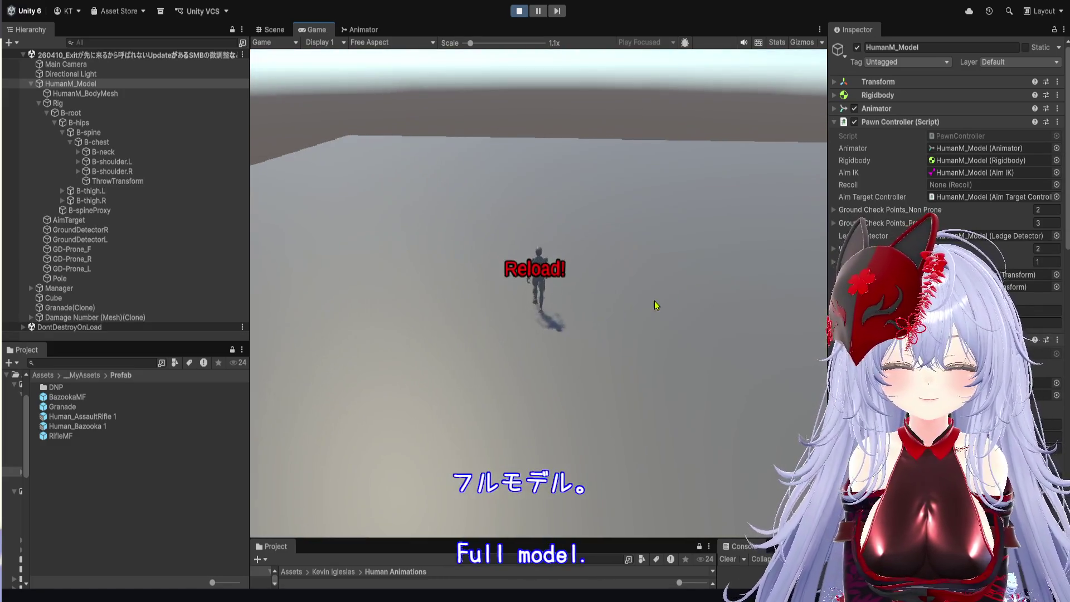
pyautogui.press('w')
pyautogui.press('w')
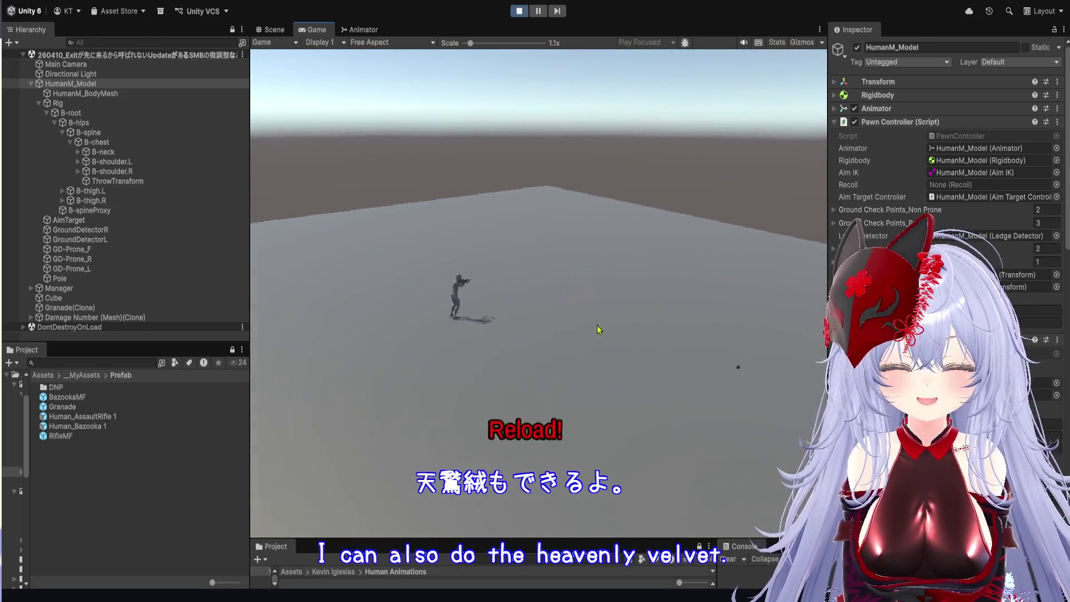
pyautogui.press('w')
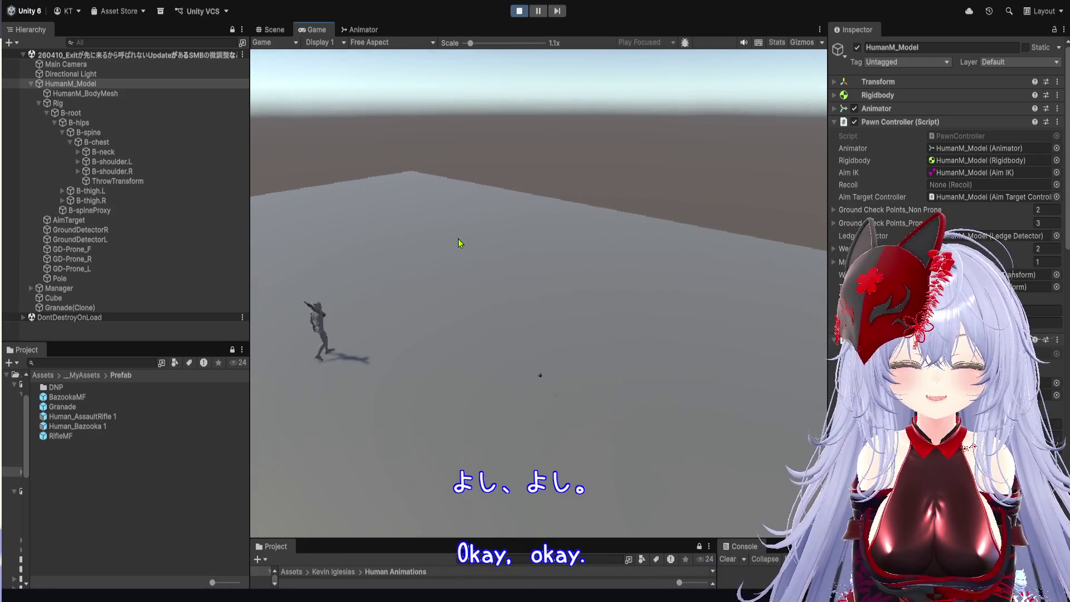
# - Switch to the bazooka with key 2, fire it, then stop the game
pyautogui.press('2')
pyautogui.press('w')
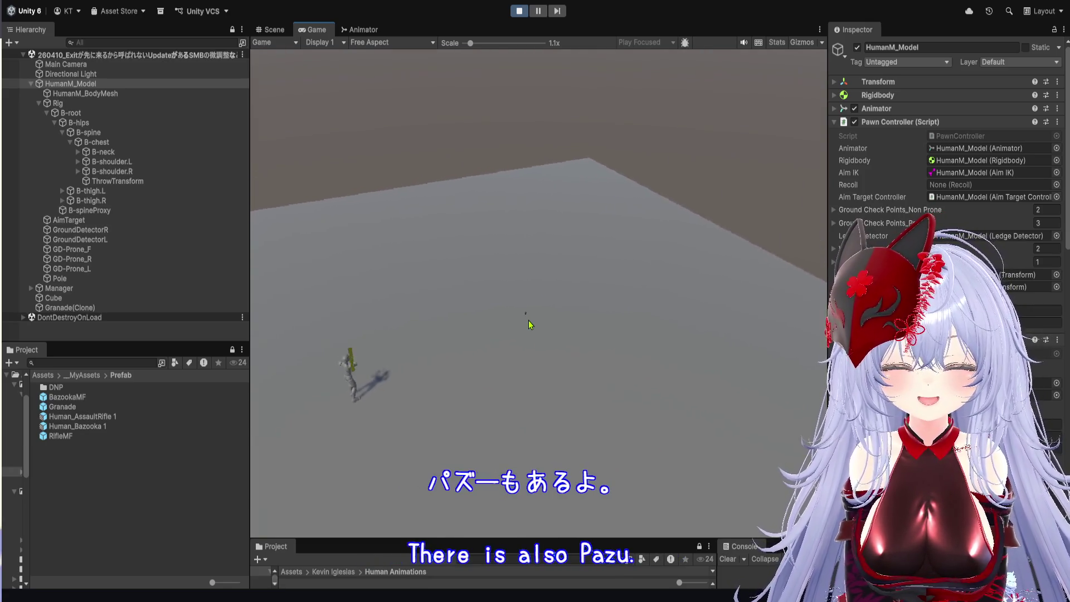
pyautogui.click(627, 272)
pyautogui.press('w')
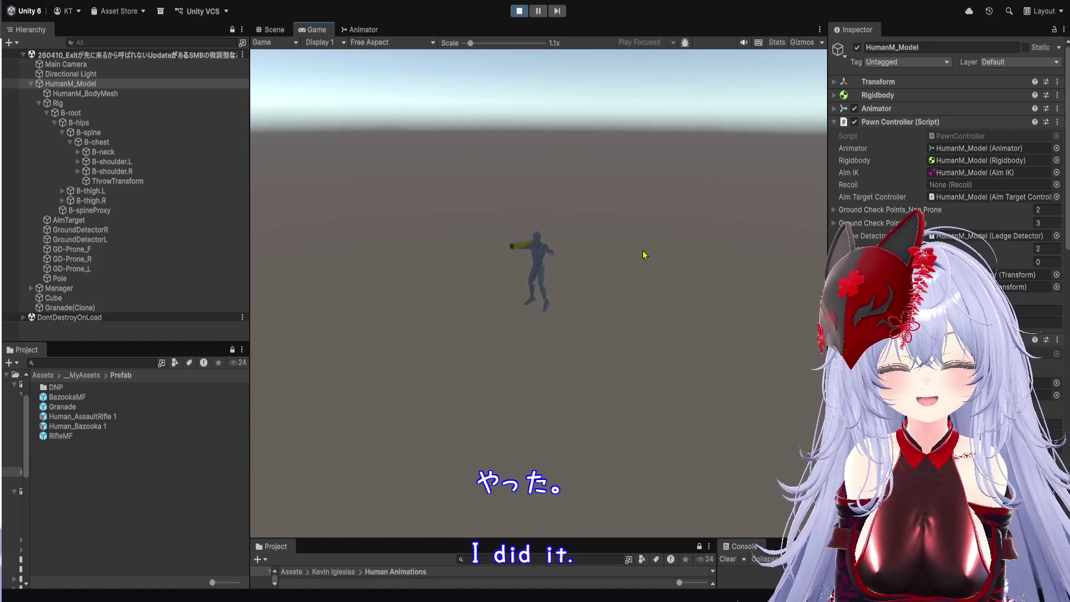
pyautogui.click(519, 10)
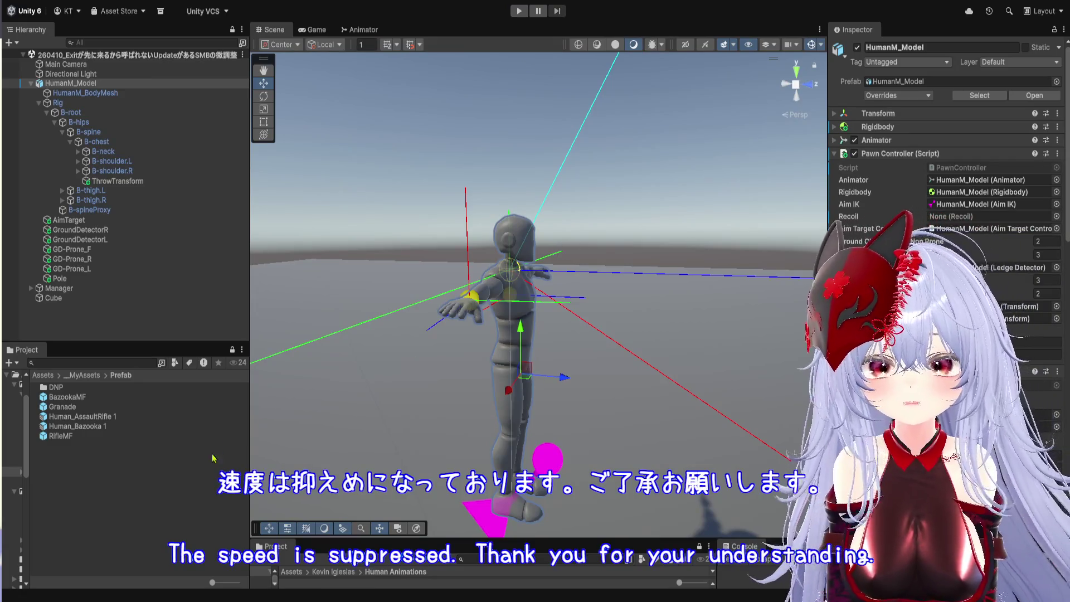
# - Clear the selection, reselect HumanM_Model and widen the Hierarchy panel
pyautogui.click(167, 320)
pyautogui.click(64, 83)
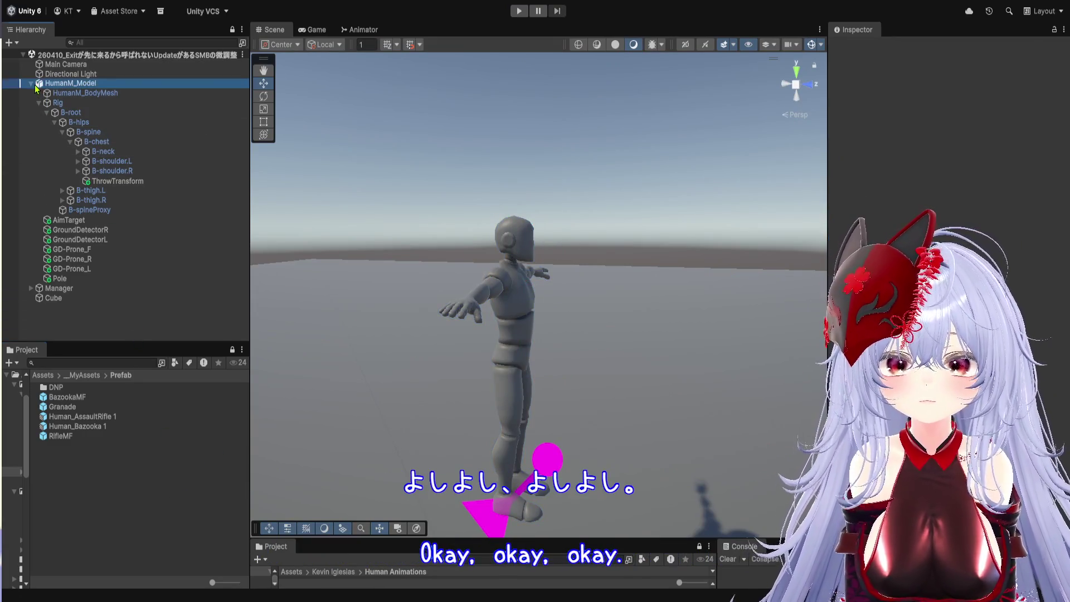
pyautogui.moveTo(250, 148); pyautogui.dragTo(381, 148)
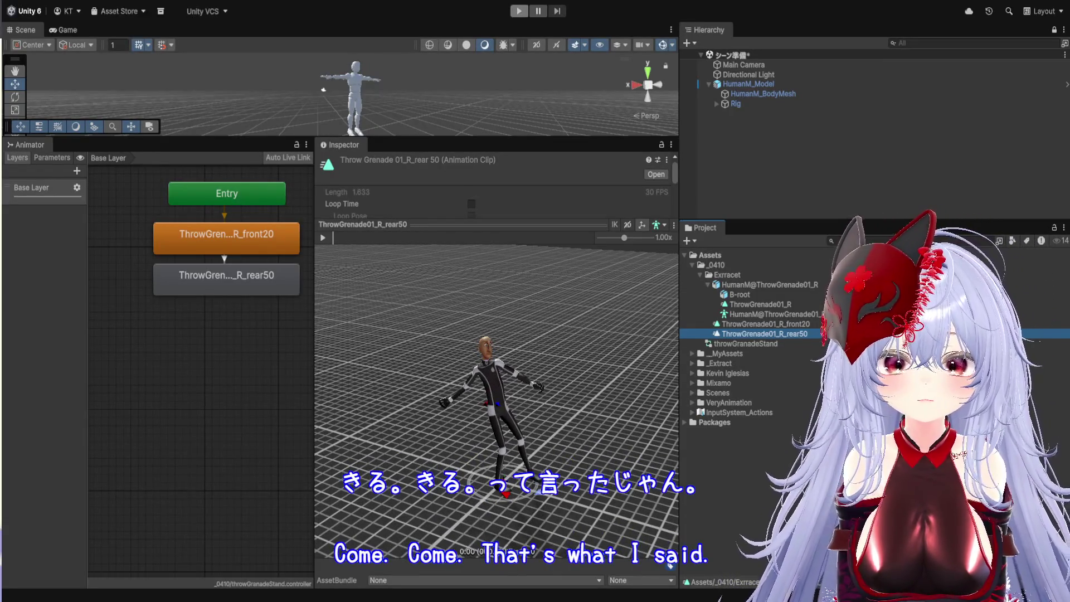
# - Run play mode briefly with a taller game preview, then stop it
pyautogui.click(519, 11)
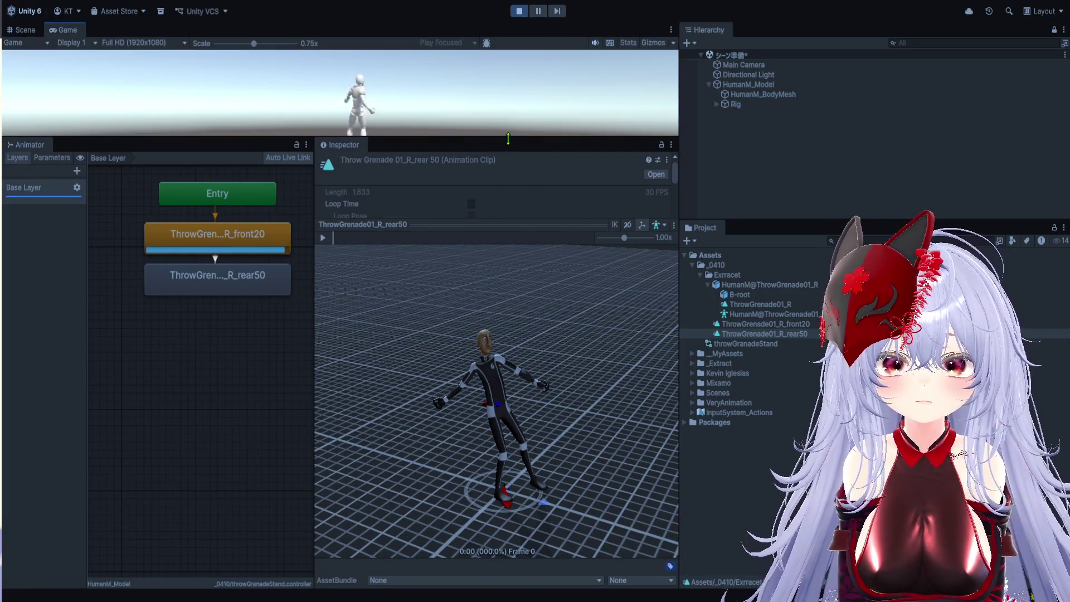
pyautogui.moveTo(503, 138); pyautogui.dragTo(548, 350)
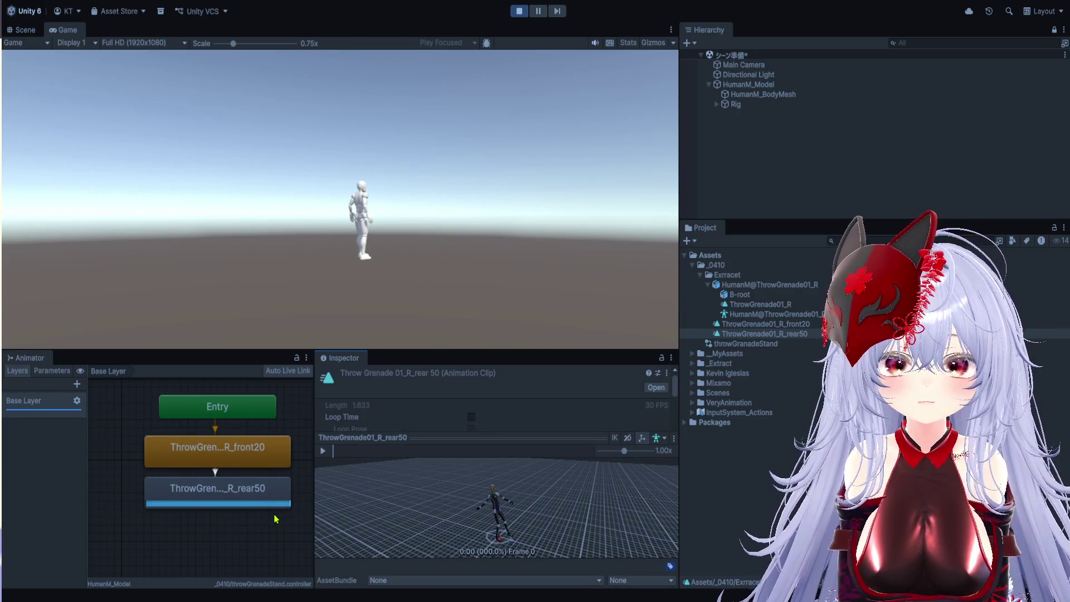
pyautogui.click(519, 11)
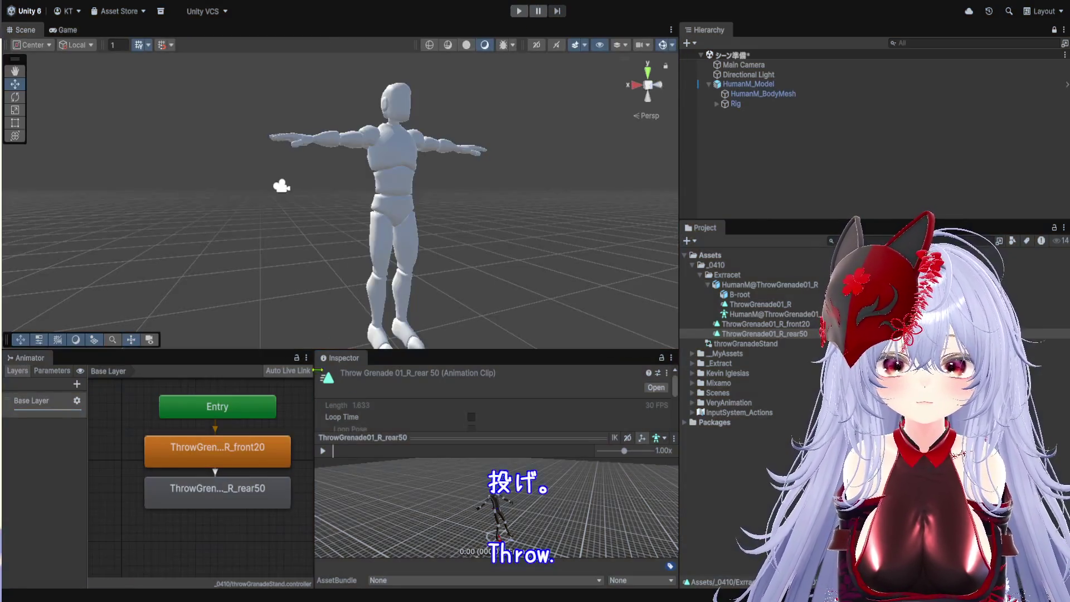
# - Delete the front20 and rear50 ThrowGrenade states from the animator graph, leaving only Entry
pyautogui.click(786, 324)
pyautogui.click(794, 335)
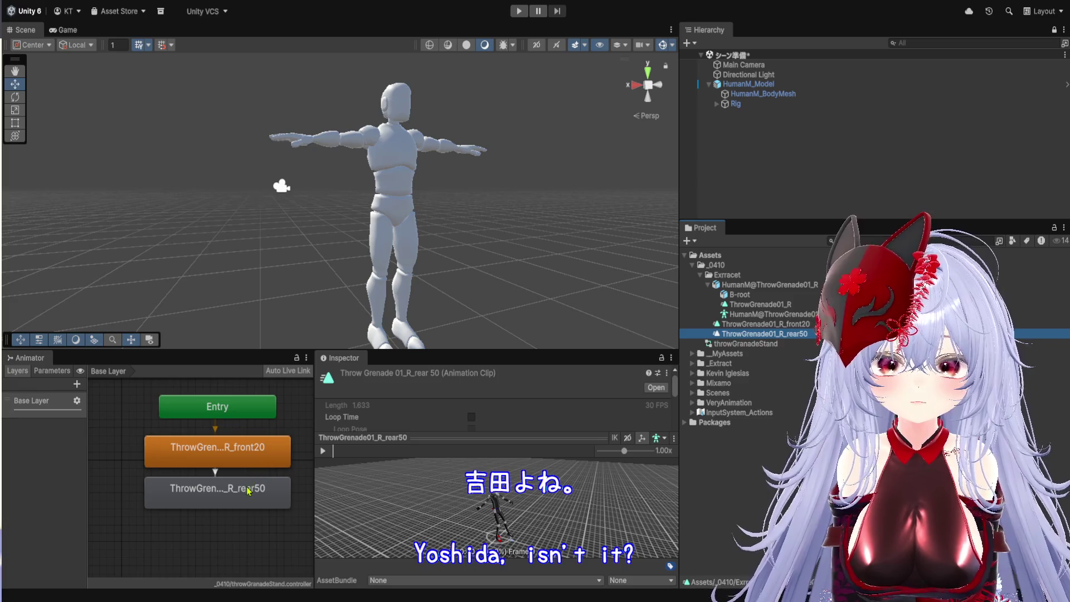
pyautogui.click(250, 458)
pyautogui.press('Delete')
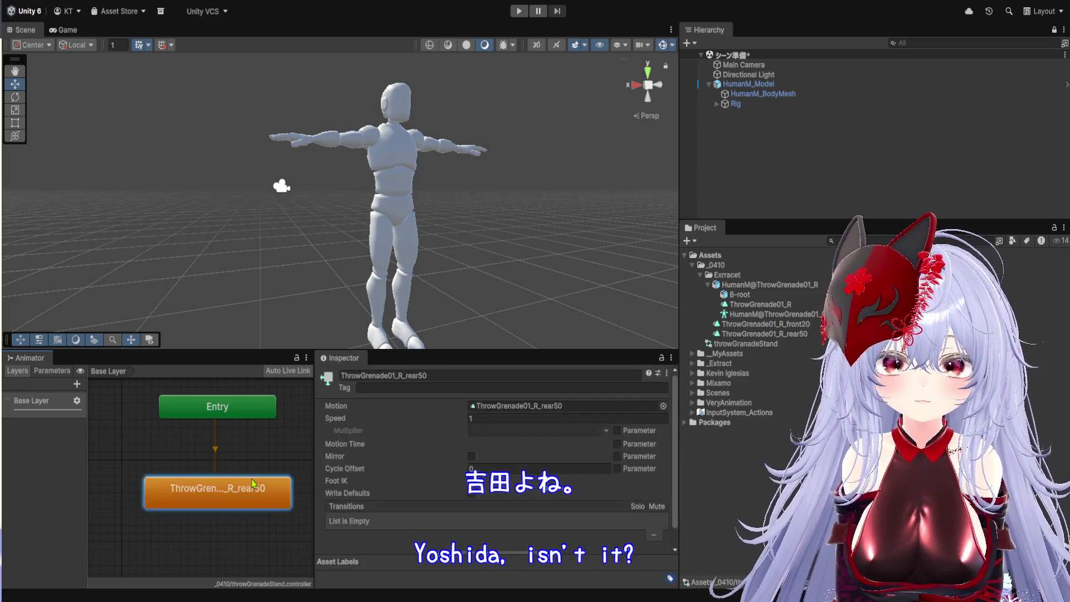
pyautogui.click(254, 484)
pyautogui.press('Delete')
pyautogui.click(784, 335)
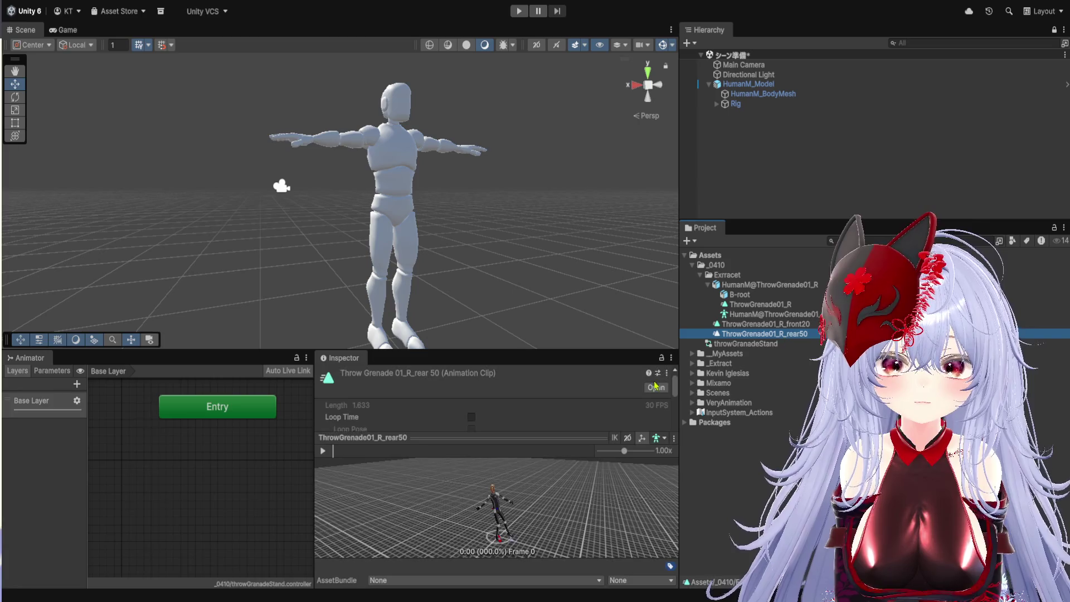
pyautogui.moveTo(522, 351); pyautogui.dragTo(518, 53)
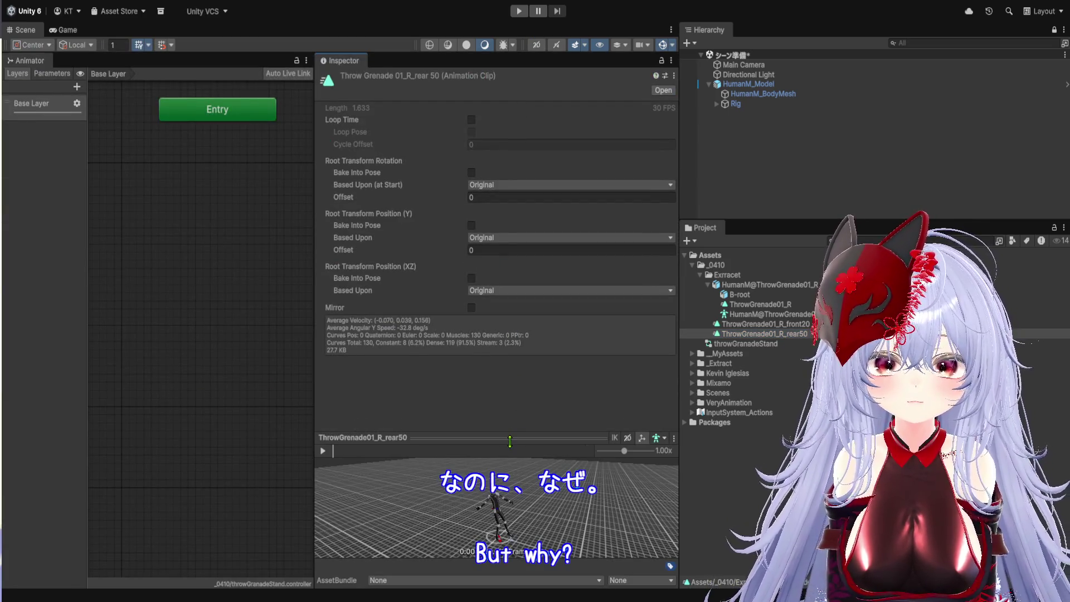
# - Enlarge the rear50 clip preview, pause it, rewind to frame 0 and turn it to face the character
pyautogui.moveTo(510, 441); pyautogui.dragTo(509, 140)
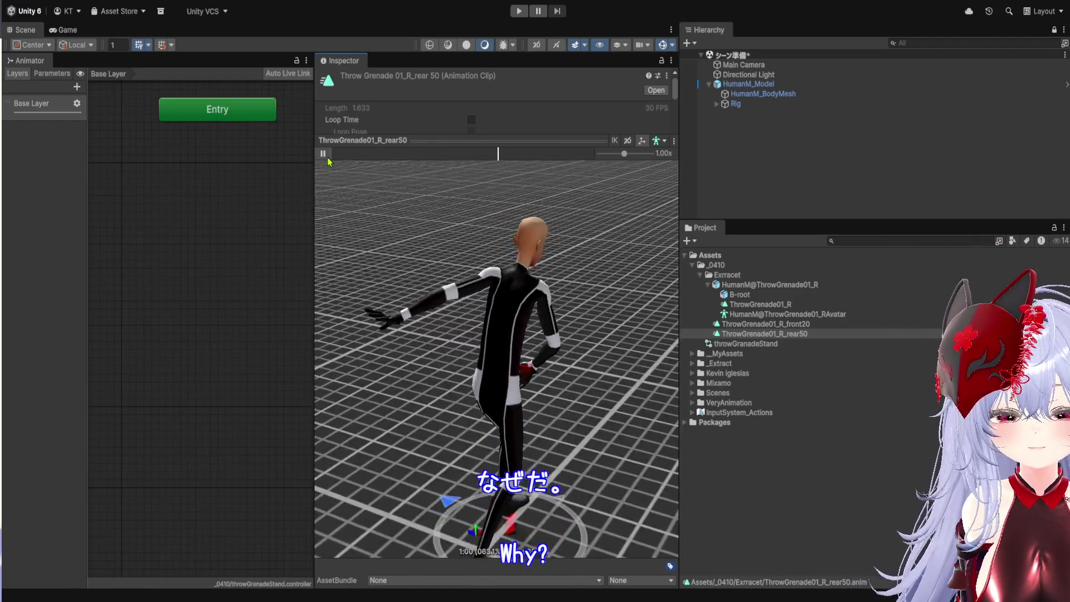
pyautogui.click(323, 153)
pyautogui.moveTo(329, 161); pyautogui.dragTo(379, 167)
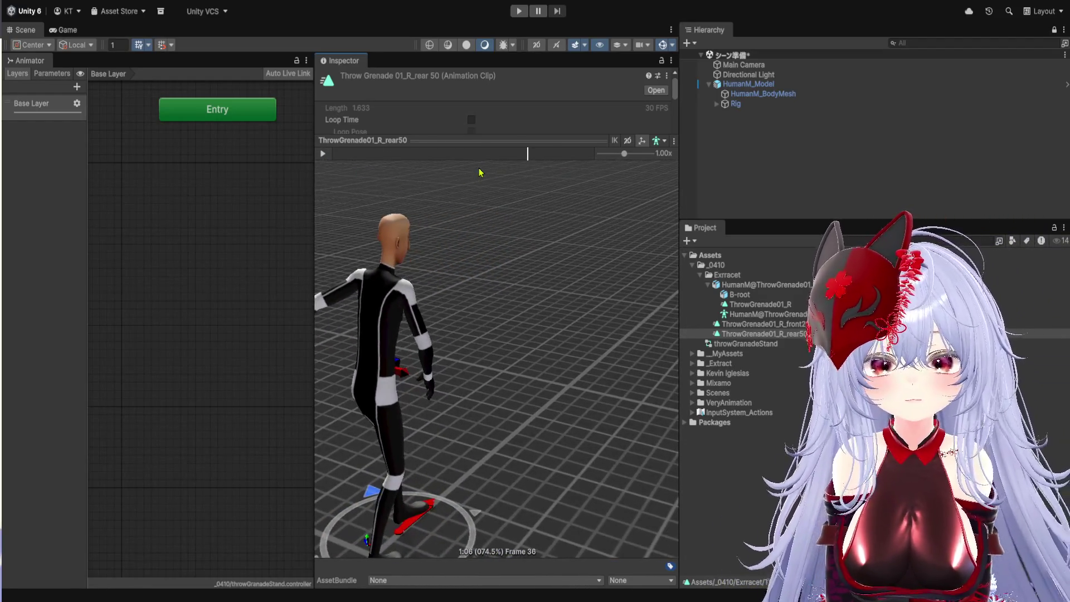
pyautogui.moveTo(449, 157); pyautogui.dragTo(301, 155)
pyautogui.moveTo(423, 312)
pyautogui.mouseDown()
pyautogui.moveTo(467, 301)
pyautogui.moveTo(541, 351)
pyautogui.mouseUp()
pyautogui.scroll(3, 467, 301)
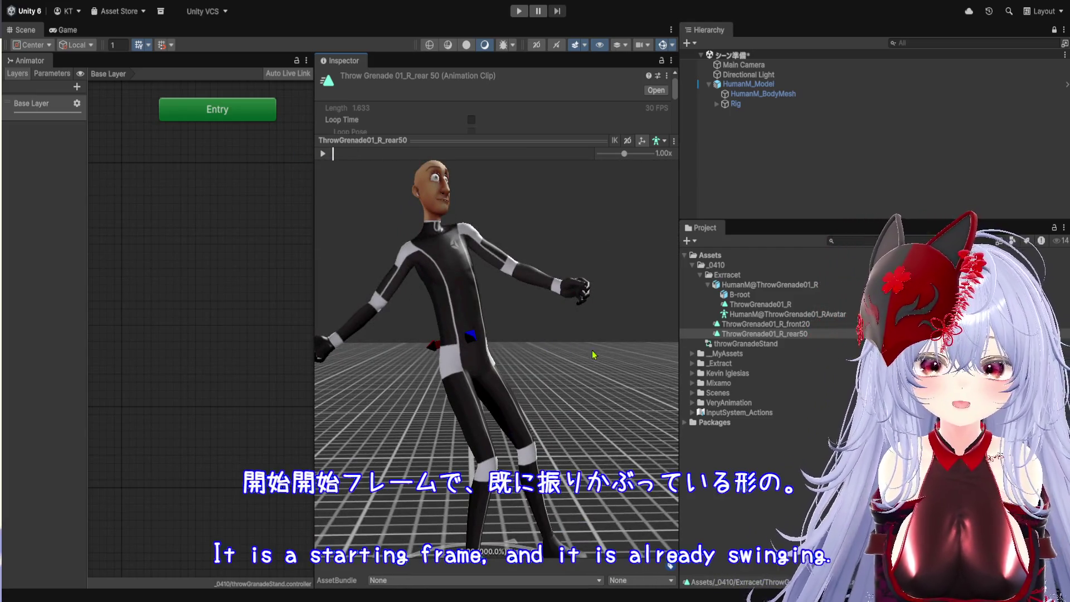
pyautogui.click(791, 334)
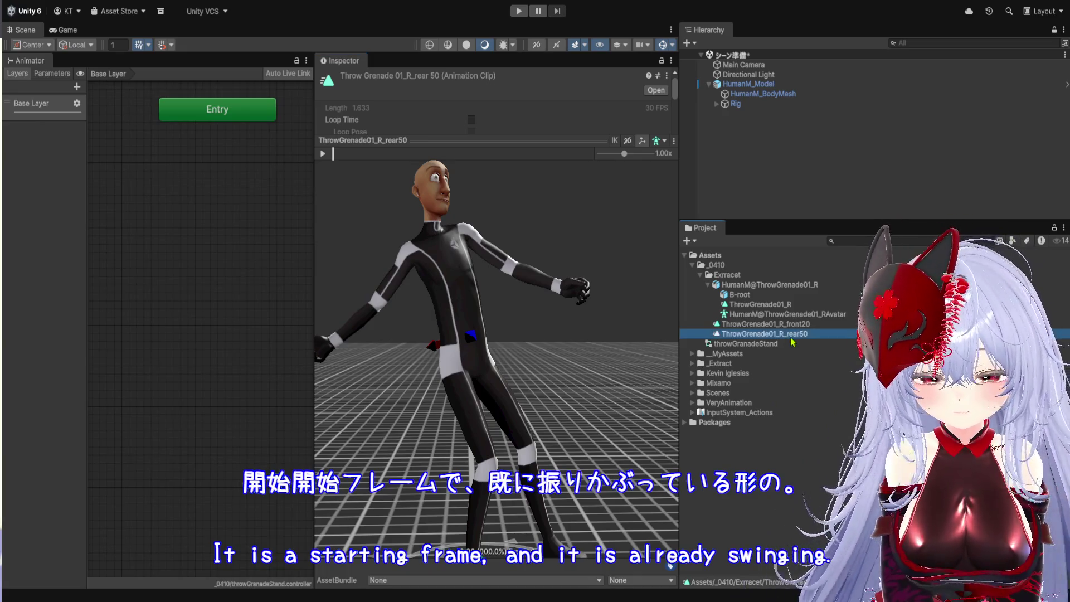
# - Duplicate ThrowGrenade01_R_rear50 with Ctrl+D, creating ThrowGrenade01_R_rear50 1
pyautogui.hotkey('ctrl', 'd')
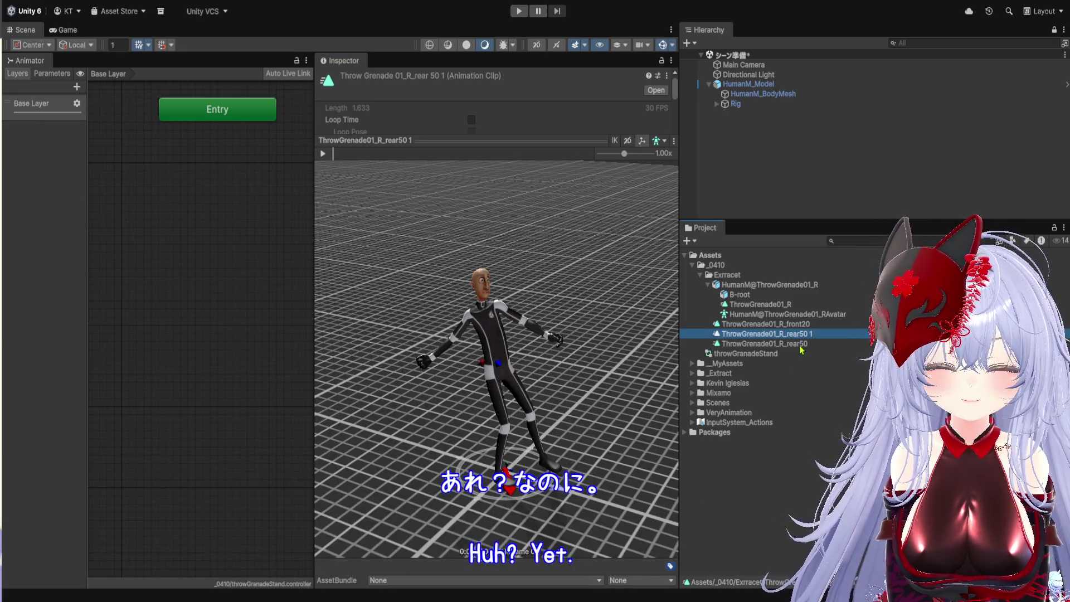
pyautogui.press('Down')
pyautogui.press('Up')
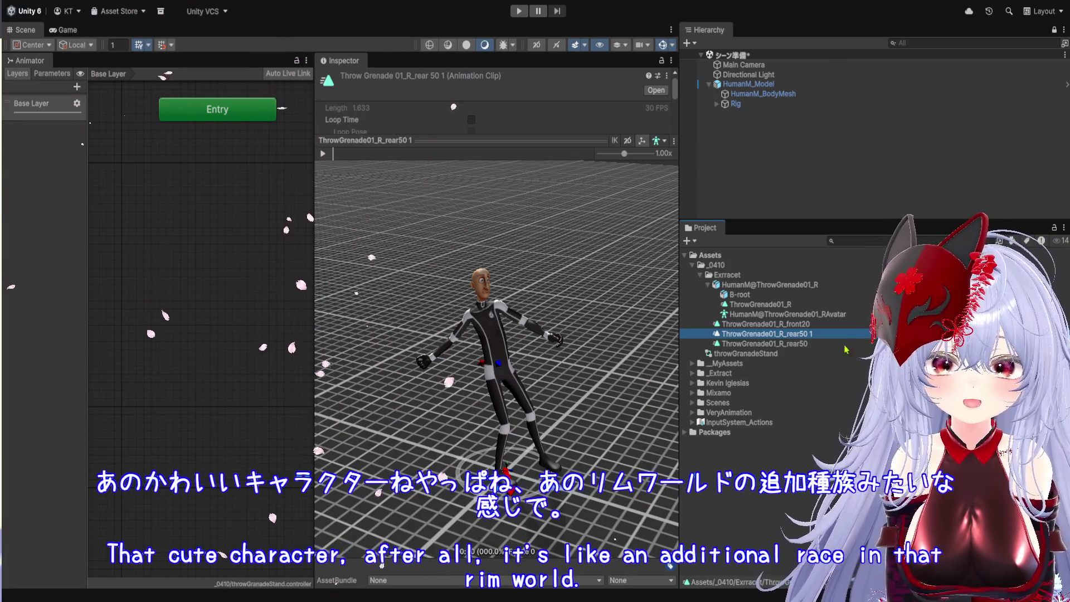
pyautogui.click(839, 61)
pyautogui.click(794, 339)
# - Play and pause the ThrowGrenade01_R_rear50 1 preview to check its animation
pyautogui.click(323, 154)
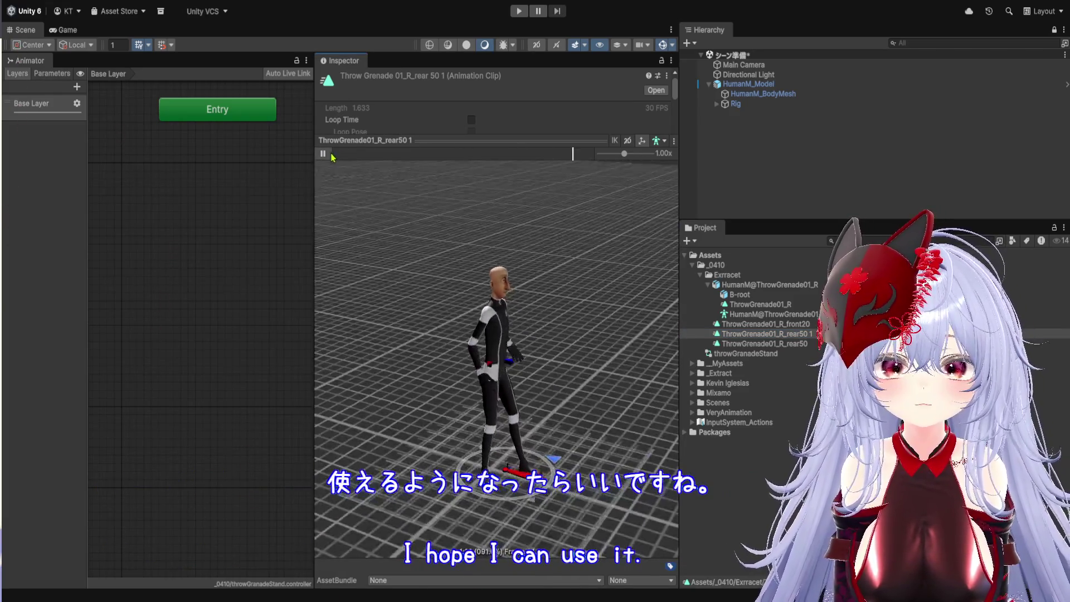
pyautogui.click(322, 156)
pyautogui.click(324, 155)
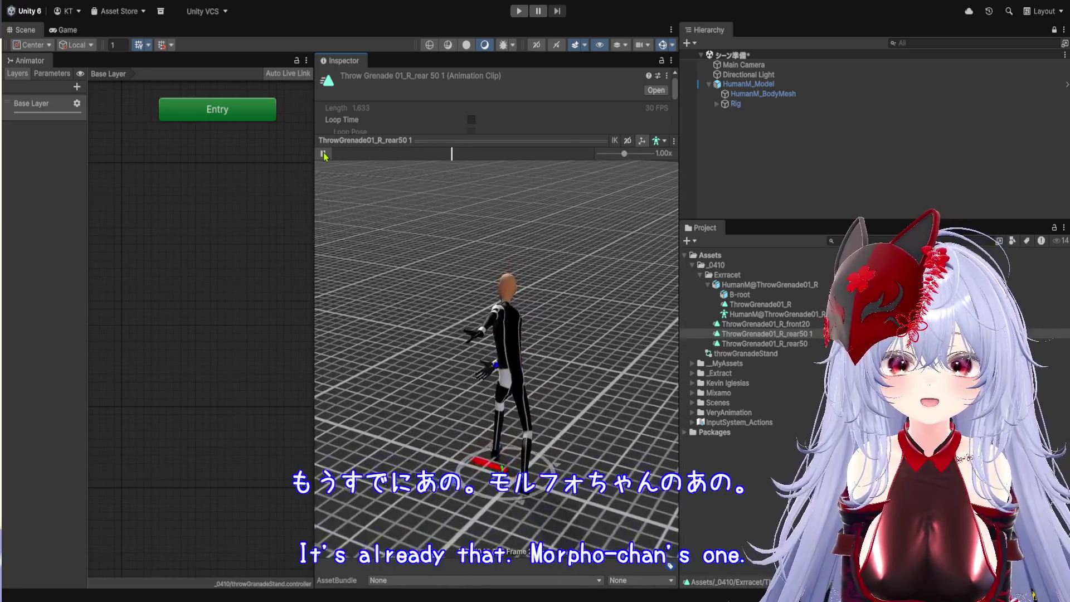
pyautogui.click(324, 155)
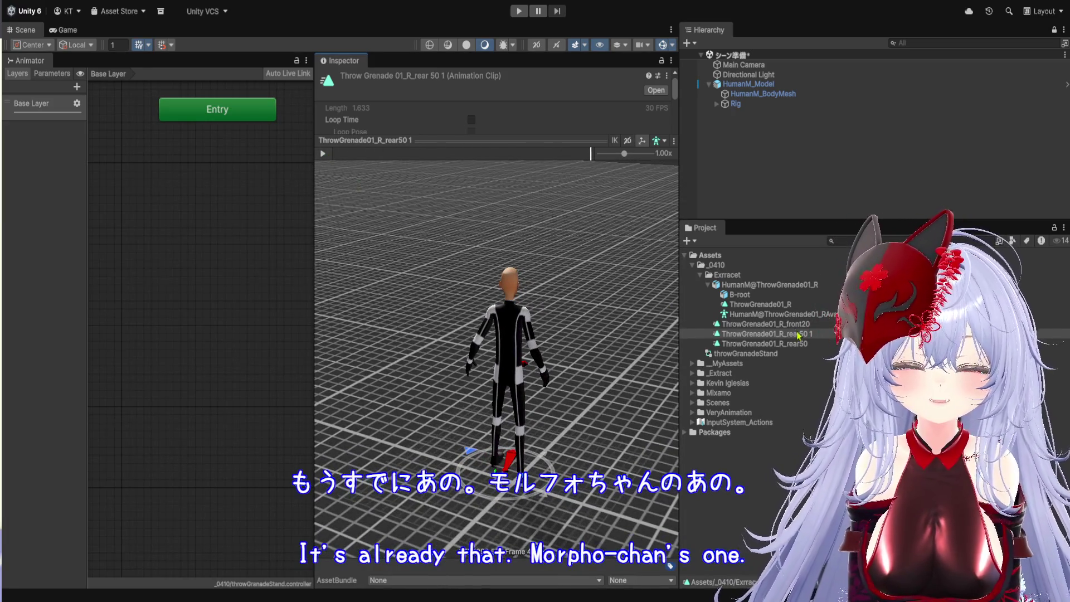
pyautogui.click(800, 335)
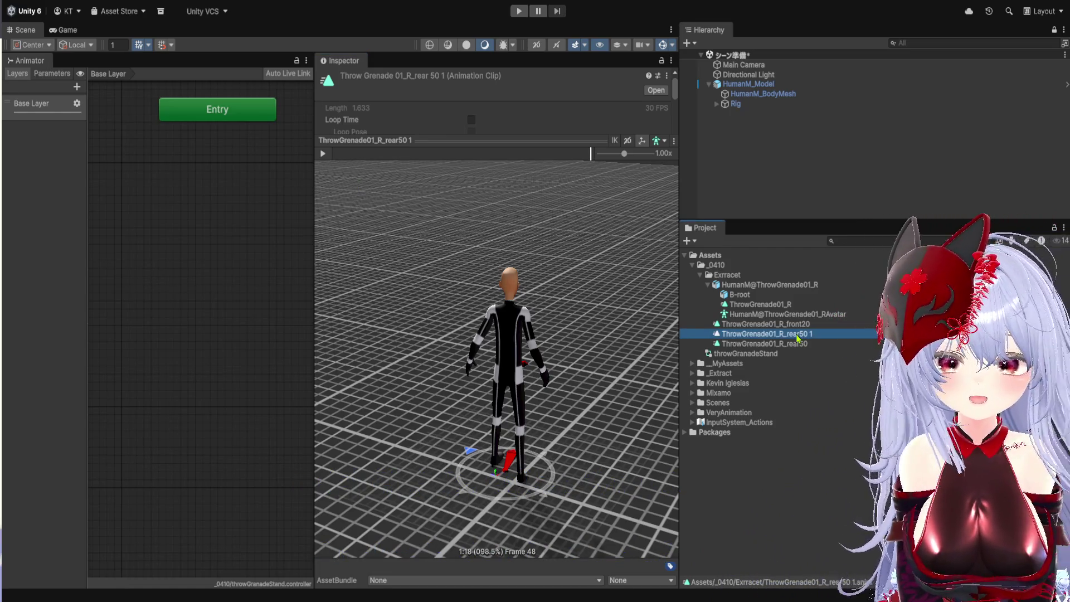
pyautogui.click(836, 156)
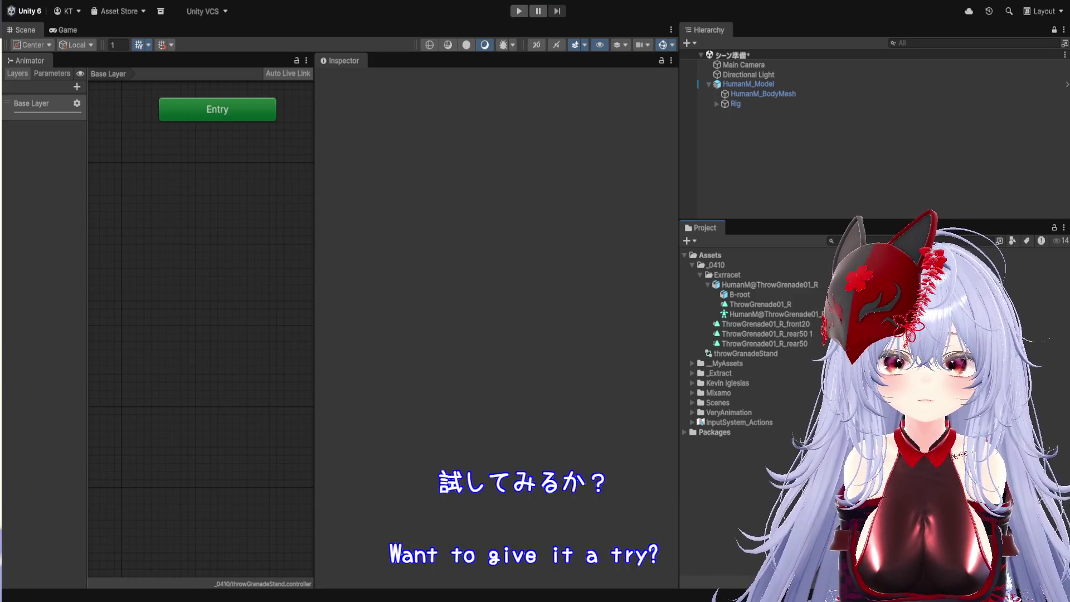
# - Enlarge the Scene view and select ThrowGrenade01_R_rear50 1, leaving its name unchanged
pyautogui.moveTo(372, 54); pyautogui.dragTo(390, 438)
pyautogui.scroll(2, 407, 259)
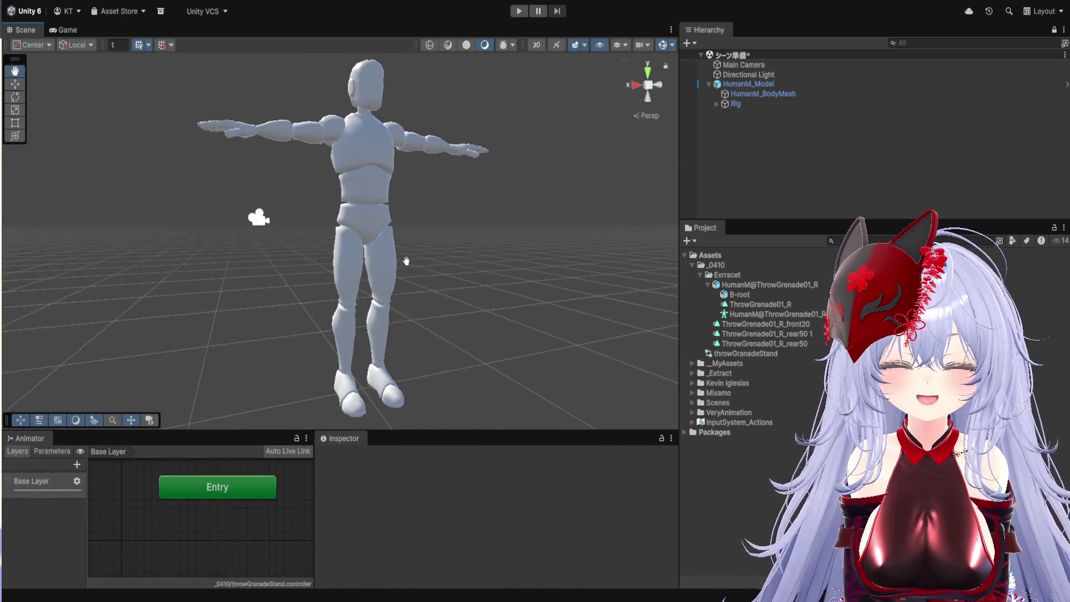
pyautogui.scroll(-1, 407, 262)
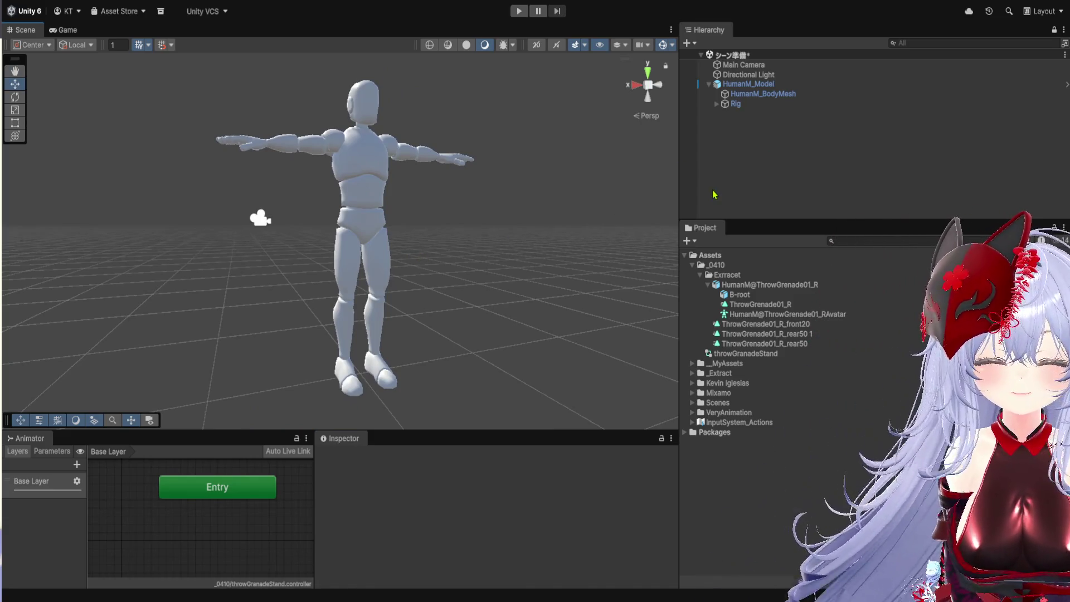
pyautogui.click(803, 334)
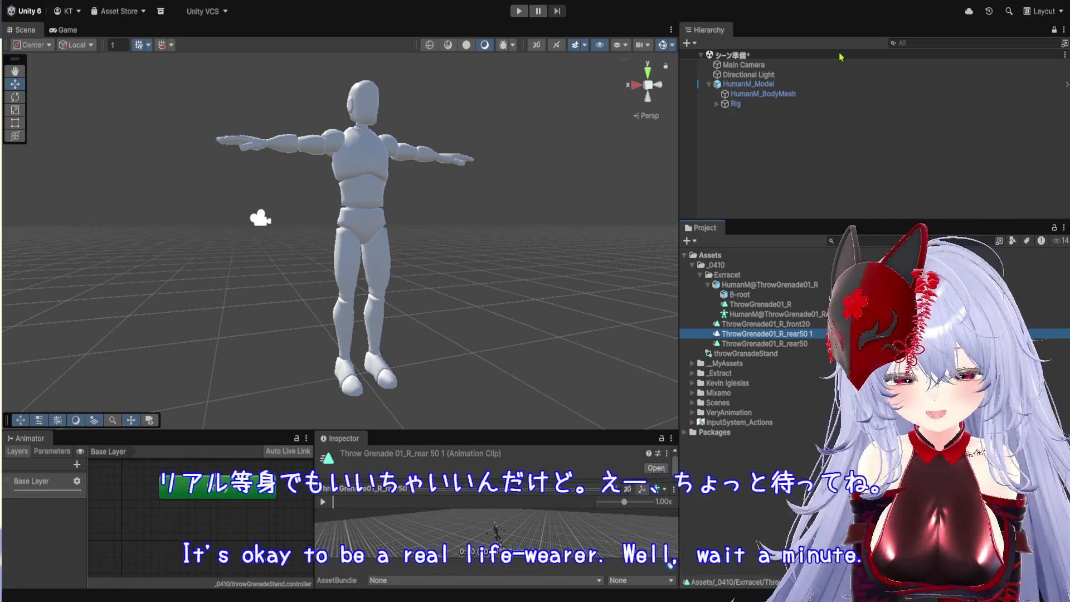
pyautogui.press('F2')
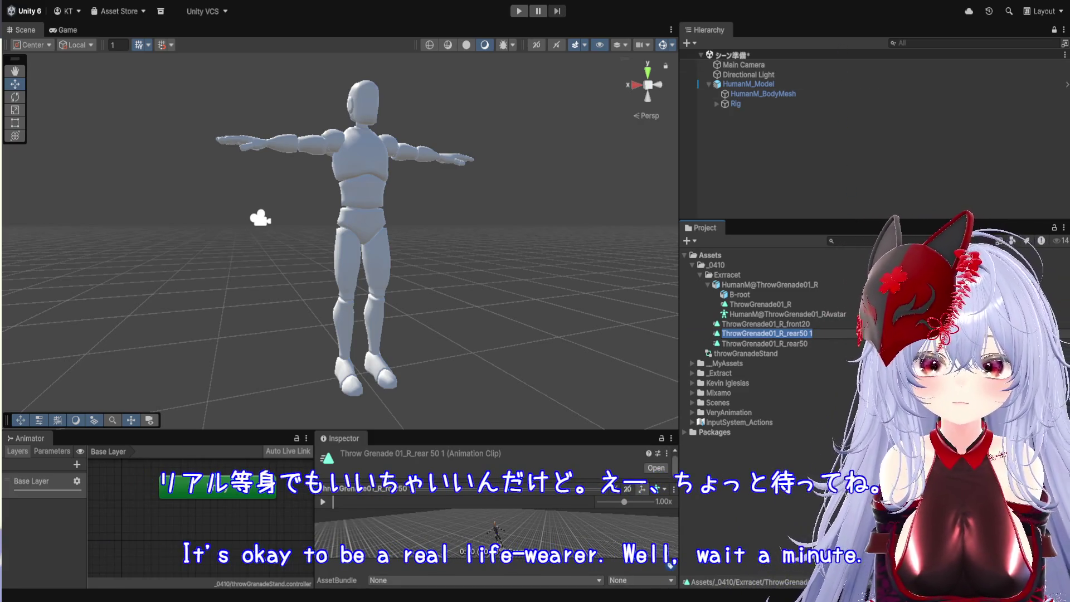
pyautogui.click(671, 565)
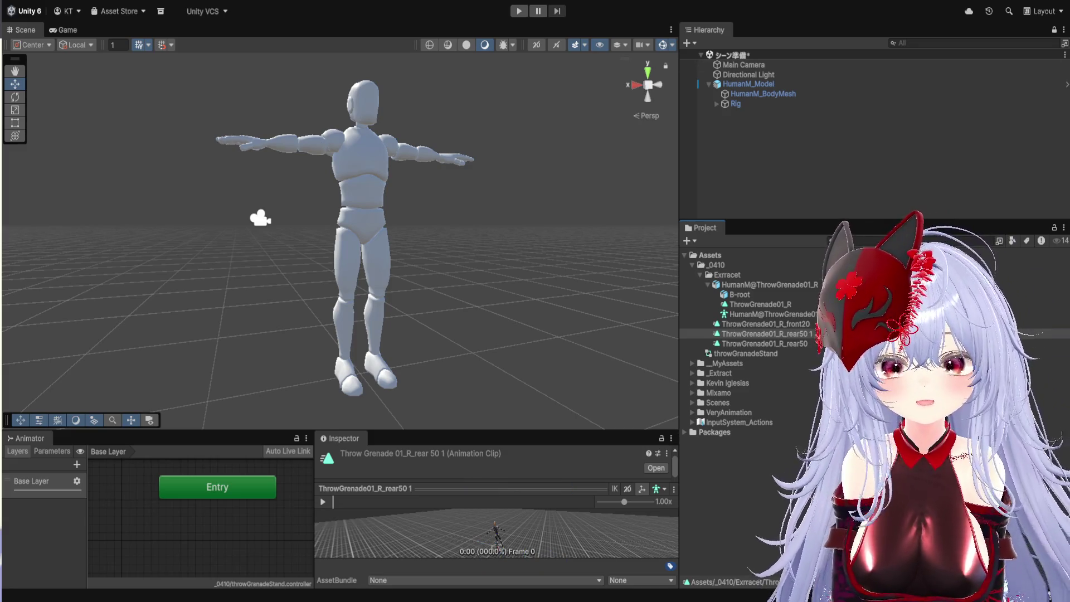
# - Show the Animator's Base Layer settings and widen the Scene view
pyautogui.click(264, 536)
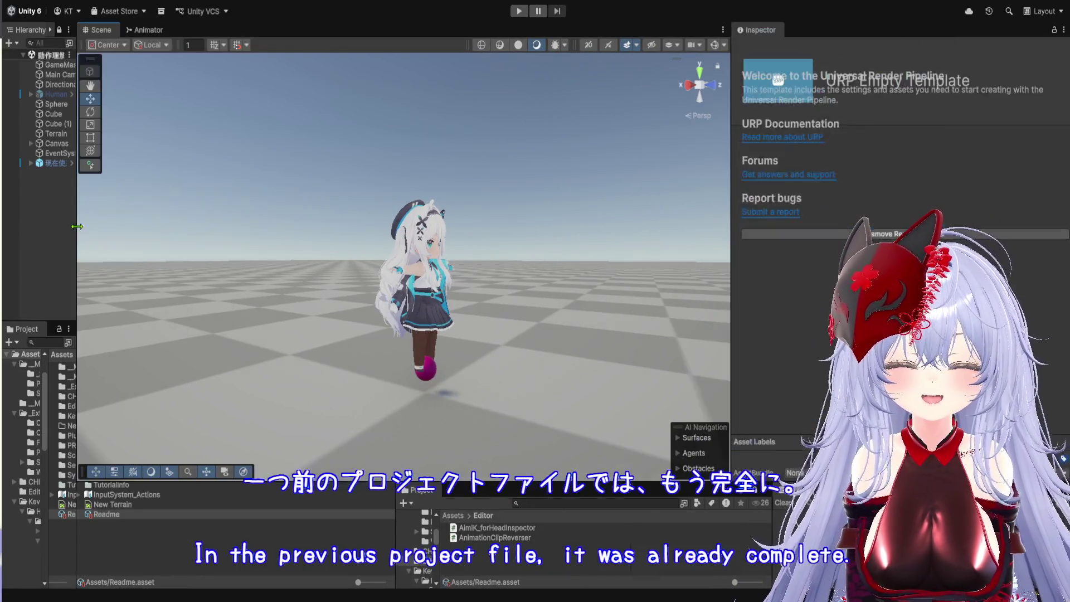
pyautogui.moveTo(731, 271); pyautogui.dragTo(923, 271)
# - Start play mode and run the character left, then forward toward the cubes
pyautogui.click(519, 11)
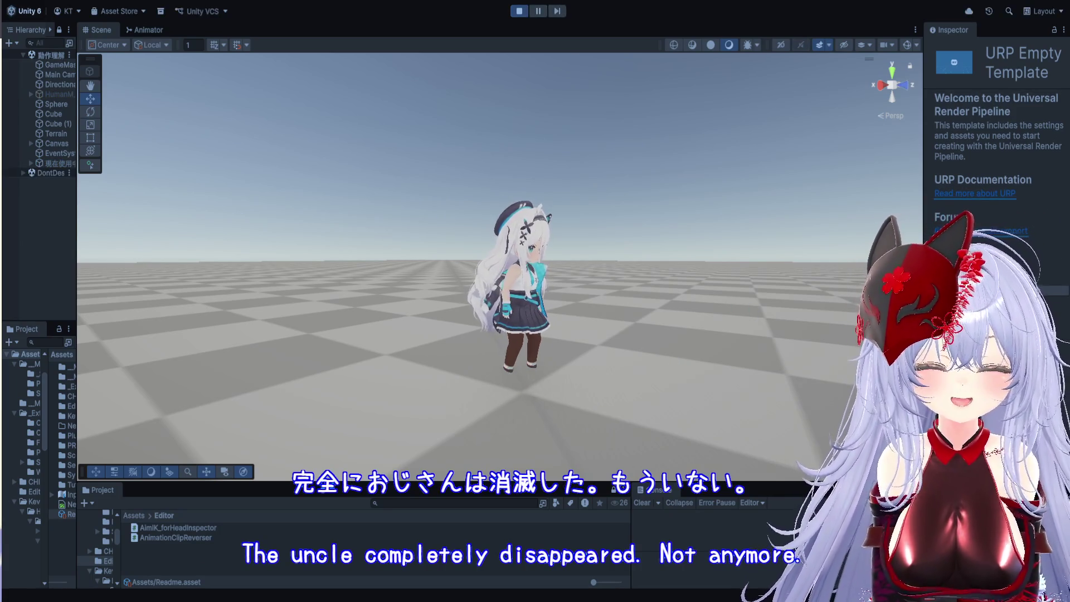
pyautogui.hotkey('ctrl', '2')
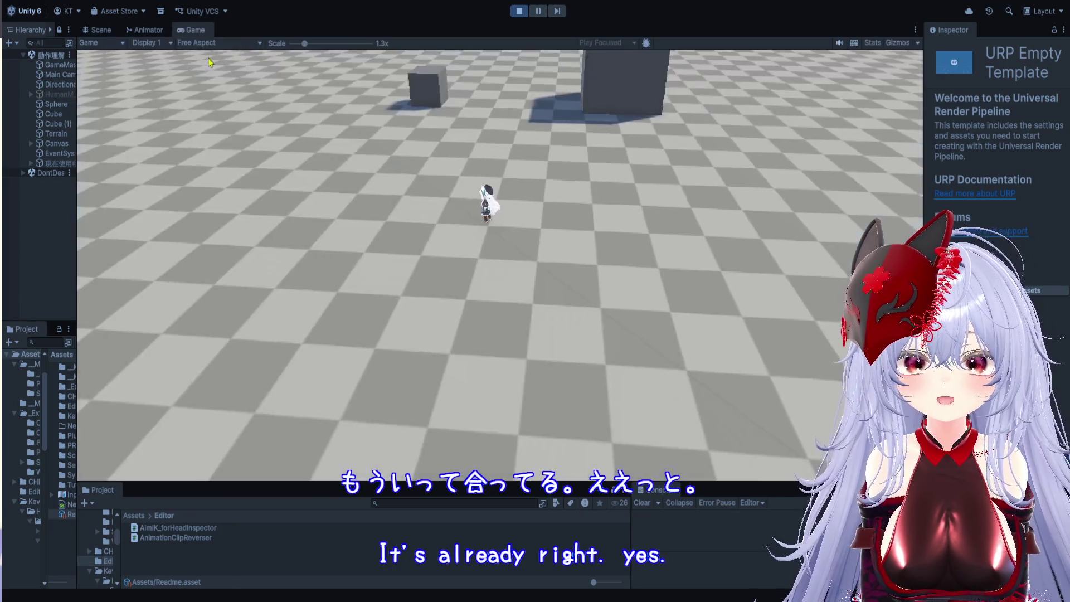
pyautogui.press('a')
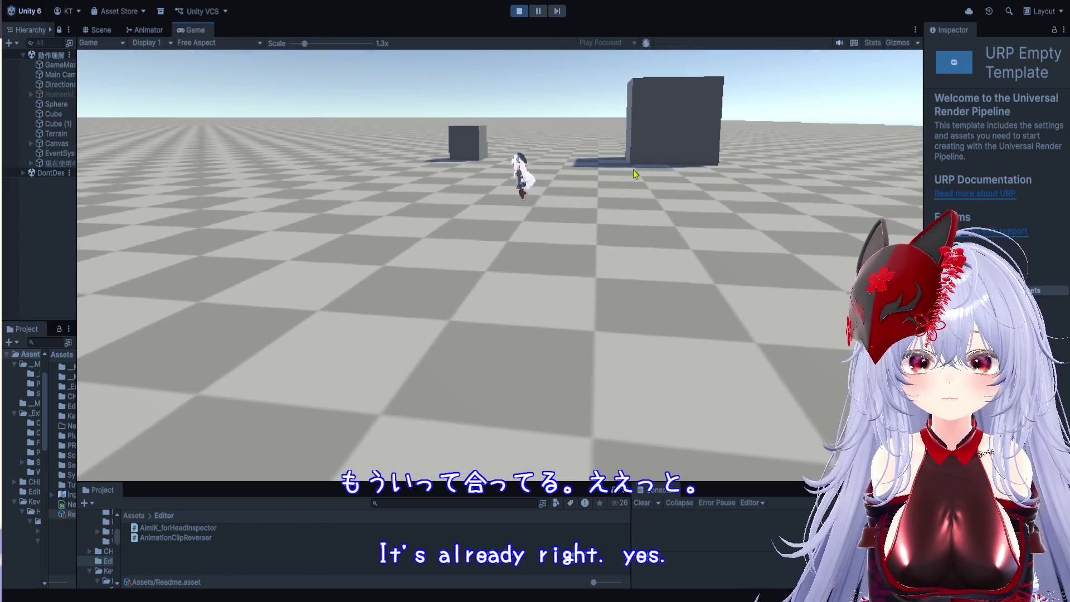
pyautogui.click(564, 149)
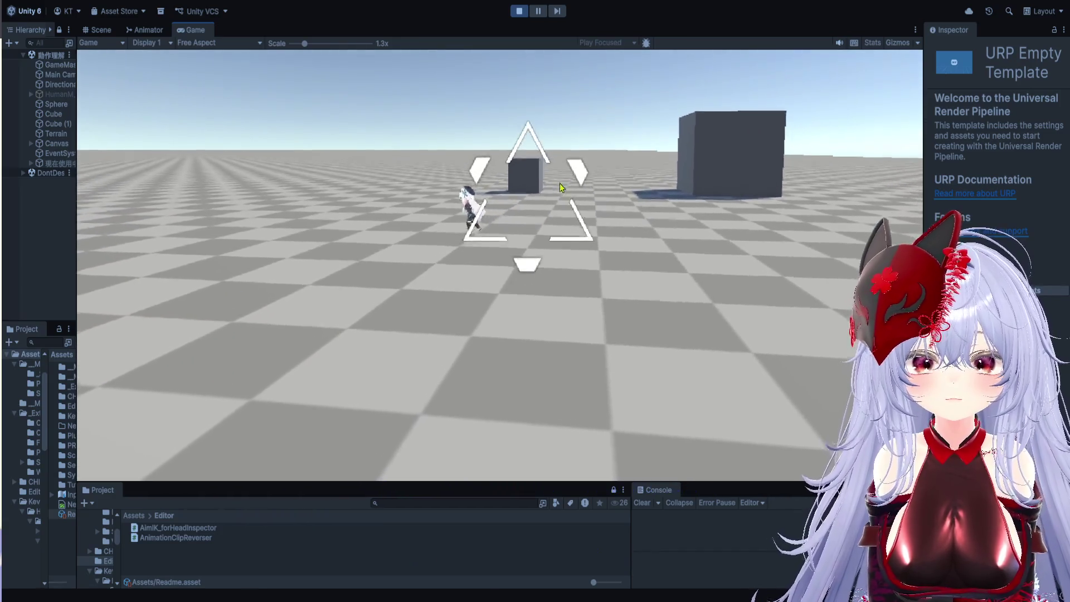
pyautogui.press('w')
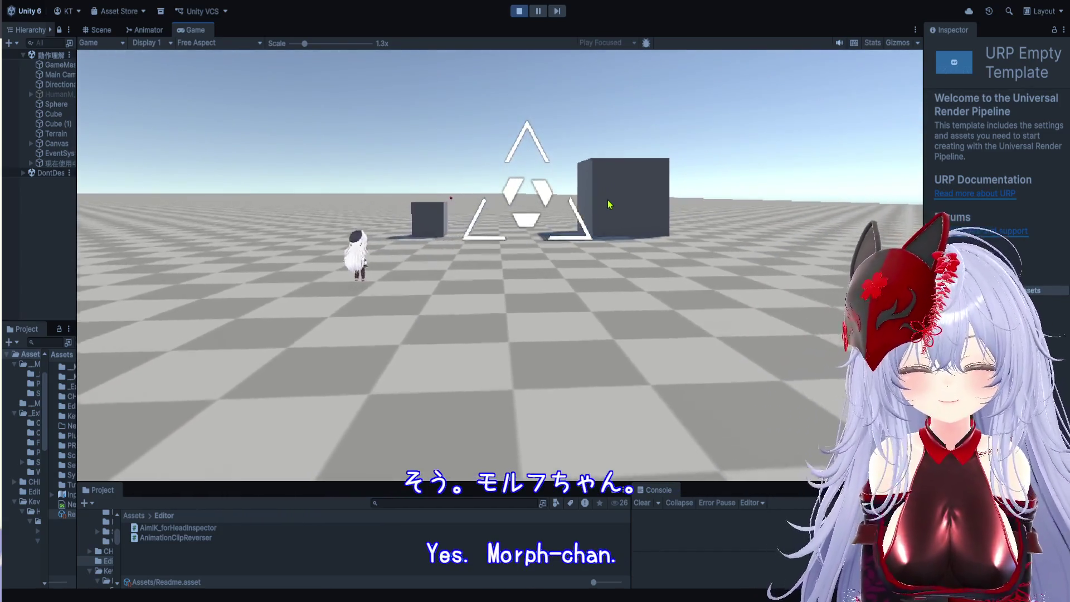
pyautogui.press('w')
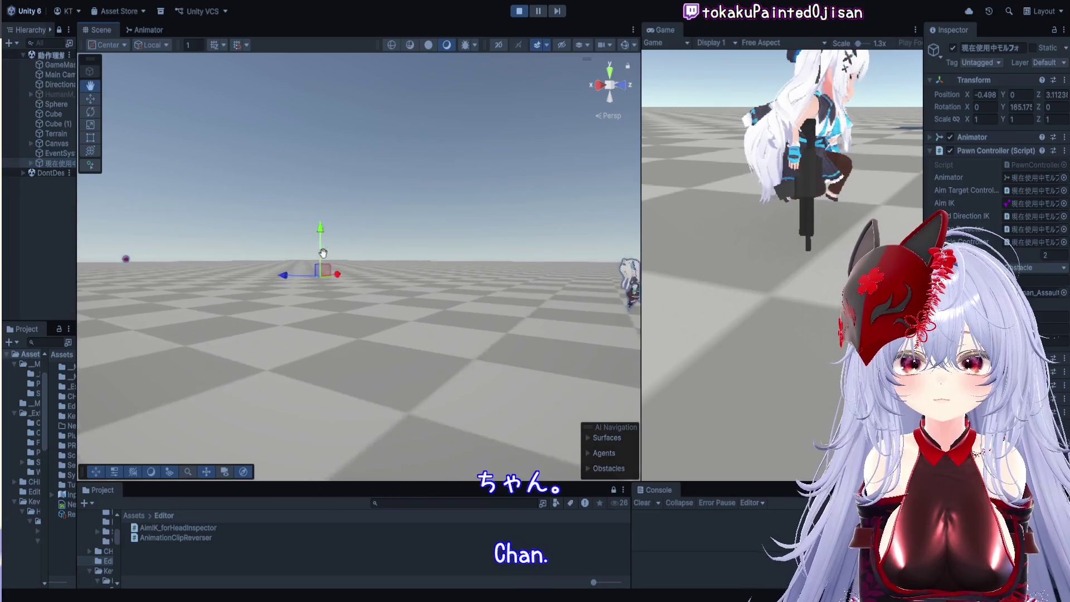
# - Select and frame the 現在使用中モルフォ object, orbit the Scene view around it, then stop play
pyautogui.moveTo(74, 188); pyautogui.dragTo(214, 187)
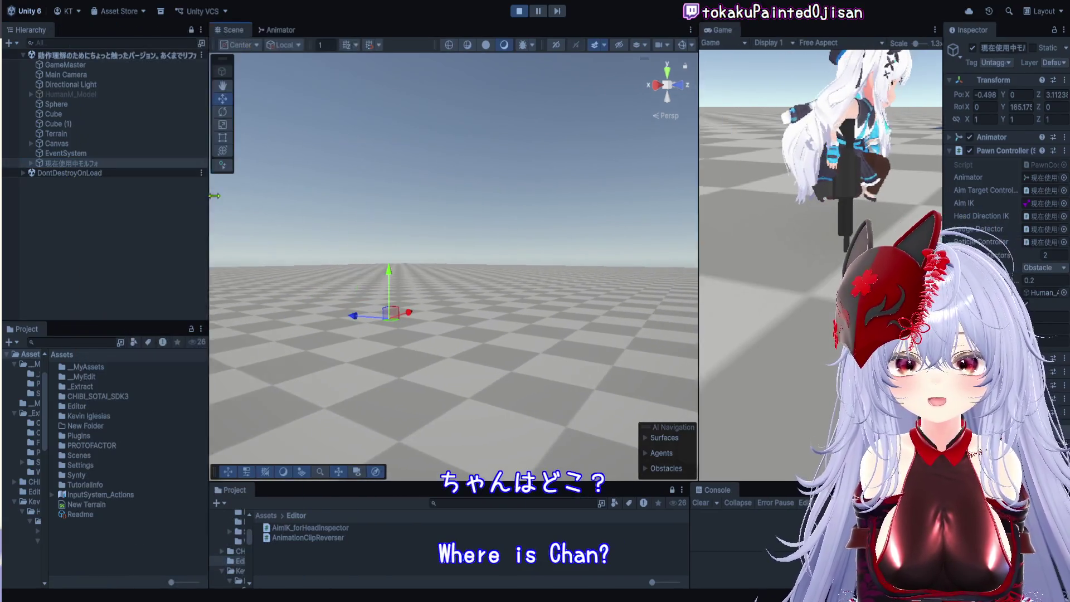
pyautogui.click(111, 165)
pyautogui.doubleClick(111, 165)
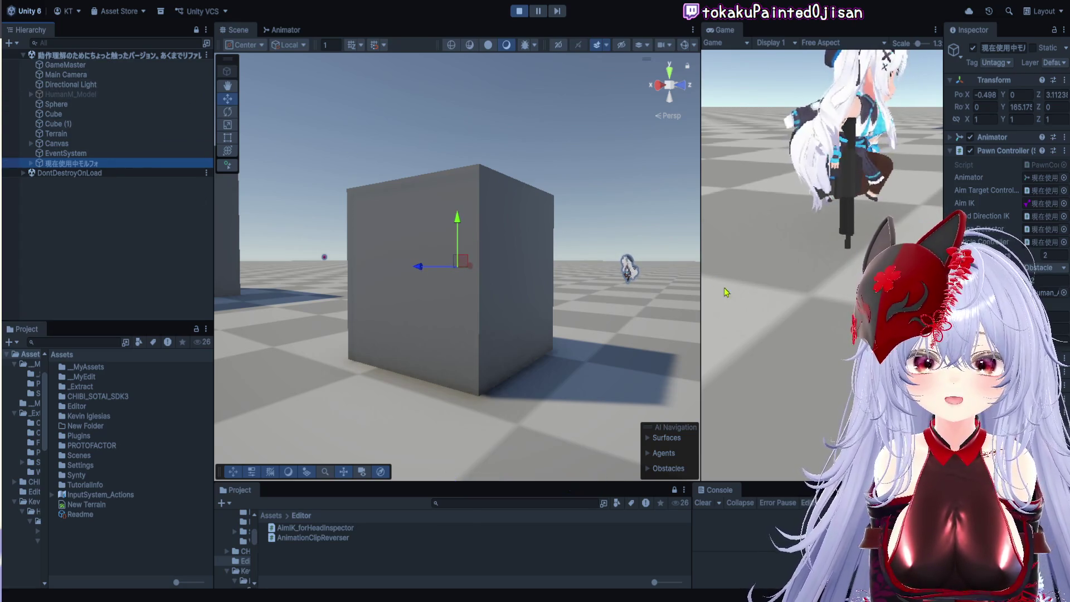
pyautogui.moveTo(702, 281); pyautogui.dragTo(793, 281)
pyautogui.click(71, 154)
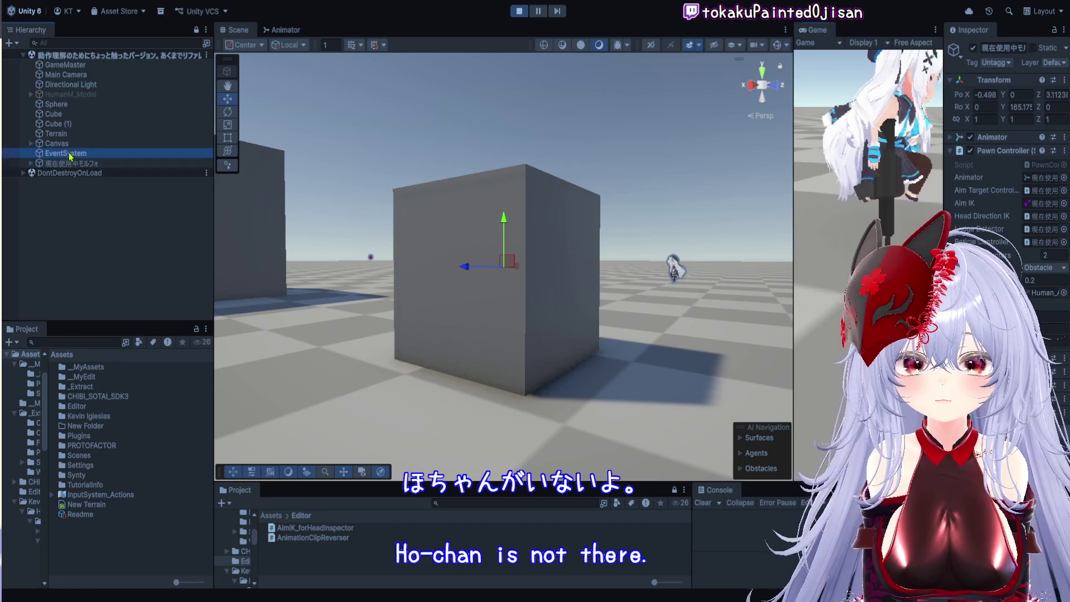
pyautogui.click(75, 164)
pyautogui.press('f')
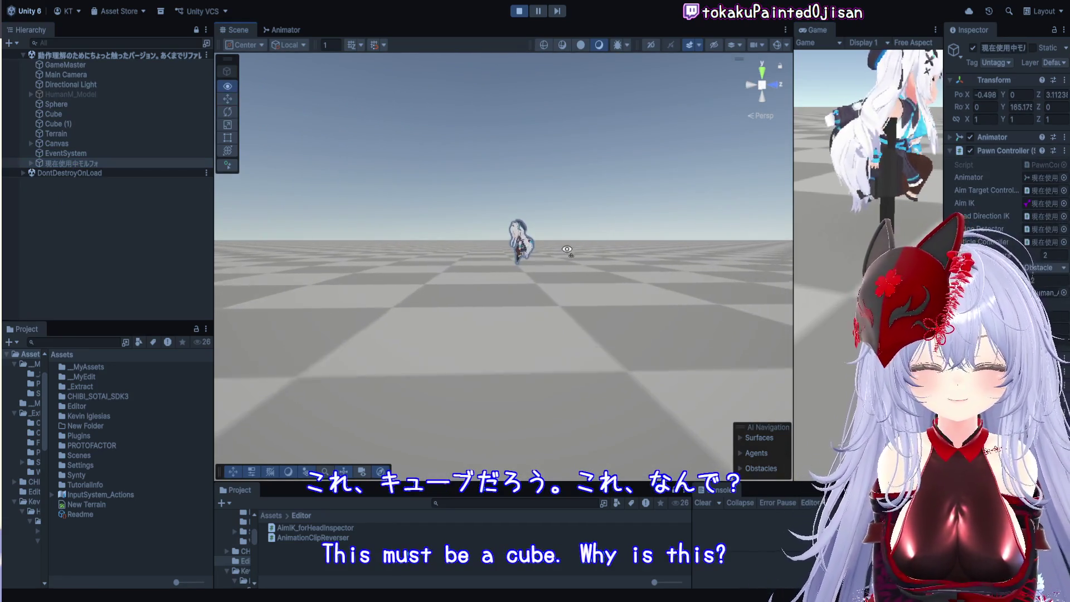
pyautogui.scroll(5, 553, 238)
pyautogui.moveTo(552, 238)
pyautogui.mouseDown()
pyautogui.moveTo(571, 282)
pyautogui.moveTo(634, 279)
pyautogui.moveTo(691, 230)
pyautogui.moveTo(798, 243)
pyautogui.moveTo(641, 243)
pyautogui.mouseUp()
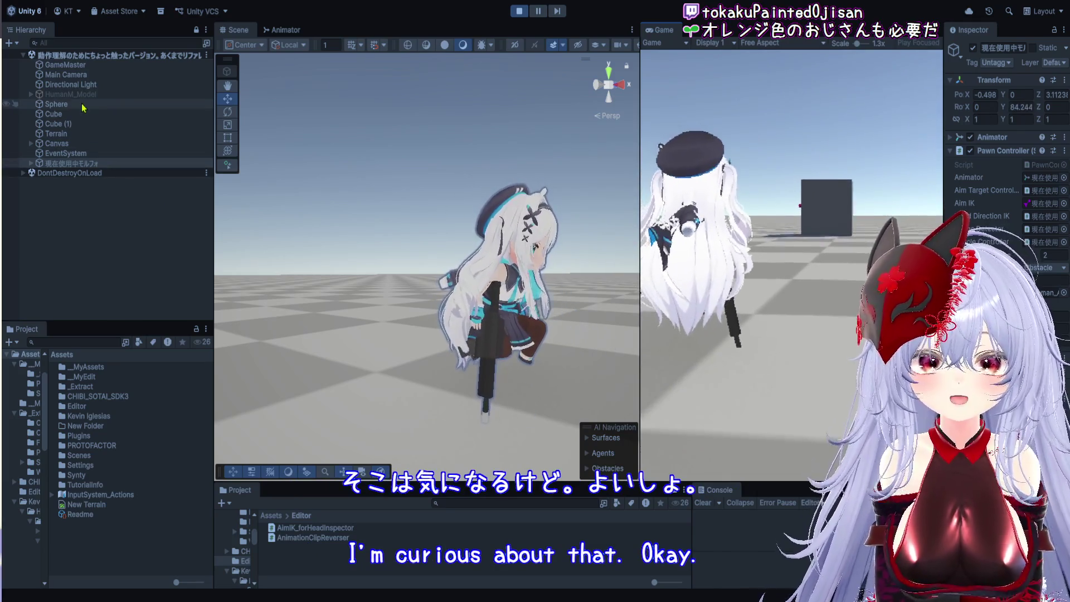
pyautogui.hotkey('ctrl', 'p')
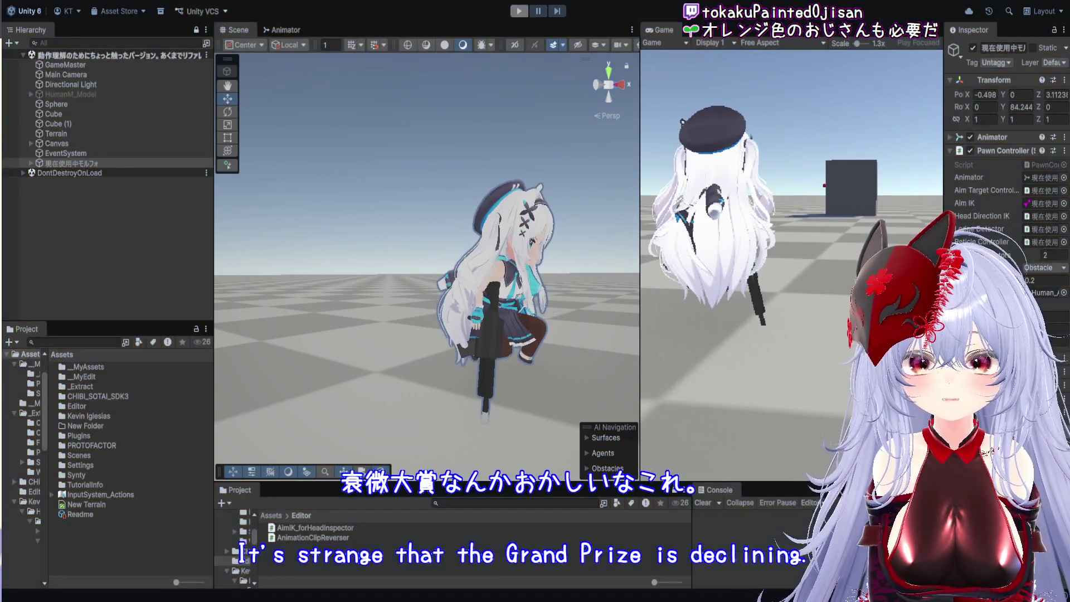
# - Select Main Camera and expand its Player Input And Camera Controller settings in a wider Inspector
pyautogui.click(84, 75)
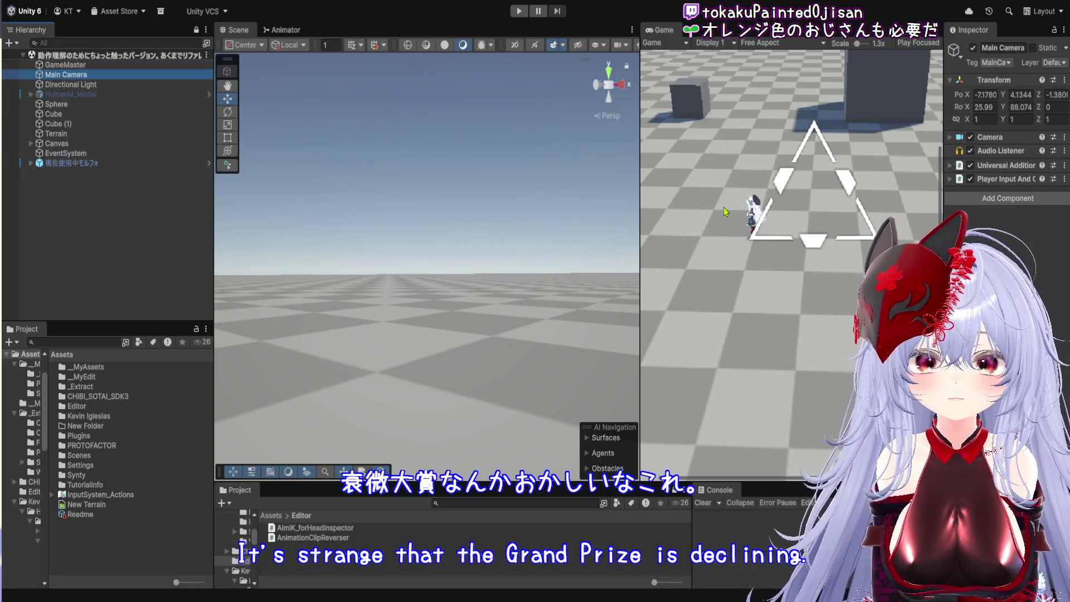
pyautogui.moveTo(641, 200); pyautogui.dragTo(430, 201)
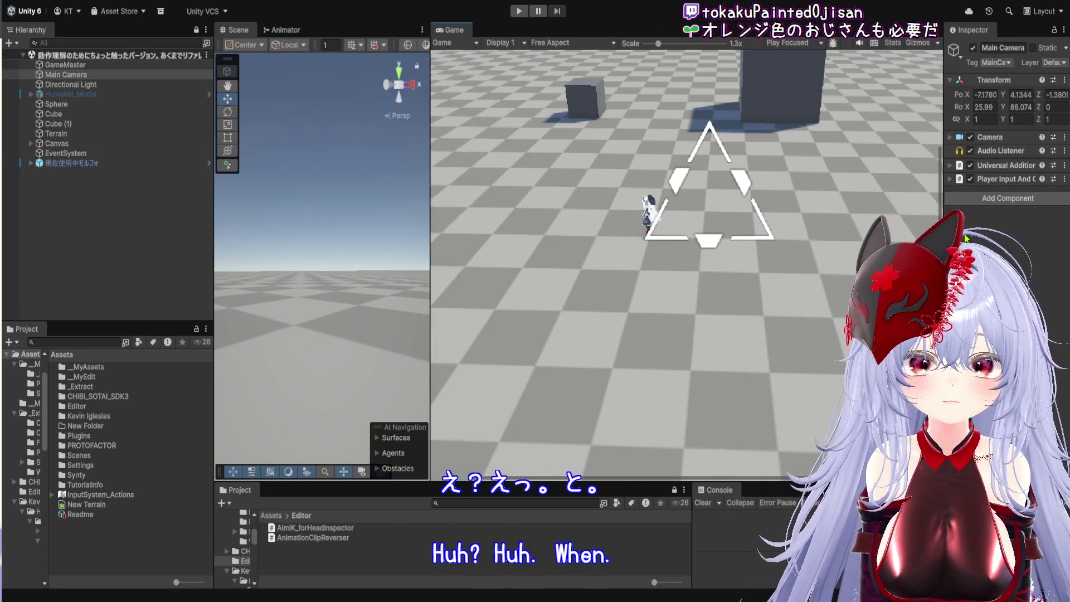
pyautogui.moveTo(943, 201); pyautogui.dragTo(749, 201)
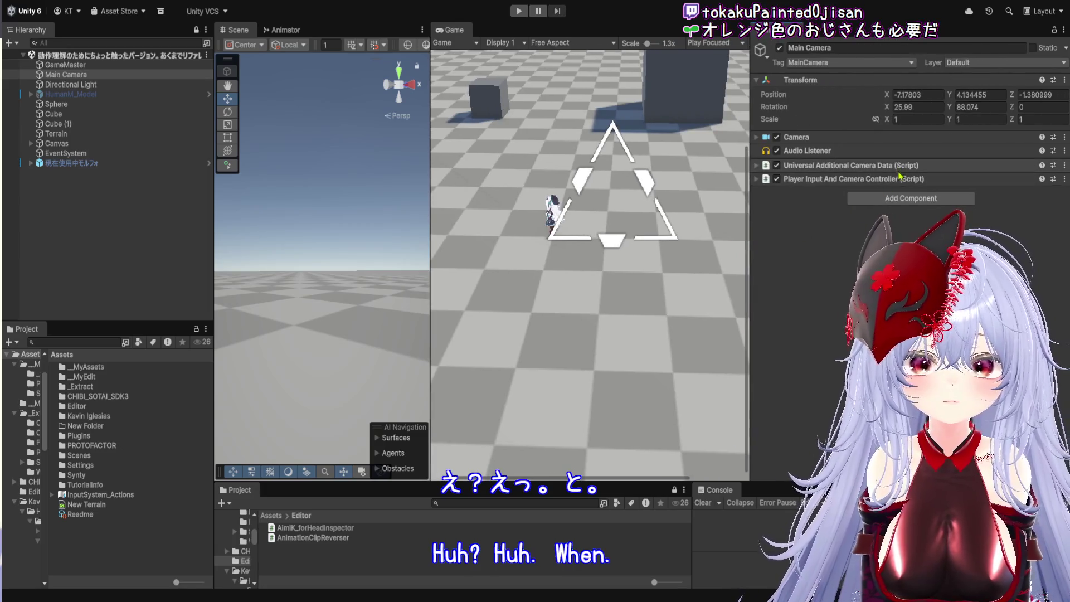
pyautogui.click(900, 178)
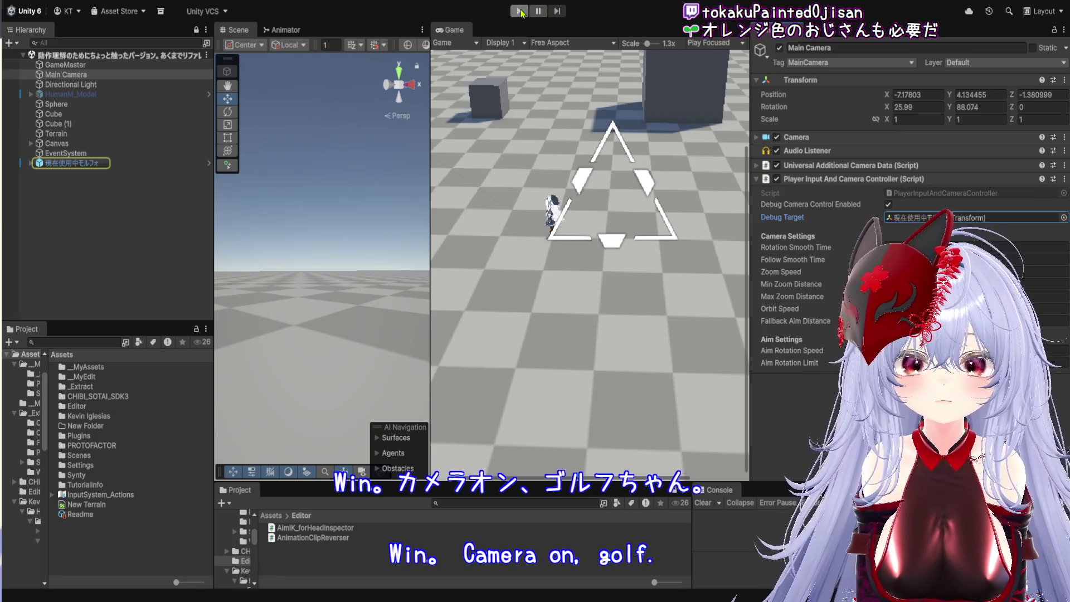
# - Play the scene again, turn the game camera and frame the 現在使用中モルフォ object
pyautogui.click(521, 12)
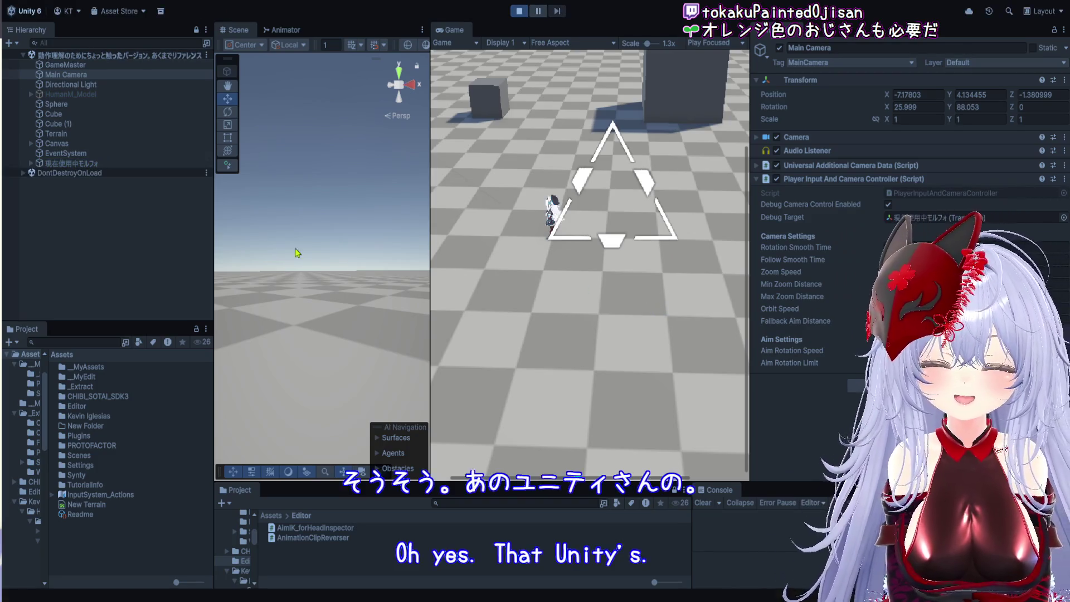
pyautogui.moveTo(214, 259); pyautogui.dragTo(101, 258)
pyautogui.click(417, 75)
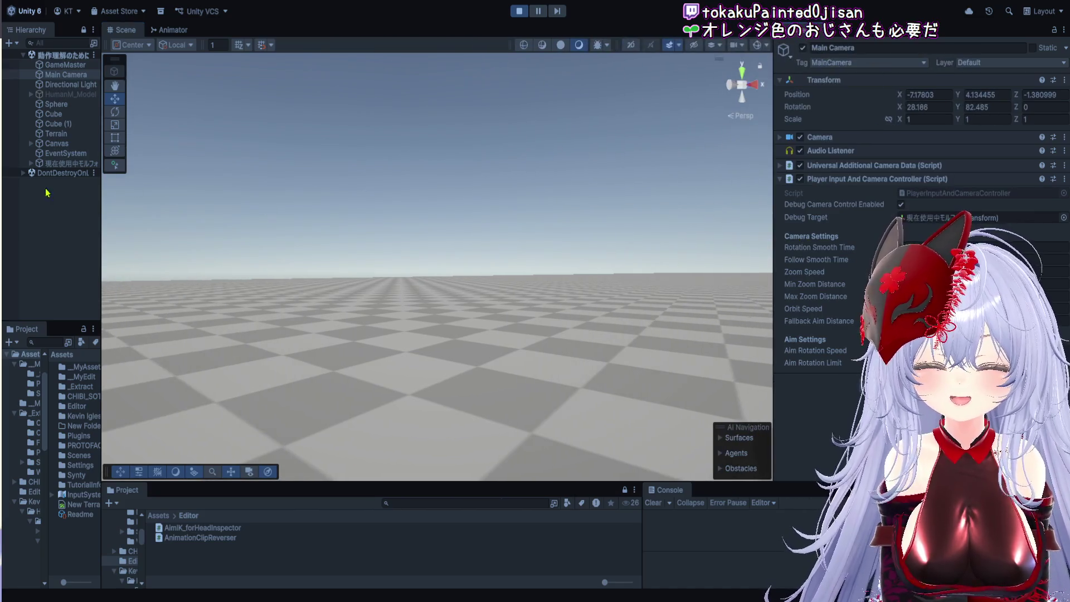
pyautogui.doubleClick(54, 168)
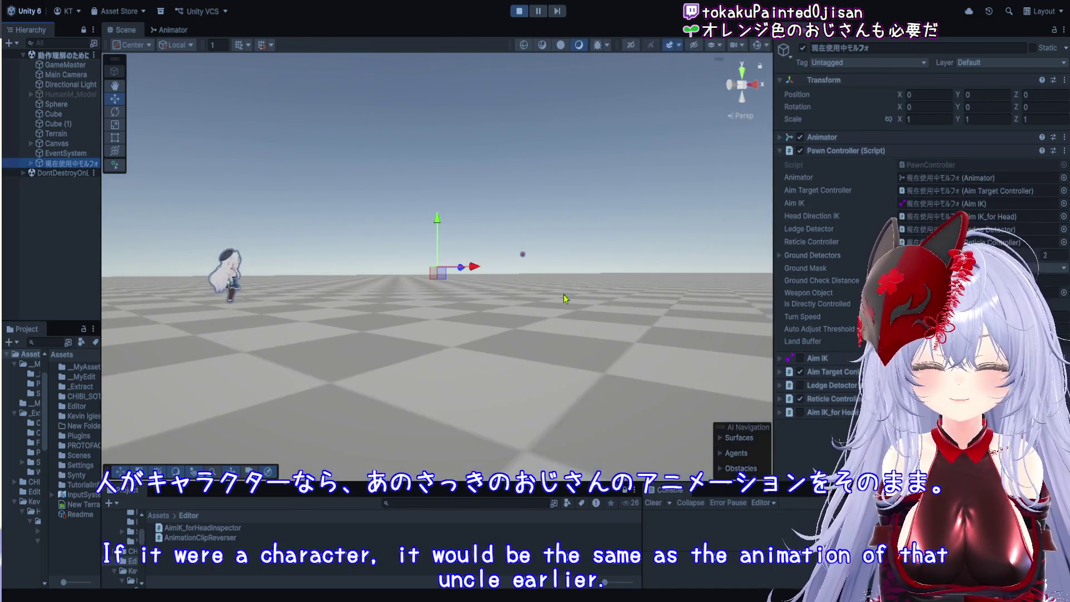
# - Expand 現在使用中モルフォ, frame its Armature, and widen the Hierarchy so full names show
pyautogui.moveTo(491, 234)
pyautogui.mouseDown()
pyautogui.moveTo(504, 282)
pyautogui.moveTo(469, 393)
pyautogui.moveTo(335, 251)
pyautogui.mouseUp()
pyautogui.click(31, 164)
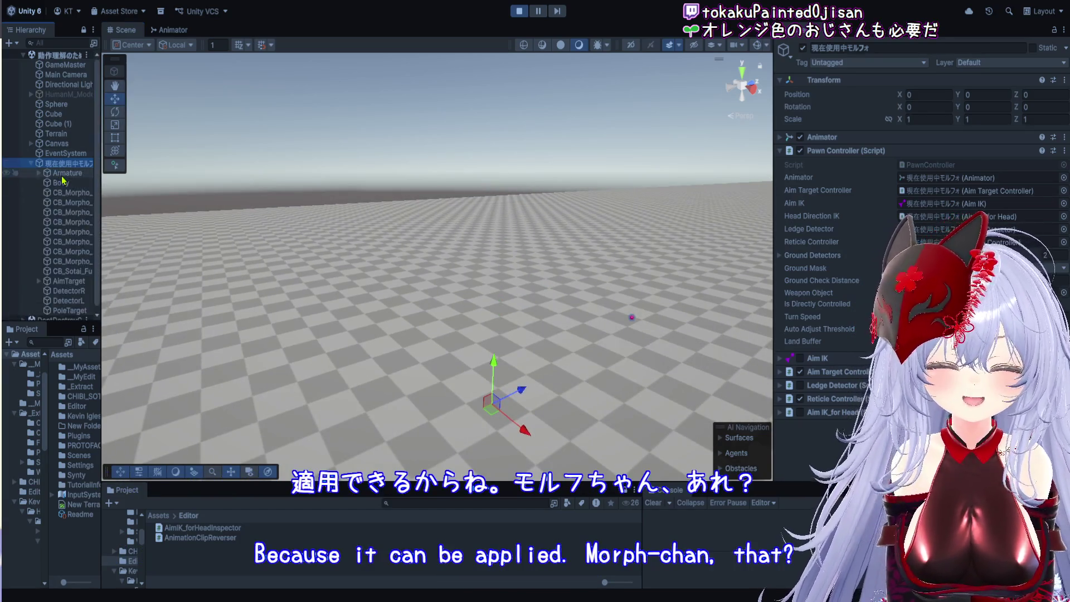
pyautogui.press('f')
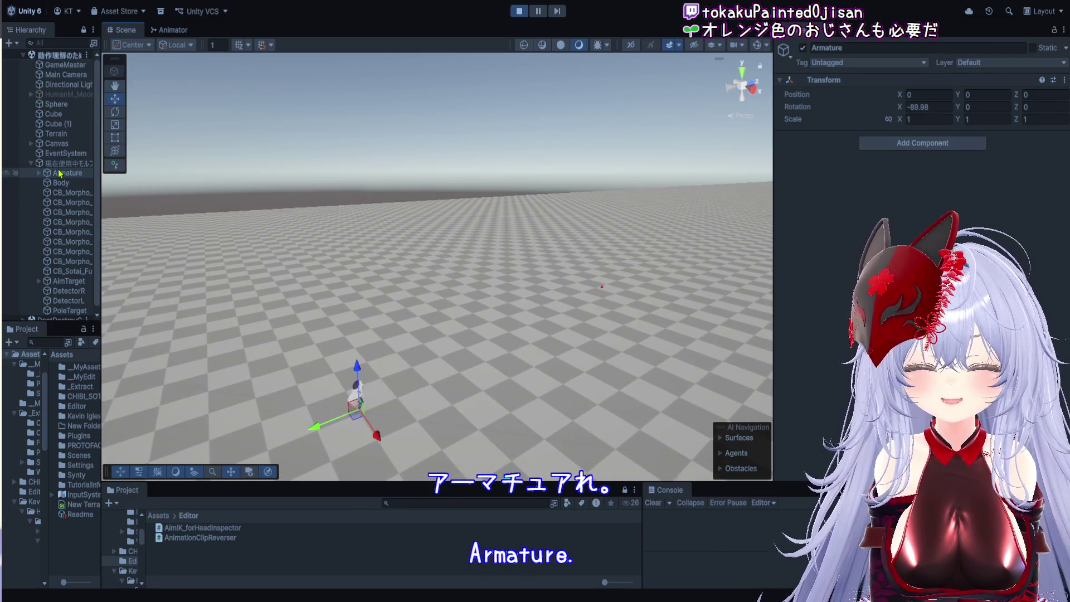
pyautogui.moveTo(101, 184); pyautogui.dragTo(279, 185)
pyautogui.scroll(3, 585, 213)
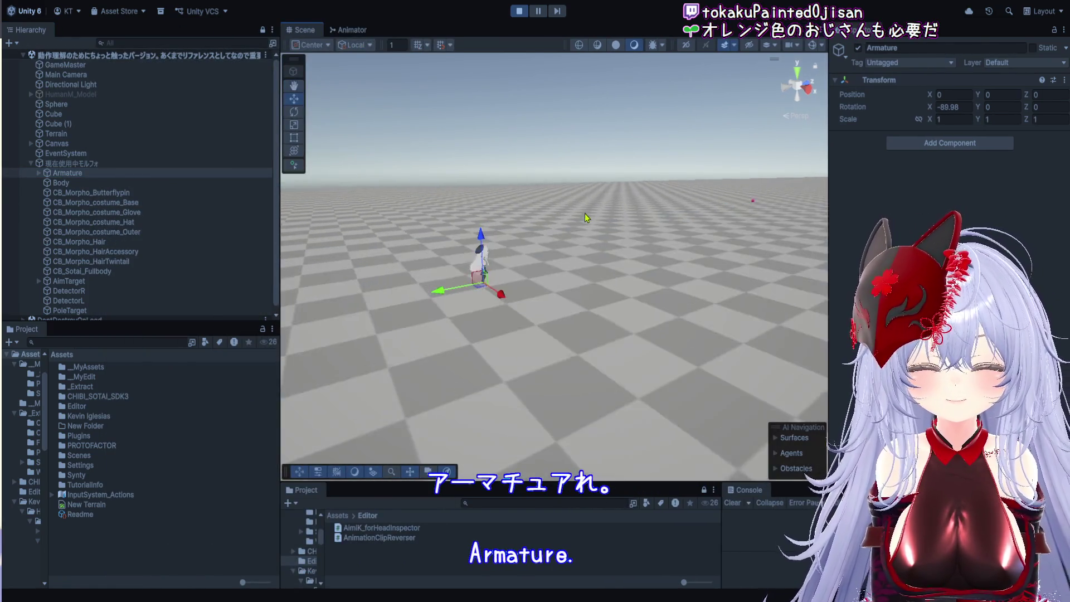
pyautogui.press('f')
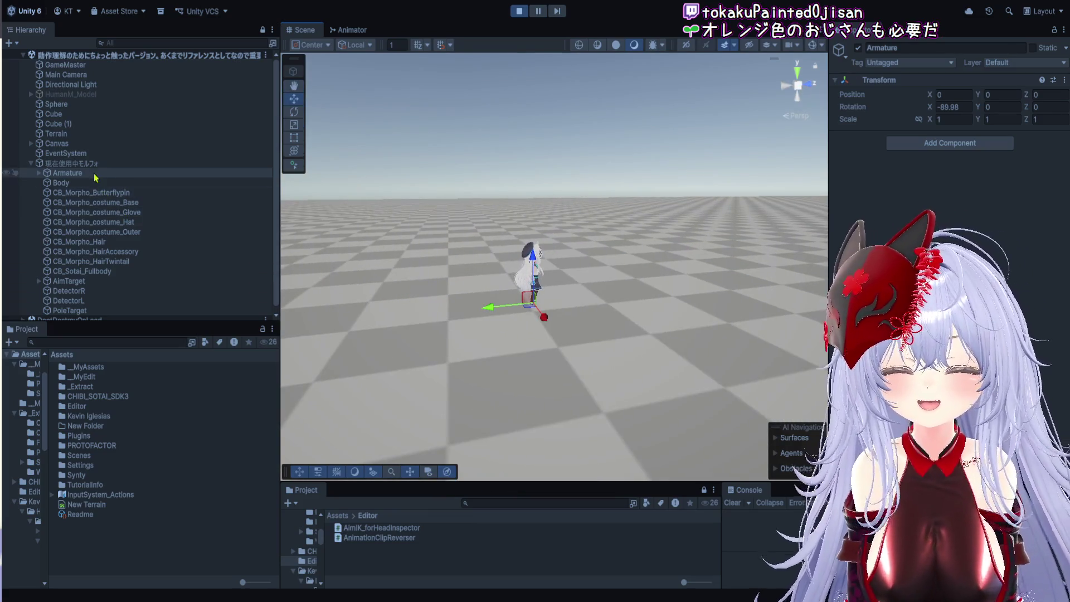
# - Inspect the Body, AimTarget, root object, Armature and Hips bone, then collapse the character's branch
pyautogui.click(95, 184)
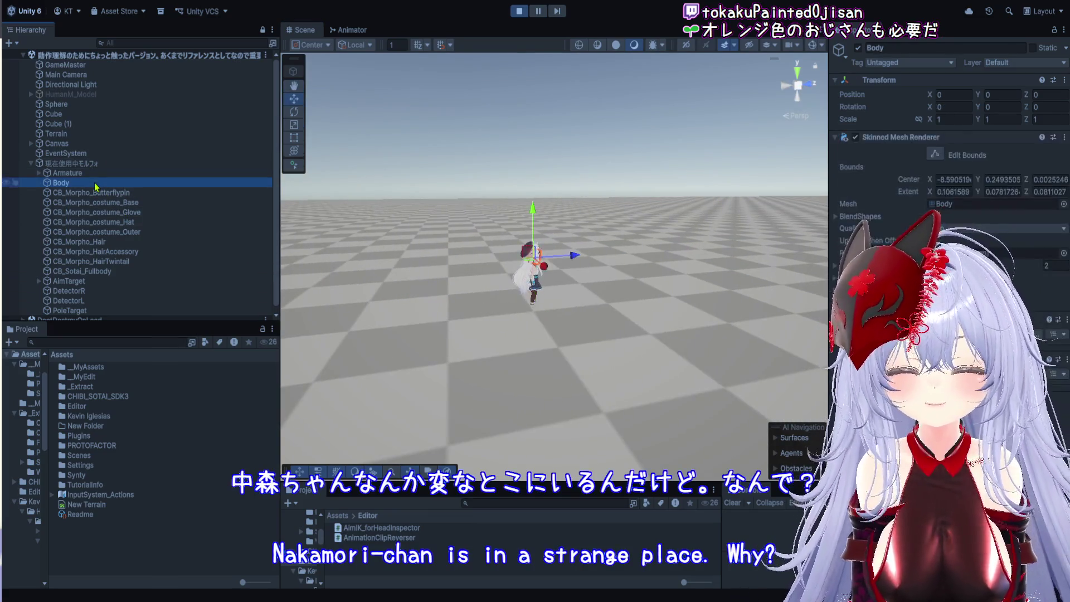
pyautogui.press('Up')
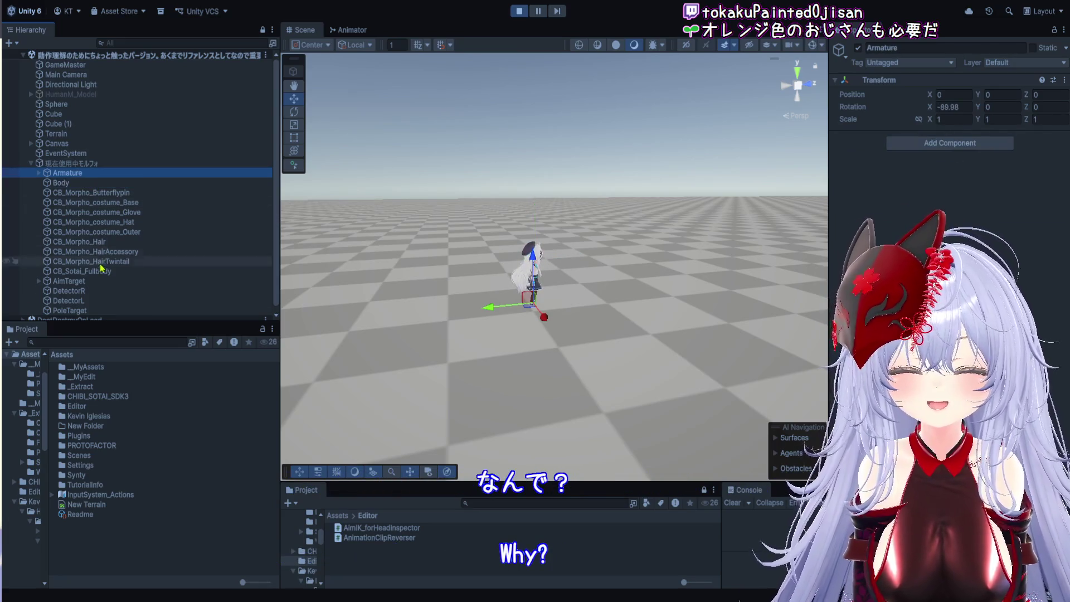
pyautogui.click(101, 282)
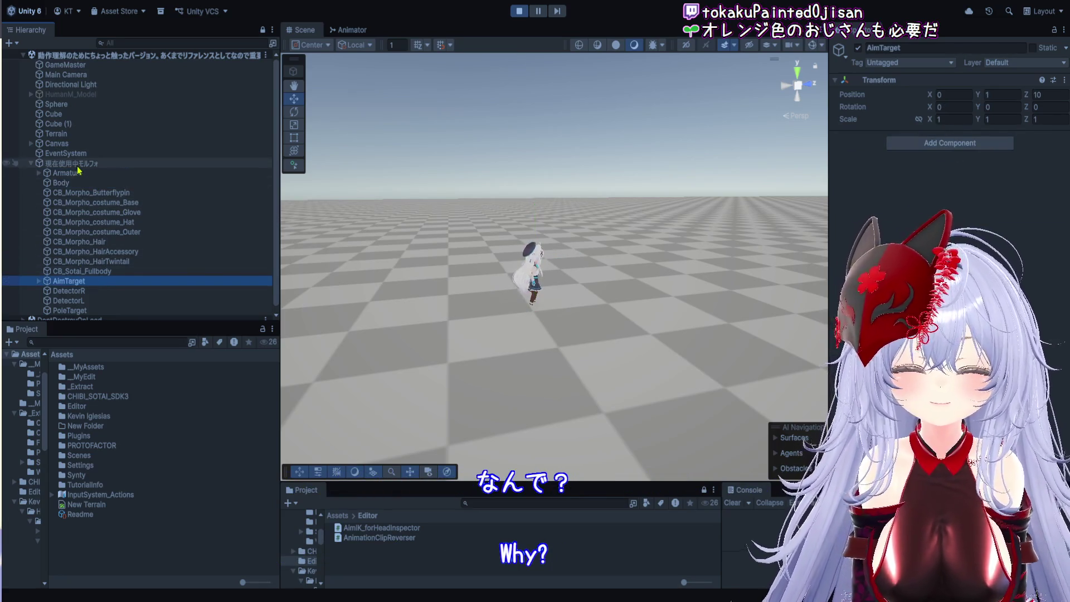
pyautogui.click(75, 164)
pyautogui.moveTo(564, 256); pyautogui.dragTo(658, 255)
pyautogui.click(66, 174)
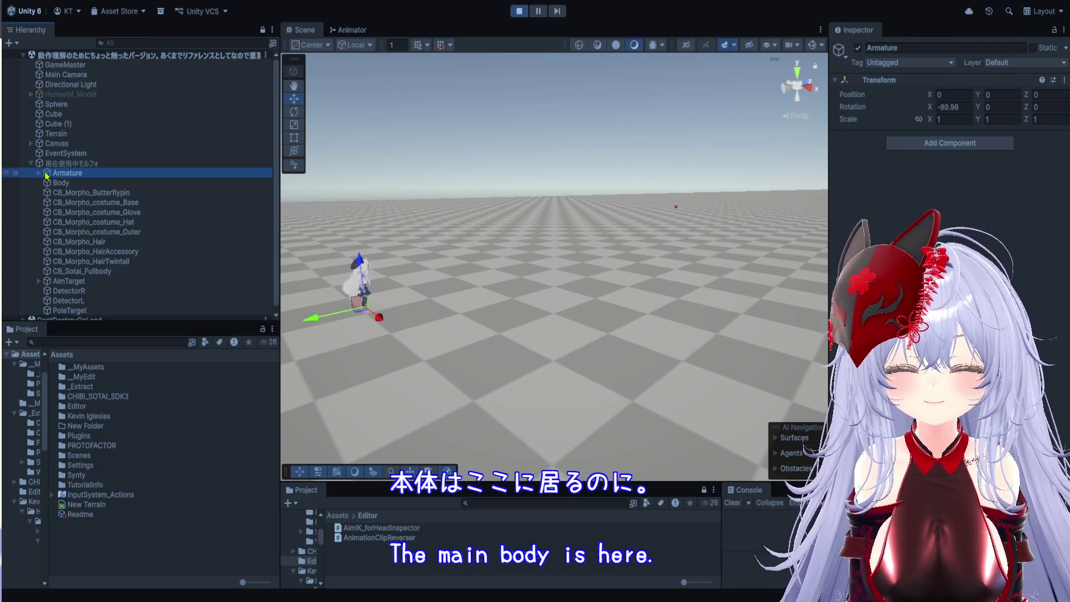
pyautogui.click(39, 174)
pyautogui.click(74, 183)
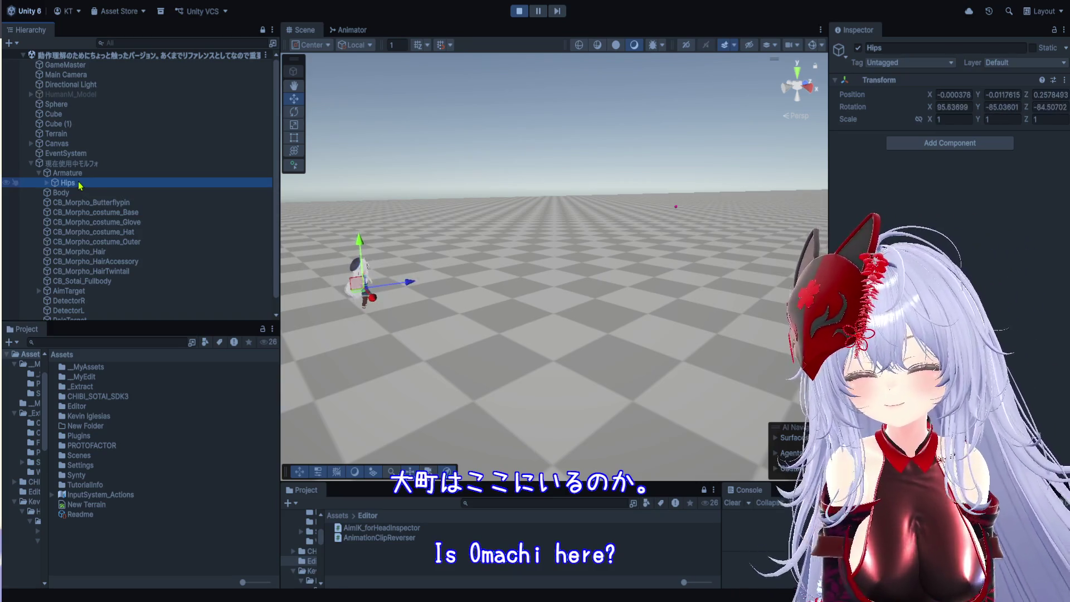
pyautogui.moveTo(569, 284)
pyautogui.mouseDown()
pyautogui.moveTo(644, 279)
pyautogui.moveTo(338, 234)
pyautogui.mouseUp()
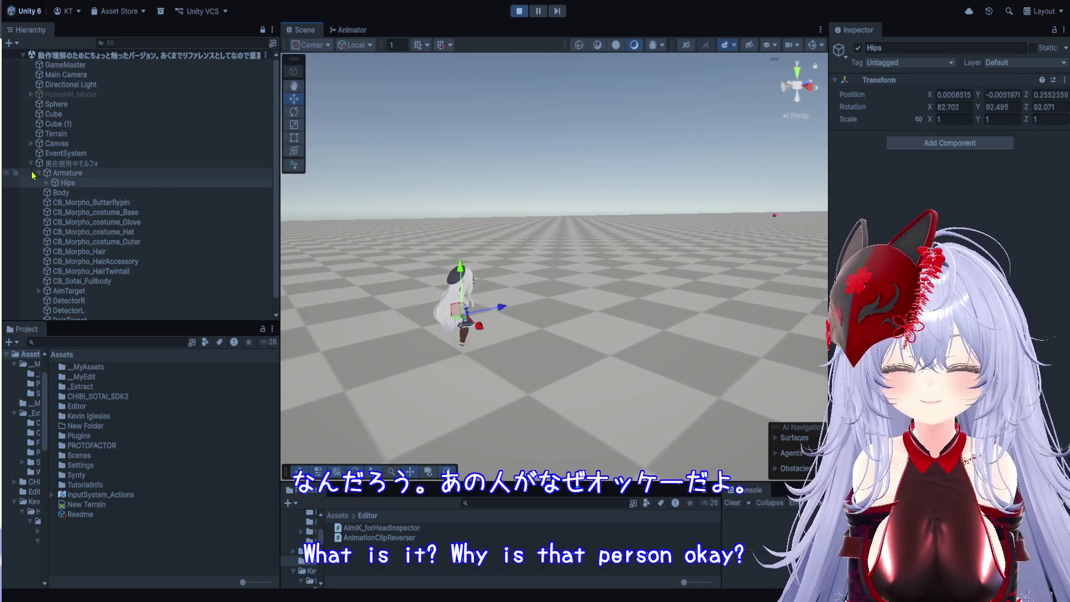
pyautogui.click(31, 163)
pyautogui.click(57, 166)
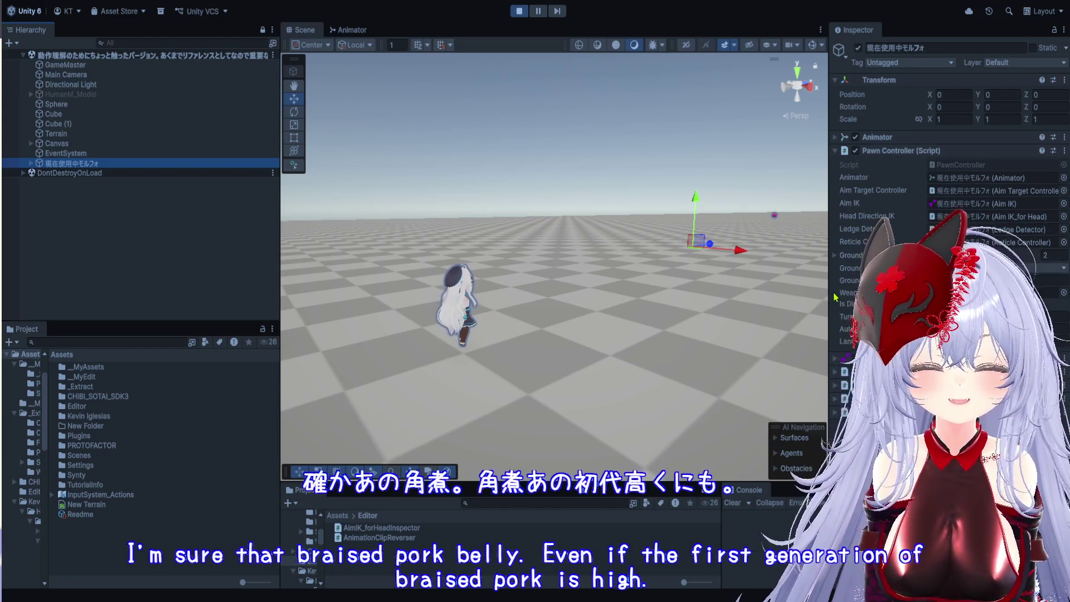
# - Resize the Inspector and Scene view, then frame the fallen-over character up close
pyautogui.moveTo(832, 297); pyautogui.dragTo(615, 284)
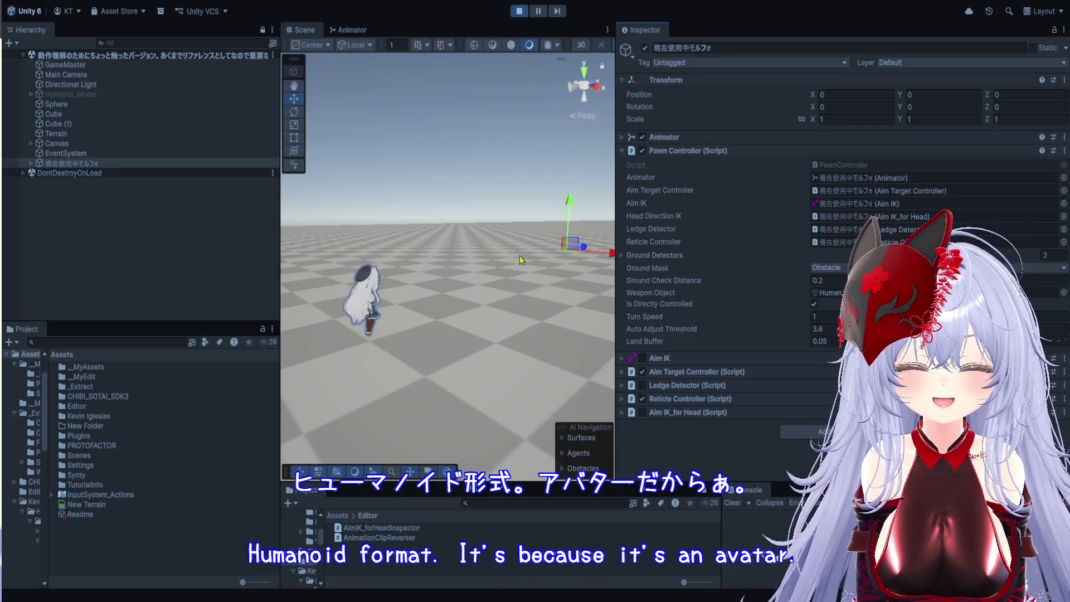
pyautogui.moveTo(625, 280); pyautogui.dragTo(794, 280)
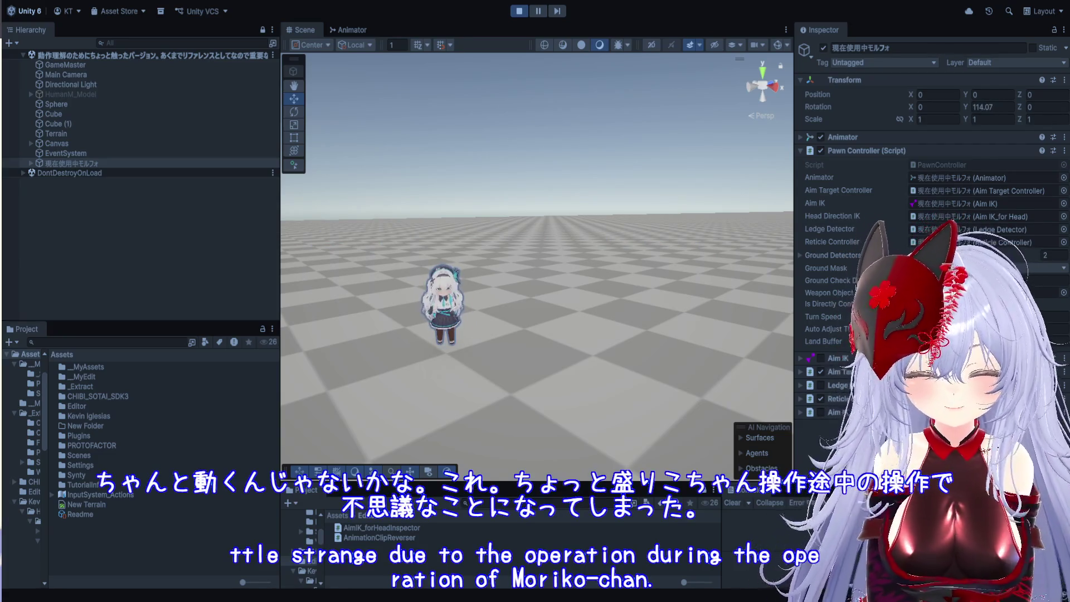
pyautogui.scroll(5, 555, 223)
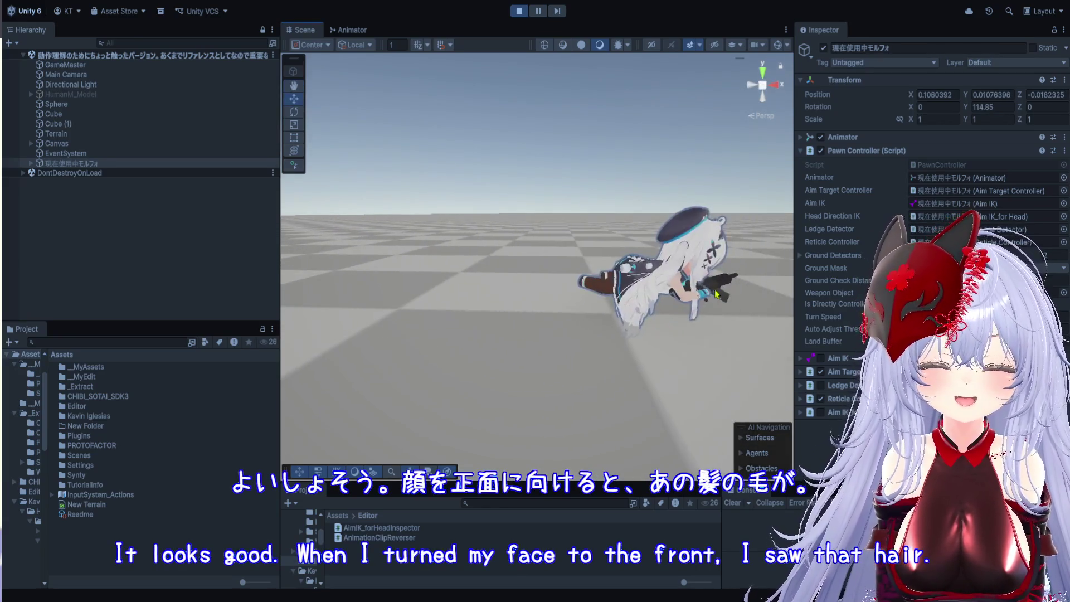
pyautogui.press('f')
pyautogui.scroll(5, 636, 322)
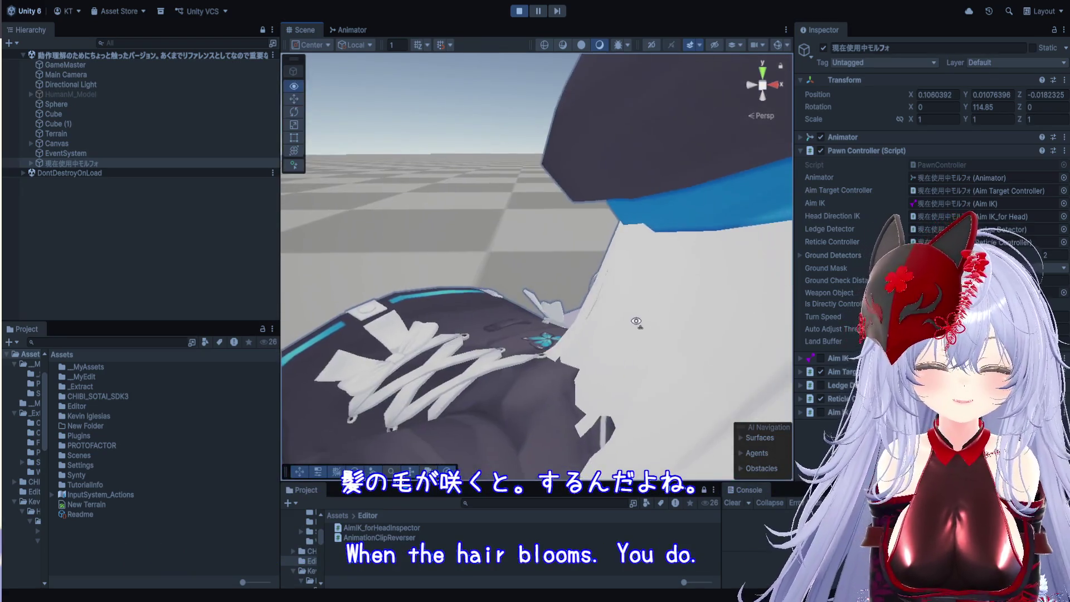
pyautogui.scroll(-5, 636, 321)
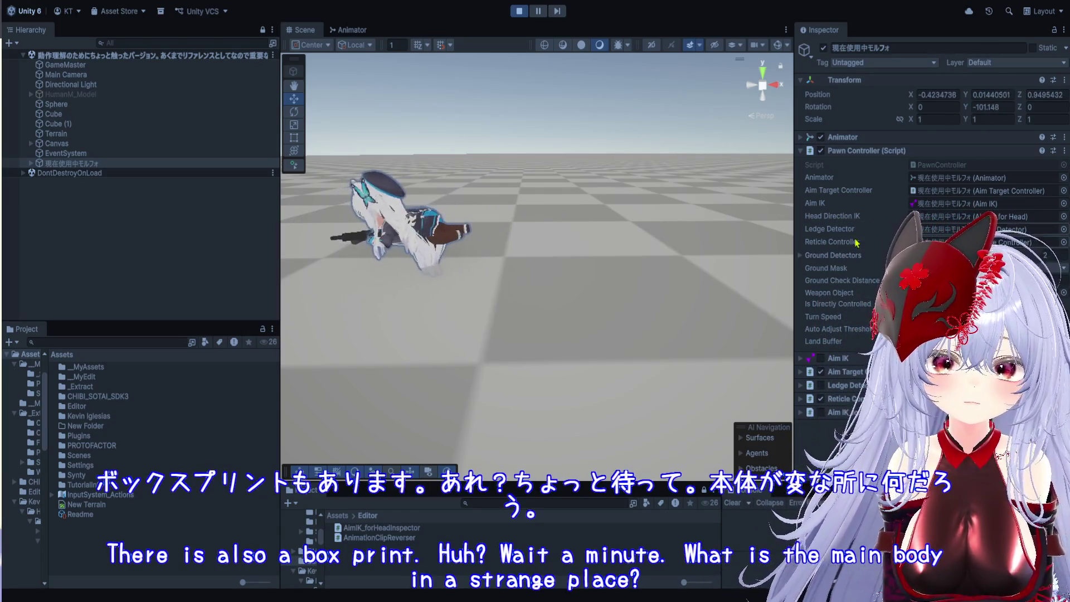
# - Expand Aim Target Controller, locate its referenced AimTarget, and stop Play mode
pyautogui.click(839, 372)
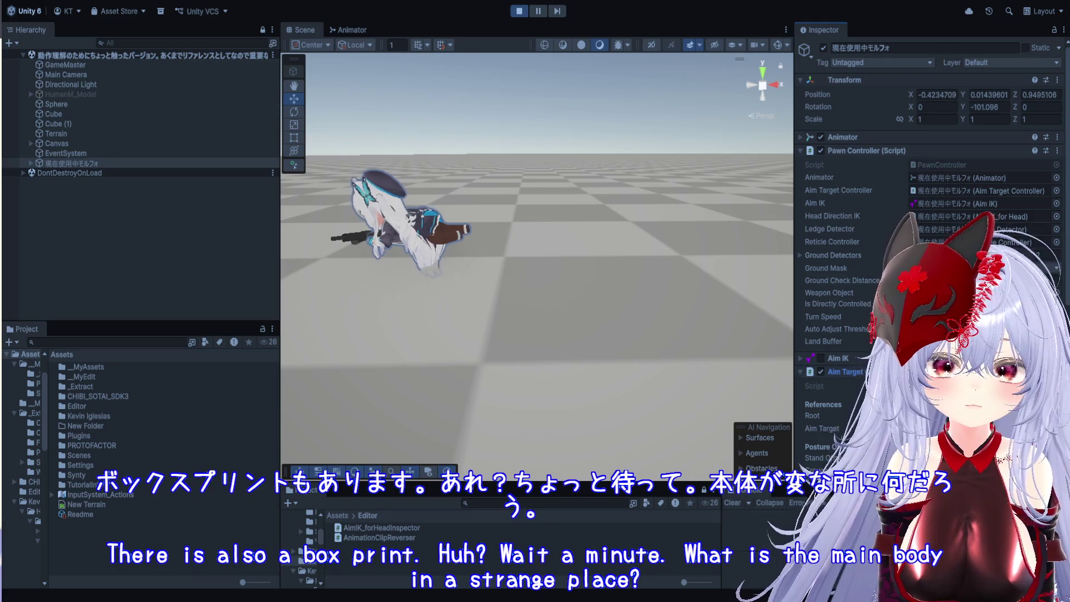
pyautogui.scroll(-2, 925, 251)
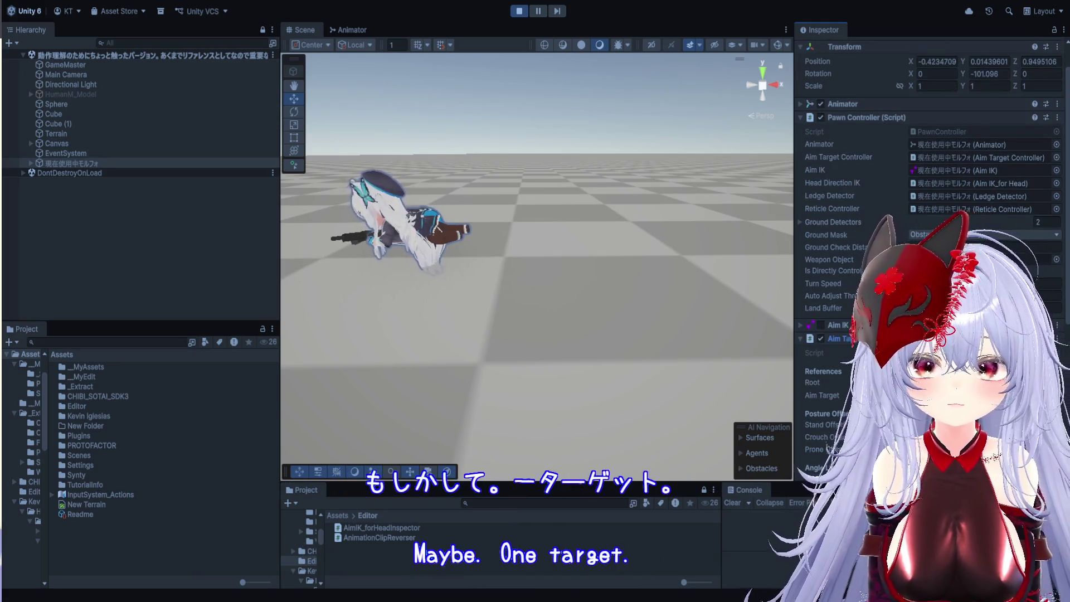
pyautogui.click(981, 395)
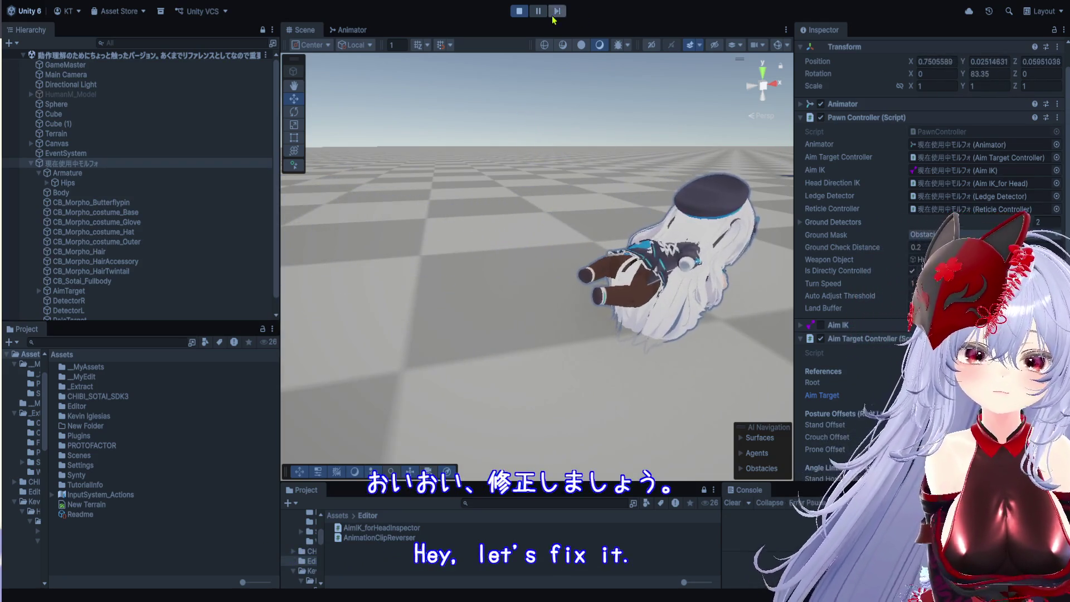
pyautogui.click(521, 14)
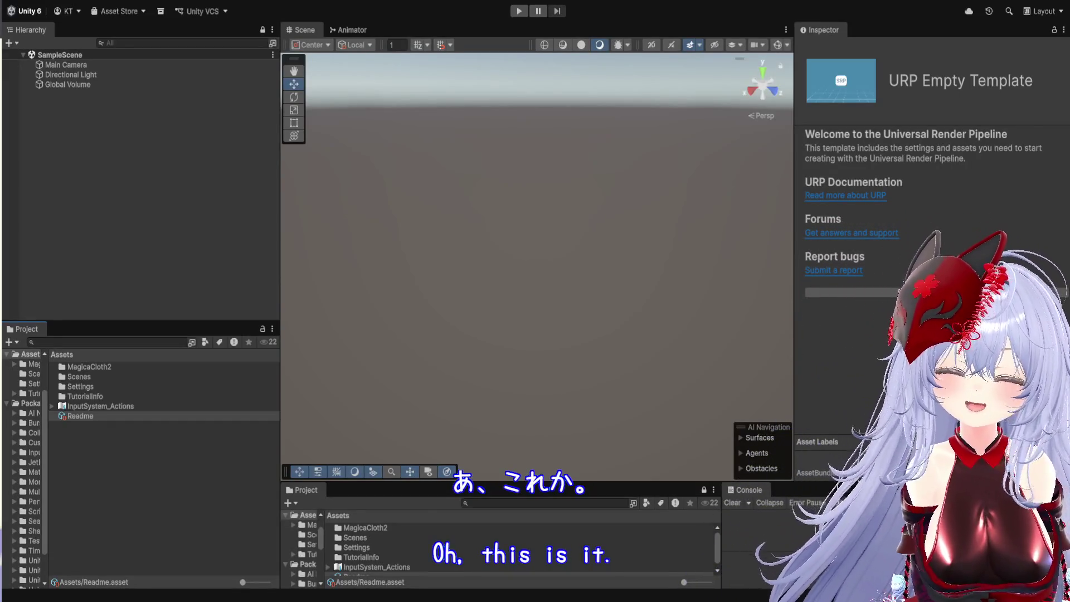
# - Browse MagicaCloth2 > Example > DemoScenes > URP and open the UnityChanKAGURA_URP scene
pyautogui.doubleClick(140, 368)
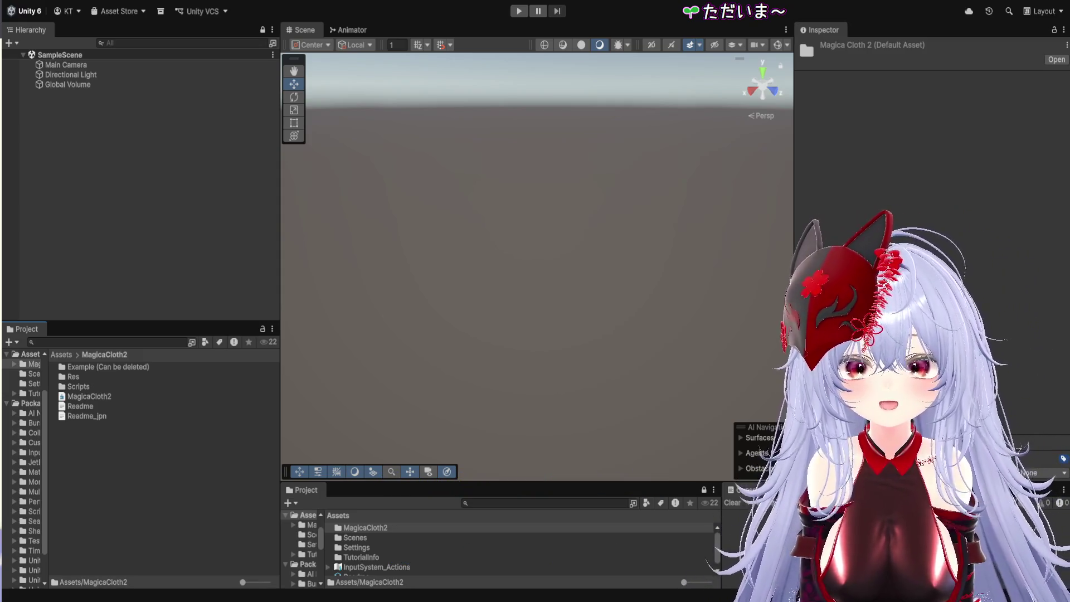
pyautogui.doubleClick(95, 367)
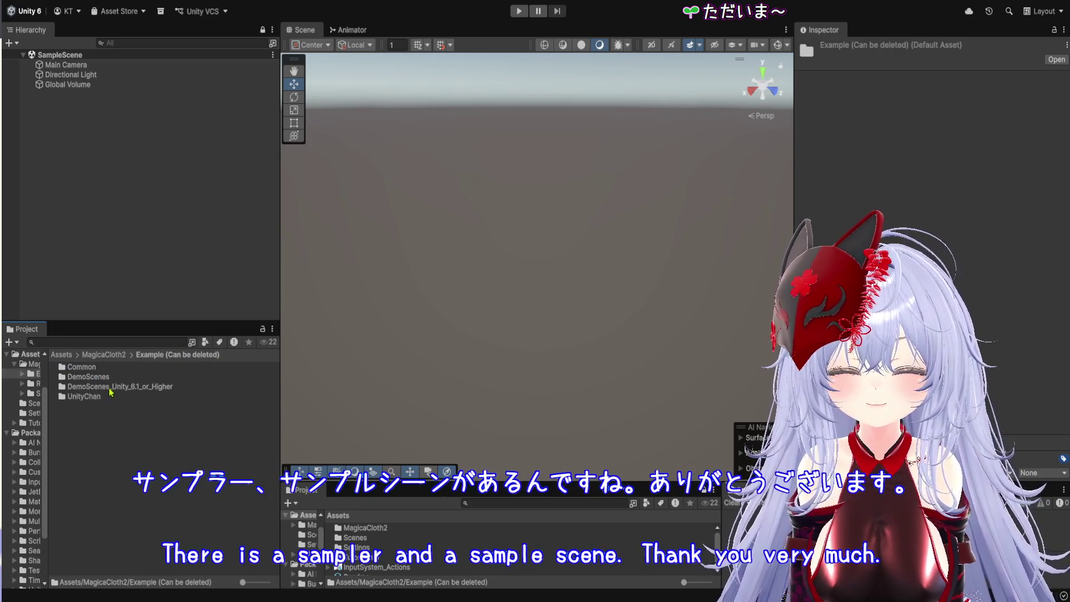
pyautogui.click(150, 389)
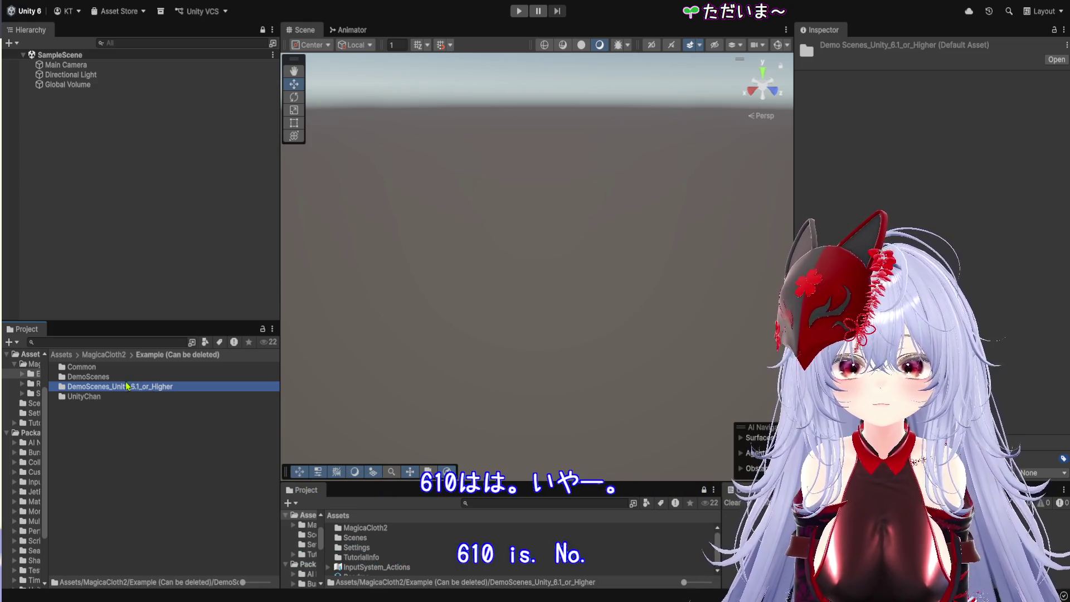
pyautogui.doubleClick(125, 378)
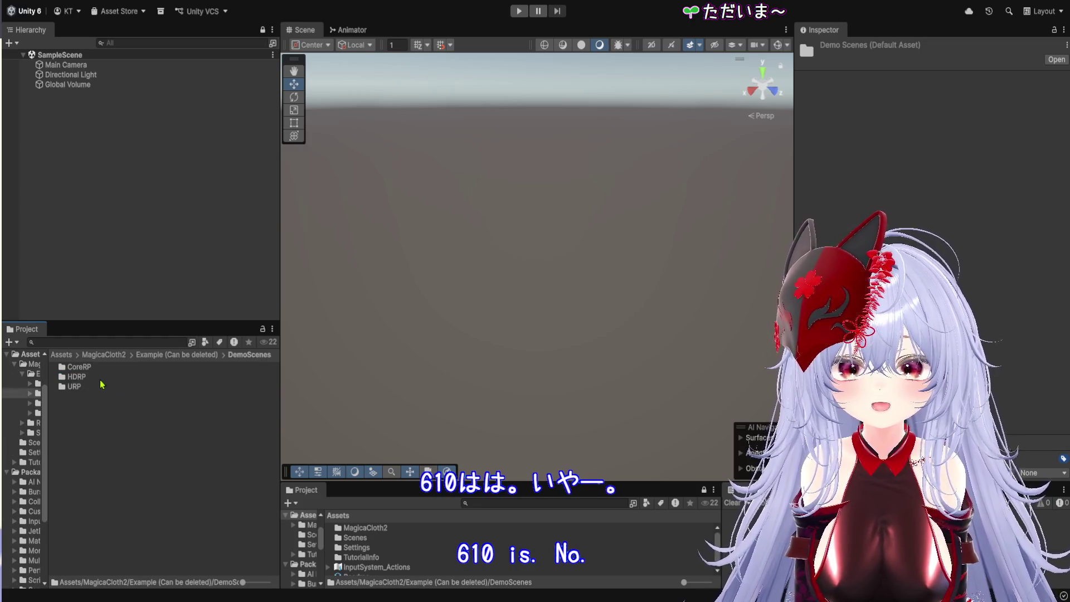
pyautogui.doubleClick(102, 385)
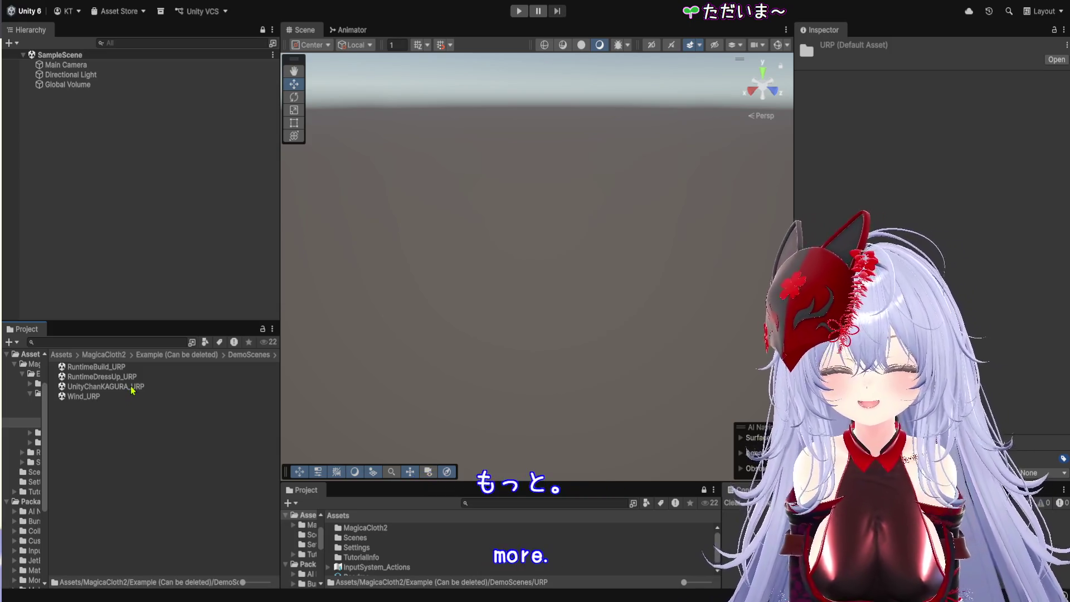
pyautogui.doubleClick(132, 388)
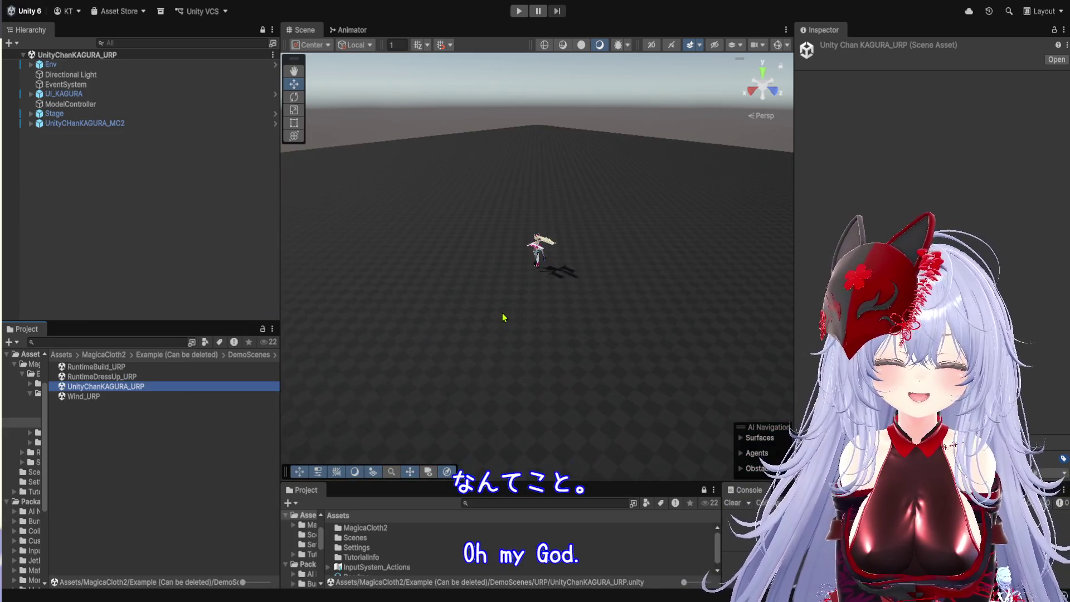
# - Widen the Scene view and enter Play mode to run the KAGURA dance demo
pyautogui.moveTo(794, 280); pyautogui.dragTo(974, 279)
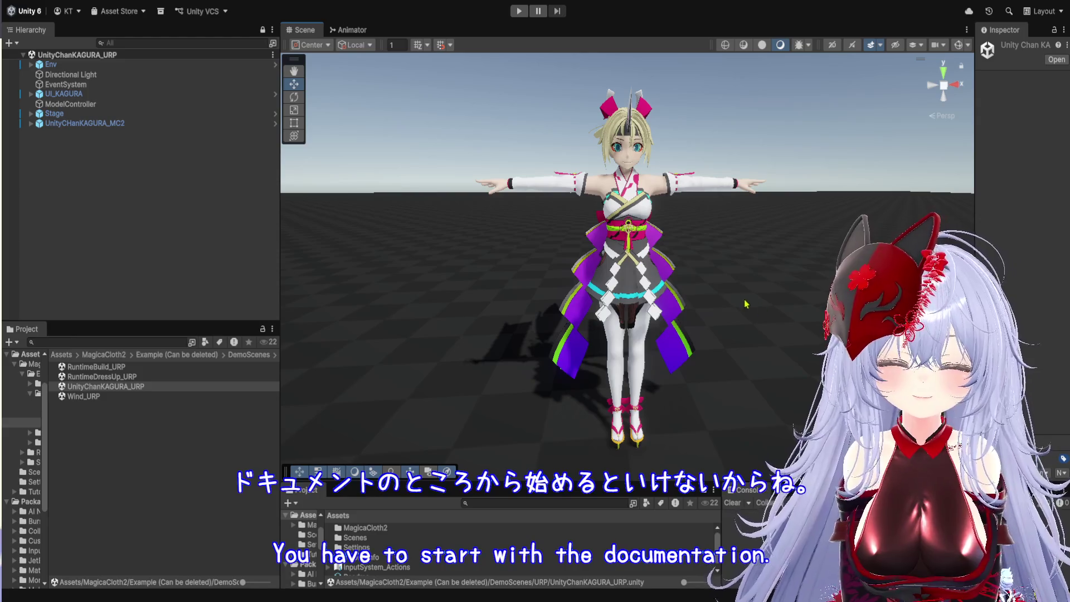
pyautogui.click(519, 11)
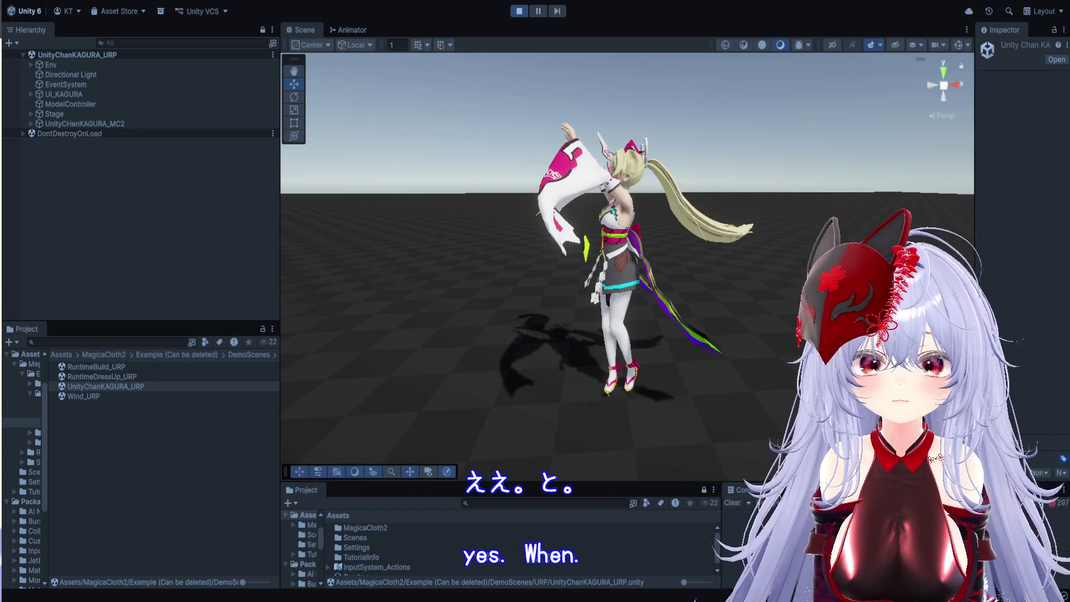
# - Expand UnityChanKAGURA_MC2 and inspect the Magica Cloth (sode L) sleeve cloth
pyautogui.click(38, 176)
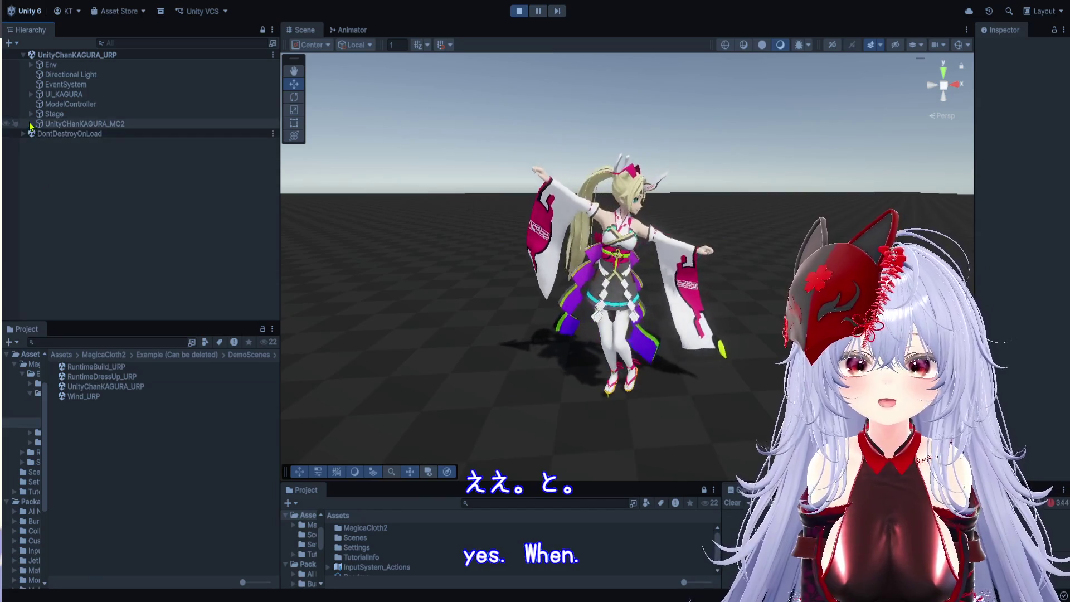
pyautogui.click(30, 125)
pyautogui.scroll(-6, 140, 223)
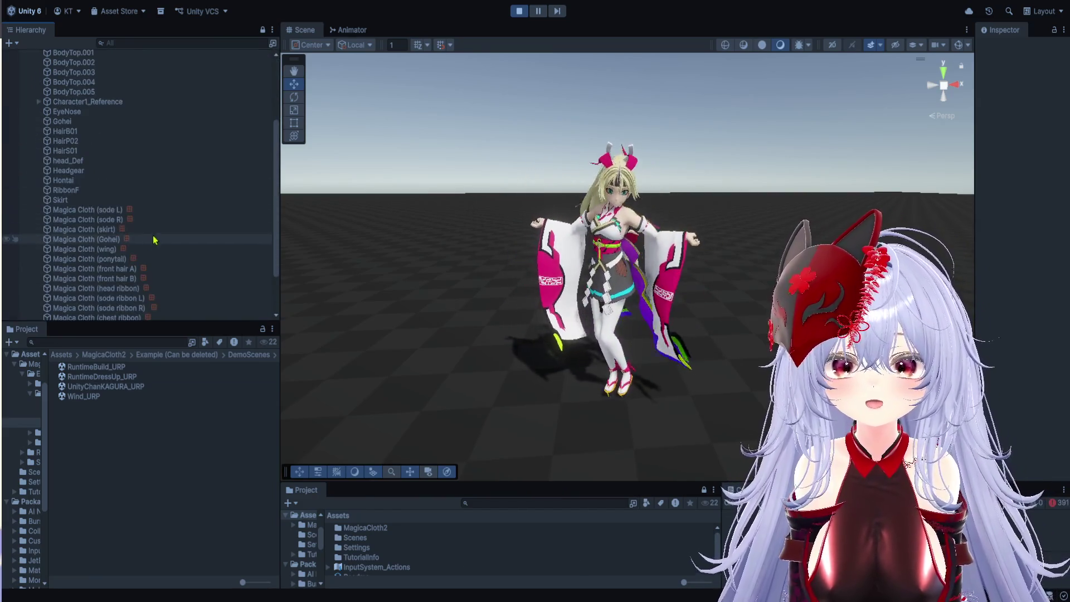
pyautogui.click(159, 211)
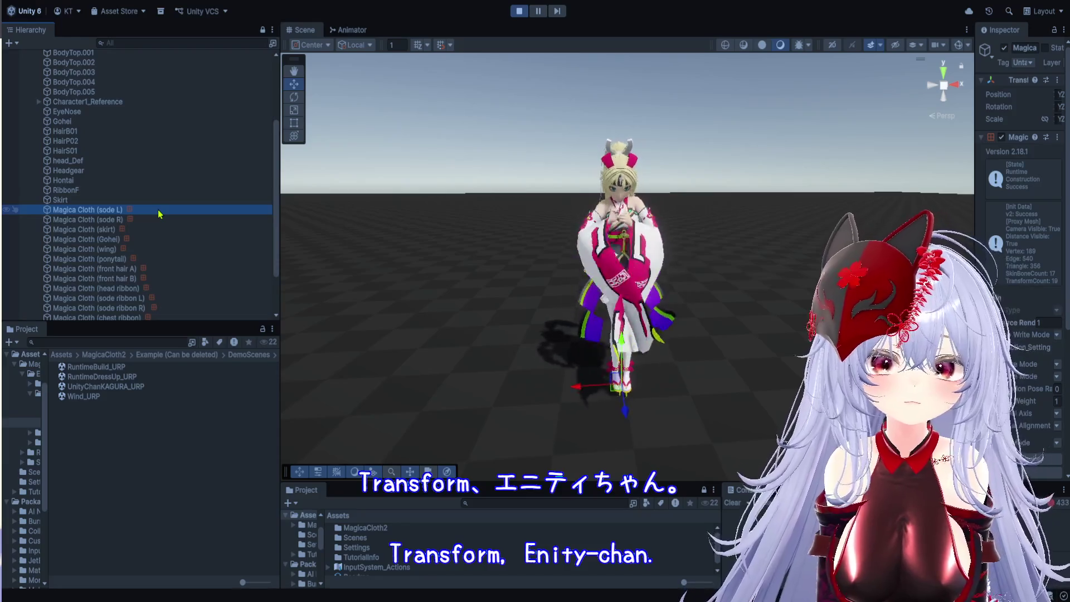
pyautogui.scroll(5, 735, 229)
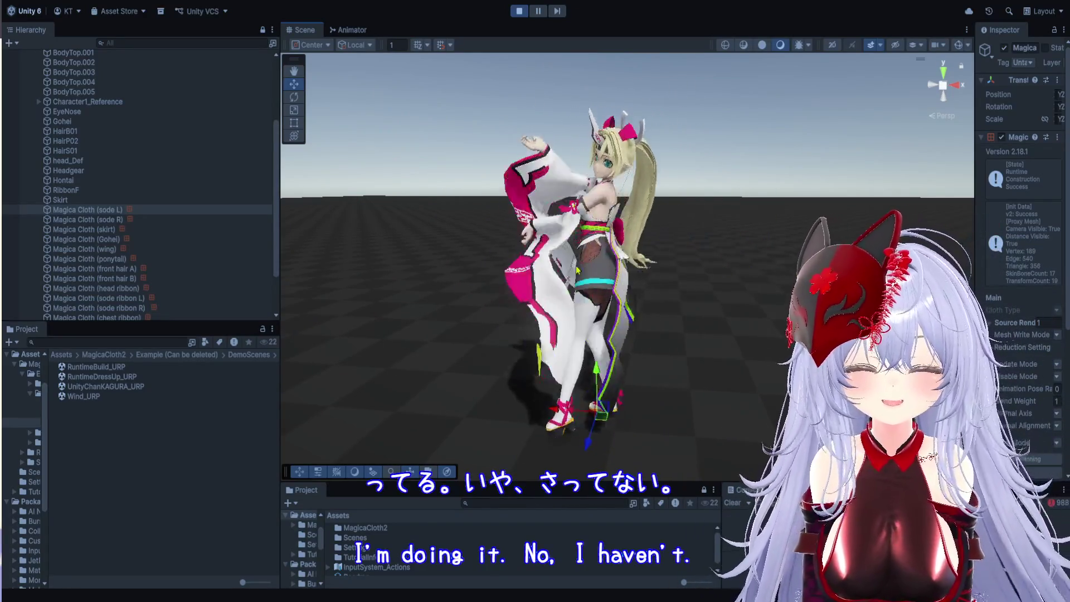
# - Select Magica Cloth (chest ribbon) and widen the Inspector to read its cloth values
pyautogui.click(206, 483)
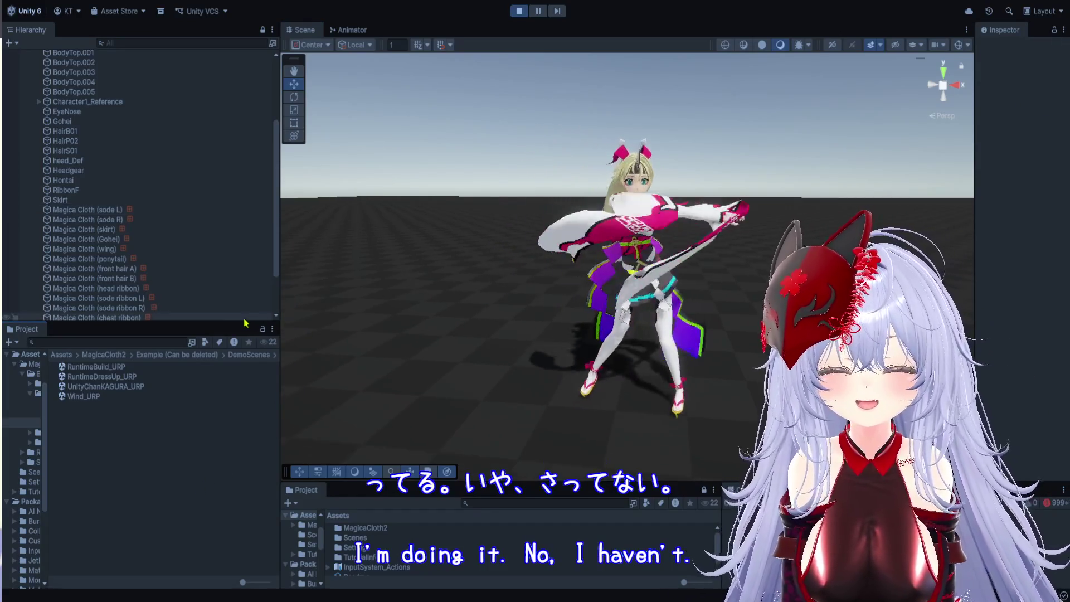
pyautogui.moveTo(244, 324); pyautogui.dragTo(245, 383)
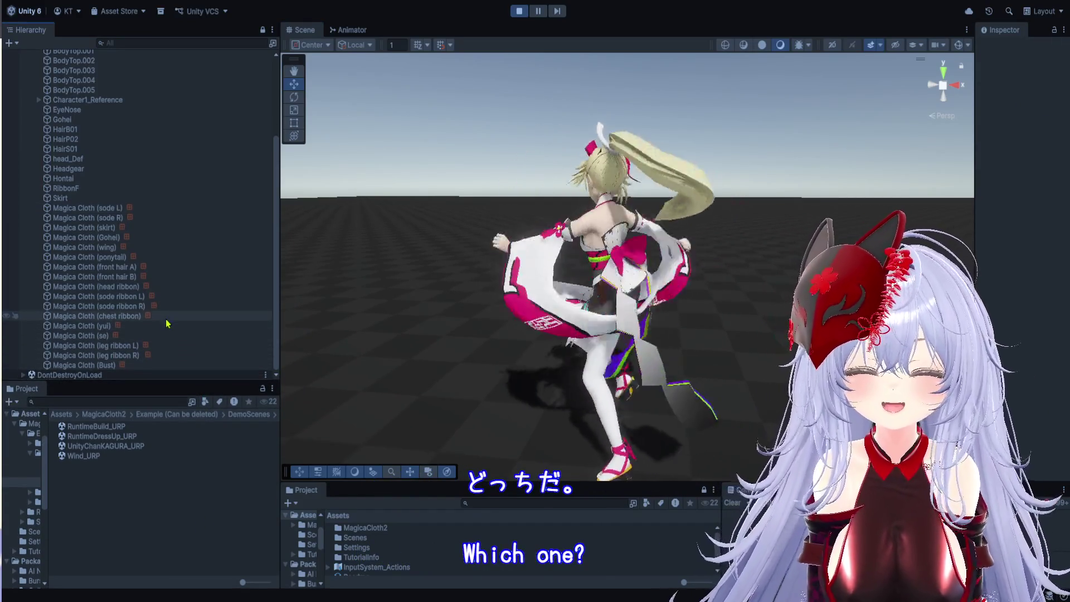
pyautogui.click(168, 318)
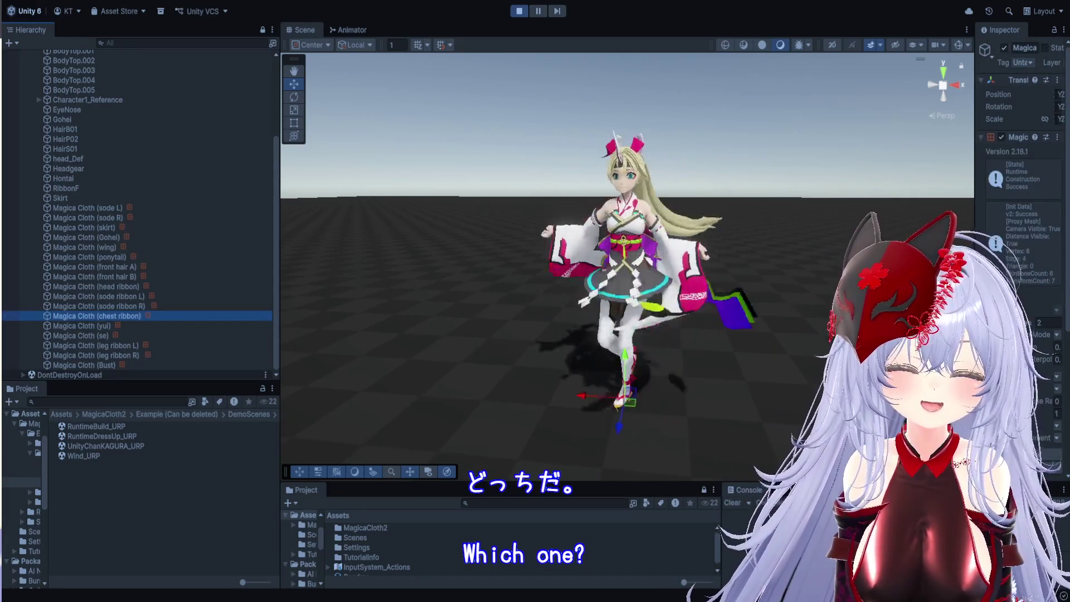
pyautogui.moveTo(975, 285); pyautogui.dragTo(737, 284)
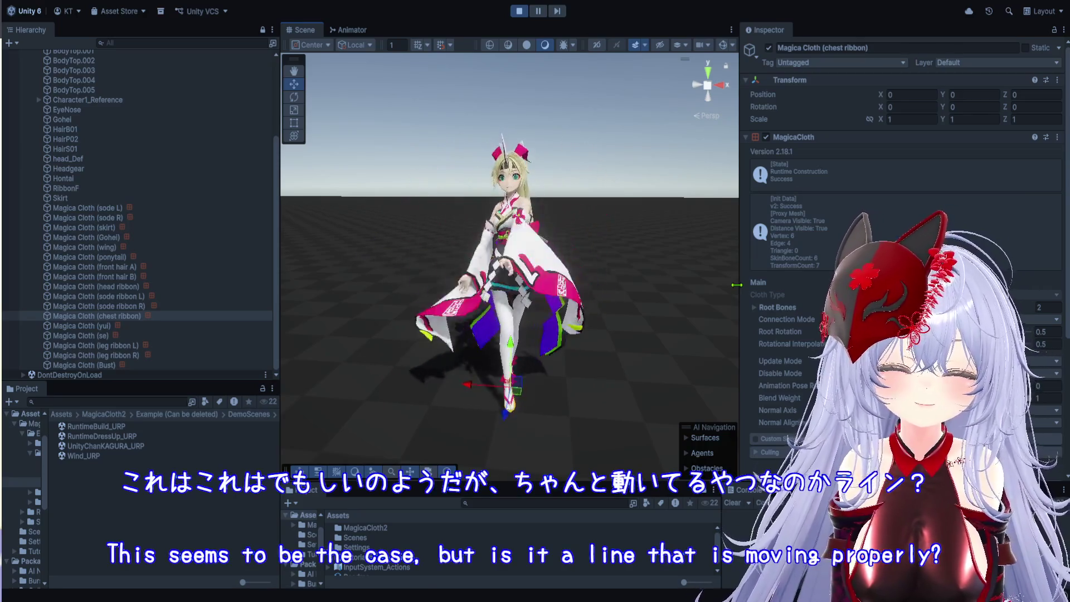
pyautogui.moveTo(737, 285); pyautogui.dragTo(736, 284)
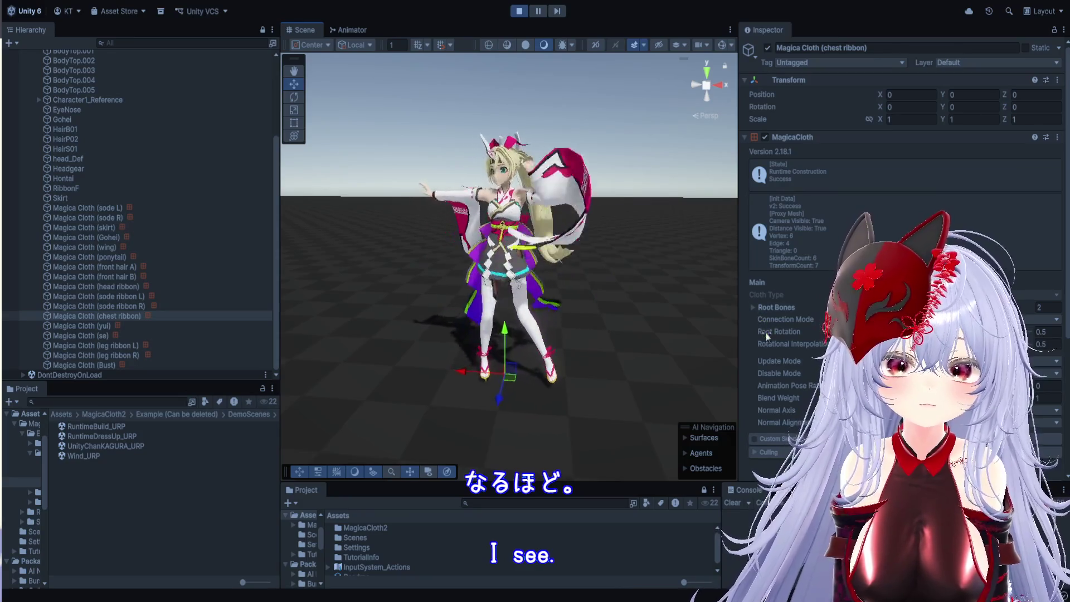
pyautogui.scroll(-2, 788, 360)
pyautogui.scroll(-4, 788, 360)
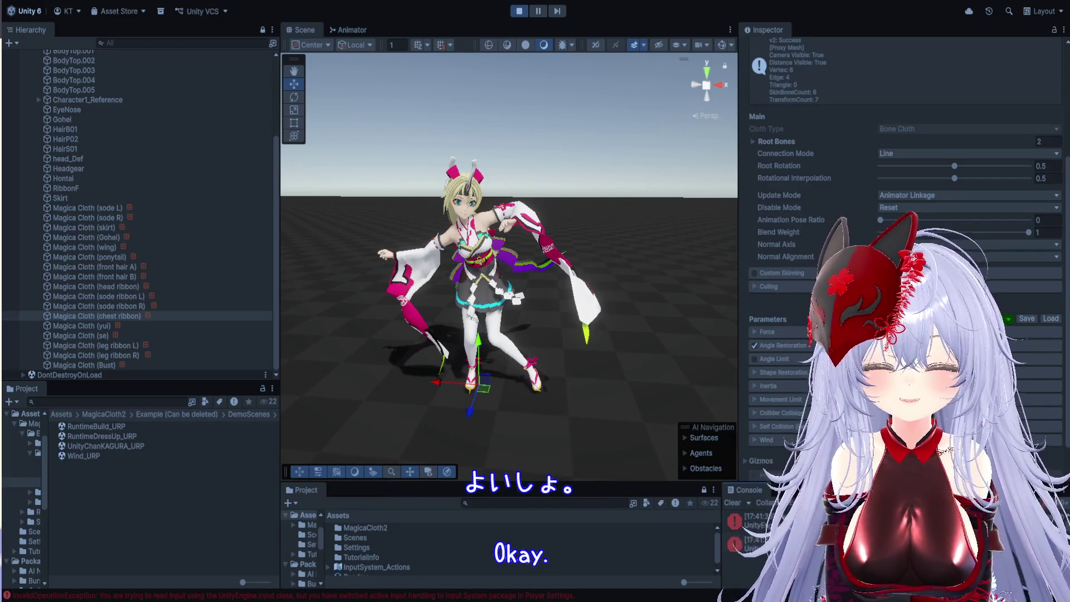
pyautogui.click(521, 112)
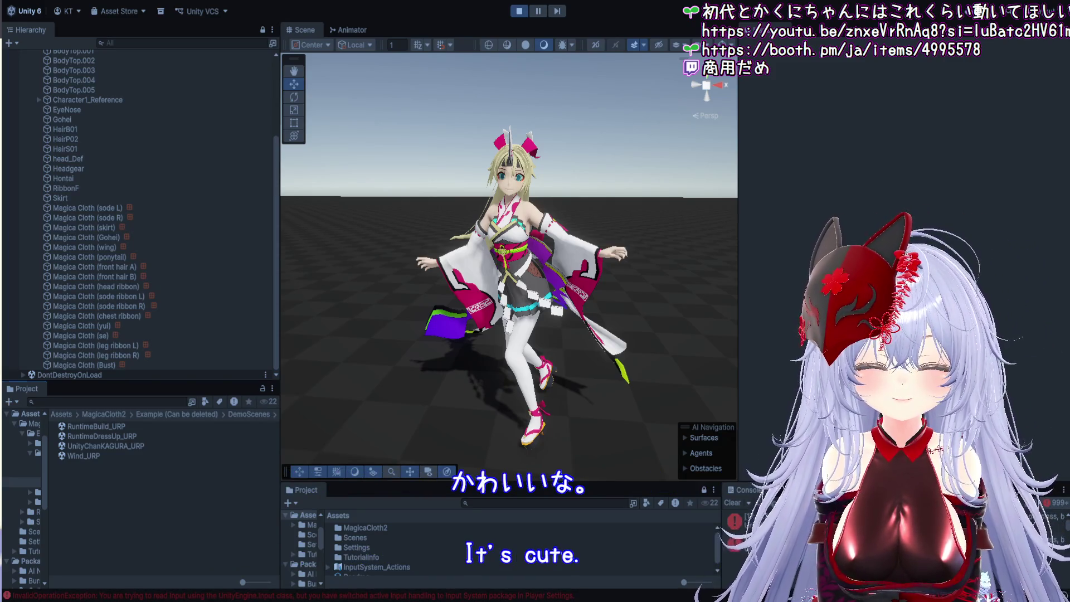
# - Select the floor plane and toggle the Hand (Q) and Move (W) tools while the demo dances
pyautogui.click(530, 379)
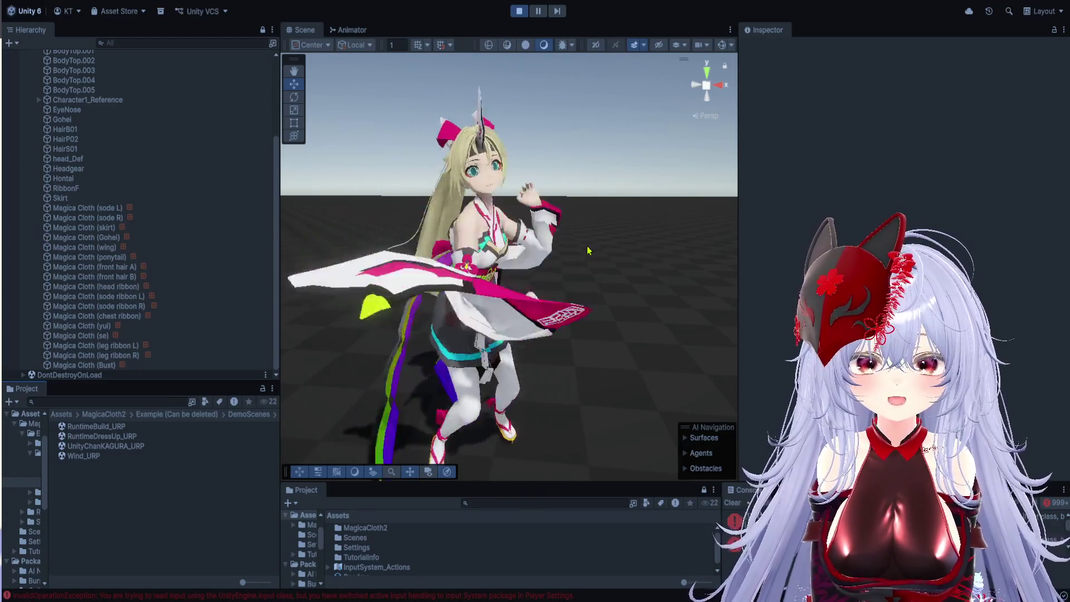
pyautogui.press('q')
pyautogui.press('w')
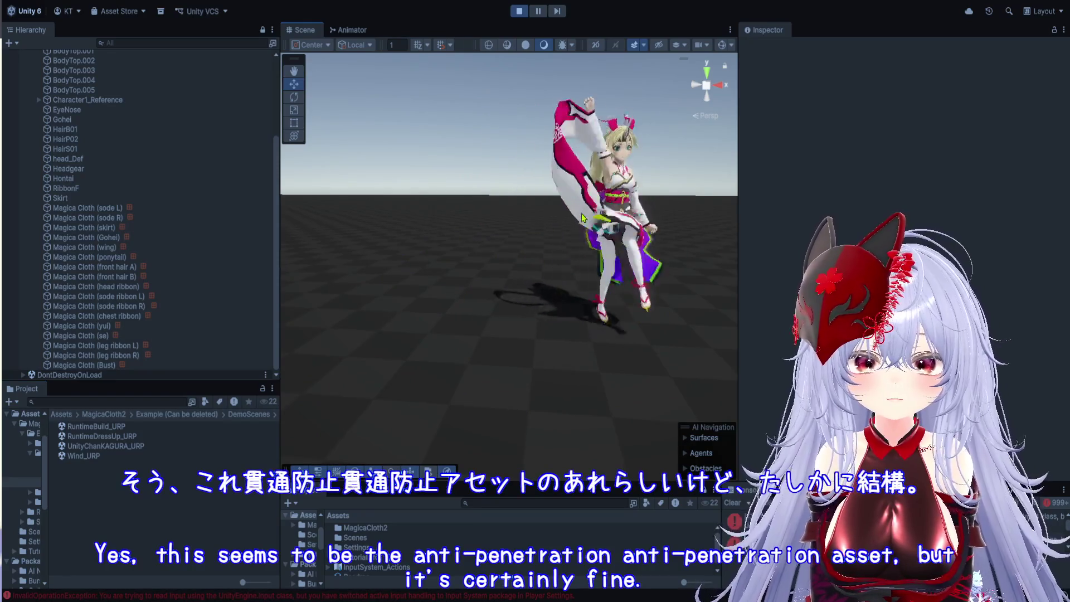